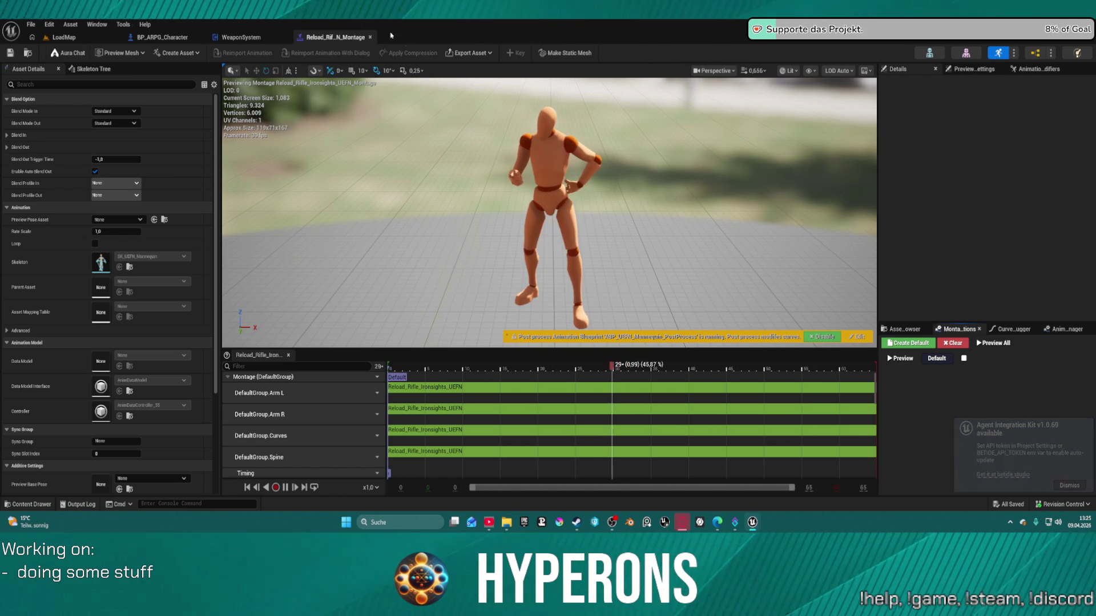
Step: Close the reload montage editor and the BP_ARPG_Character blueprint editor
middle_click(298, 41)
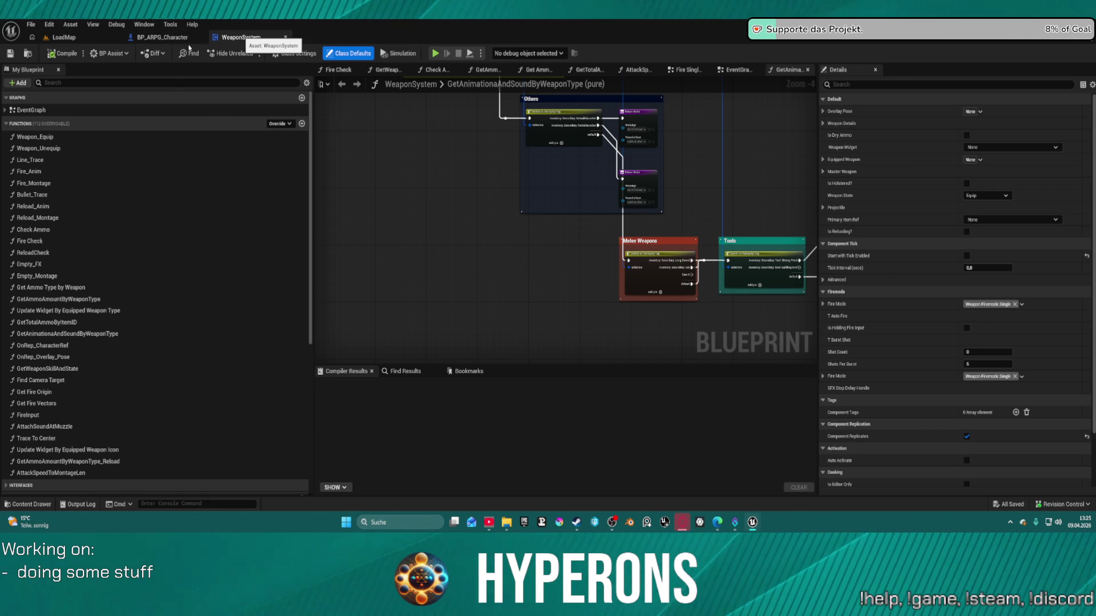
click(167, 38)
middle_click(166, 41)
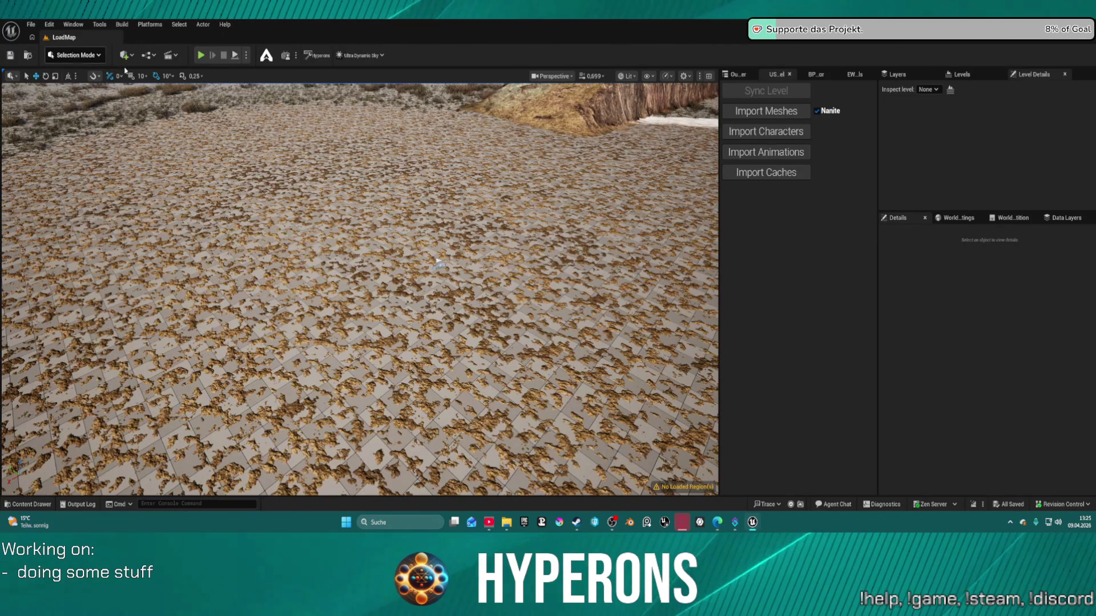
Step: Glance at the recent levels list, then turn the LoadMap view toward the horizon
click(31, 24)
mouse_move(114, 89)
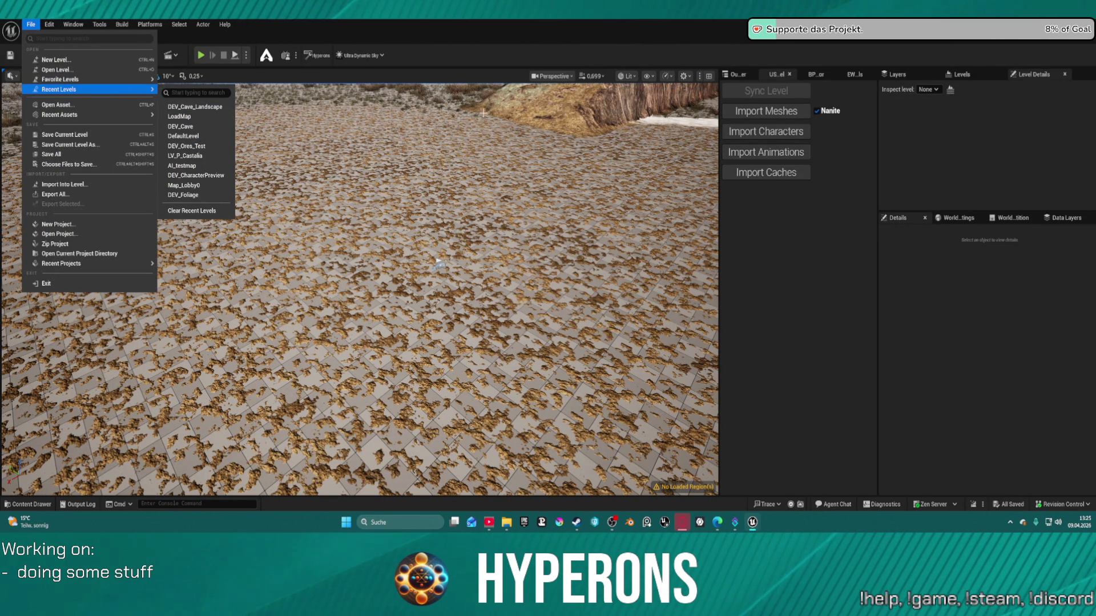
drag(299, 137, 690, 93)
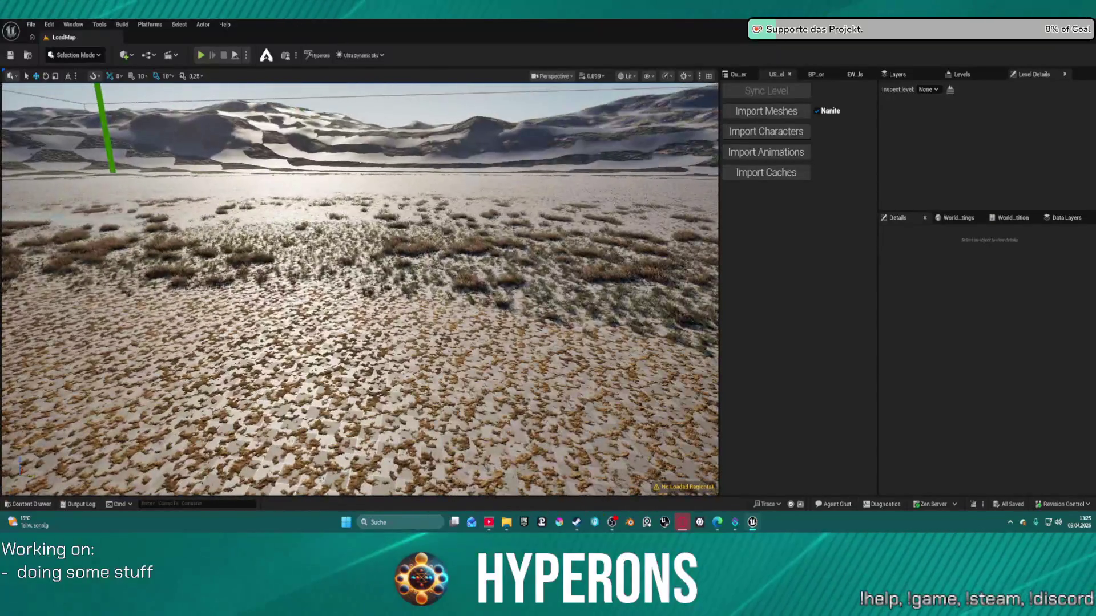
Step: Select the 149 HLOD instancing actors, focus one, and force it to stay loaded
click(733, 74)
click(743, 149)
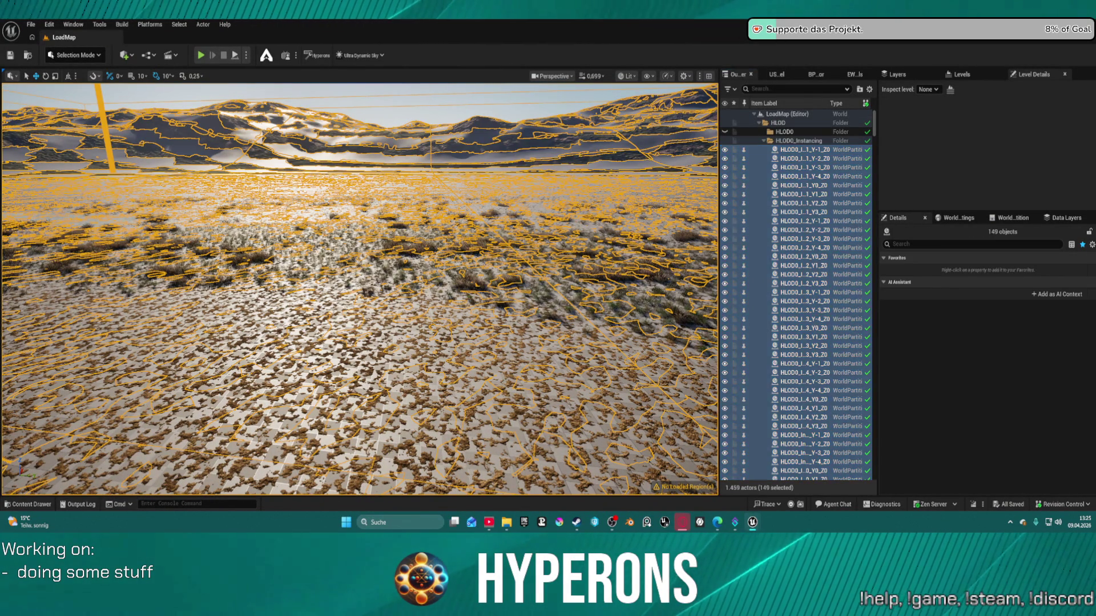
click(799, 471)
double_click(799, 470)
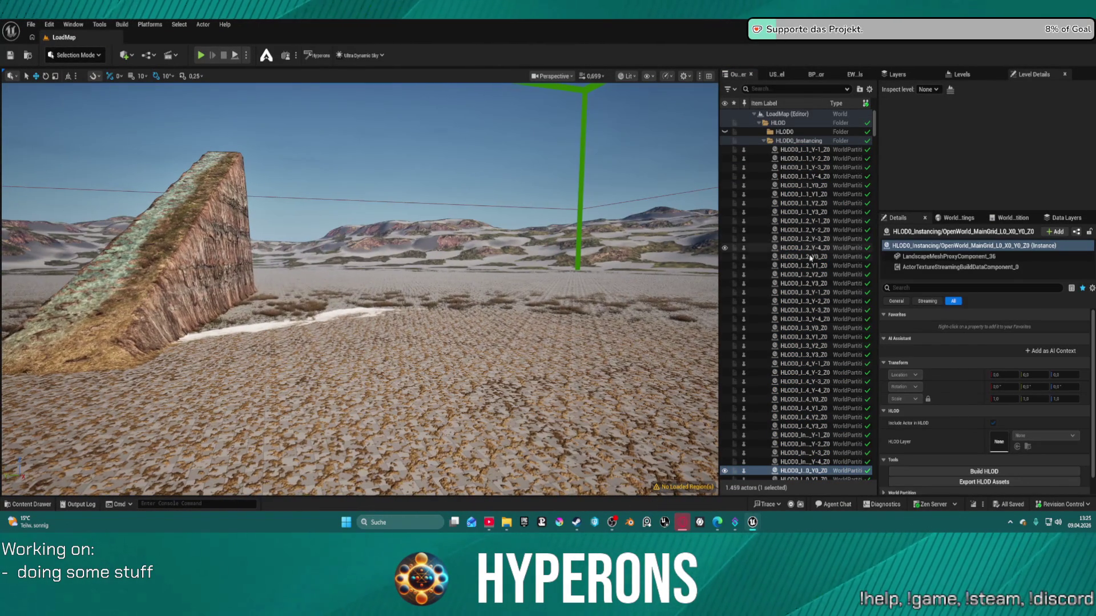
click(744, 153)
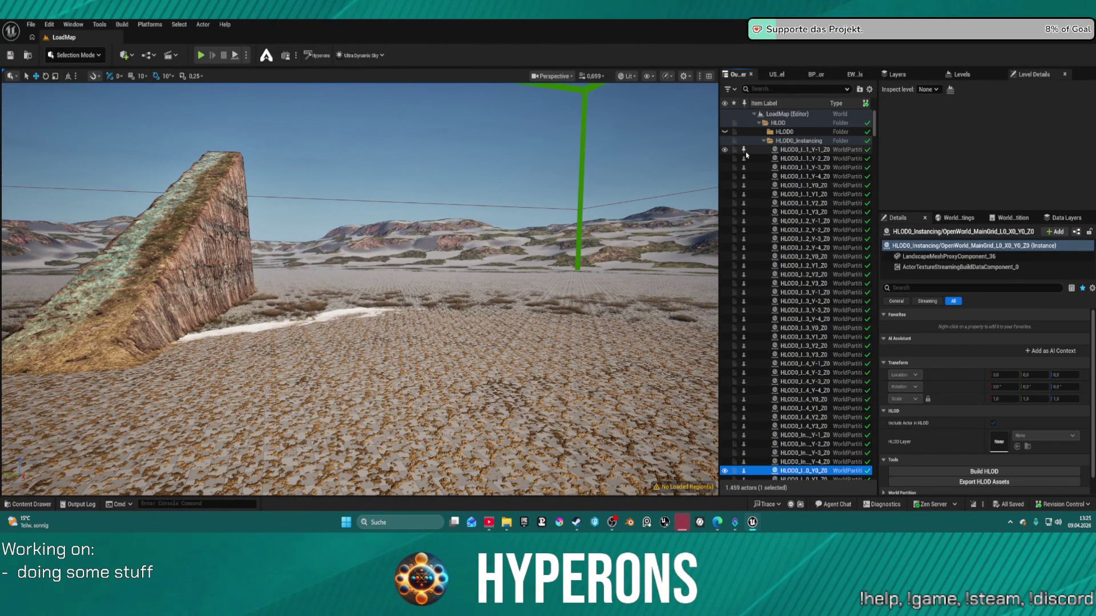
Step: Select all 1,459 level actors, then pick the LandscapeStreamingProxy_3_3_0 terrain tile
key(ctrl+a)
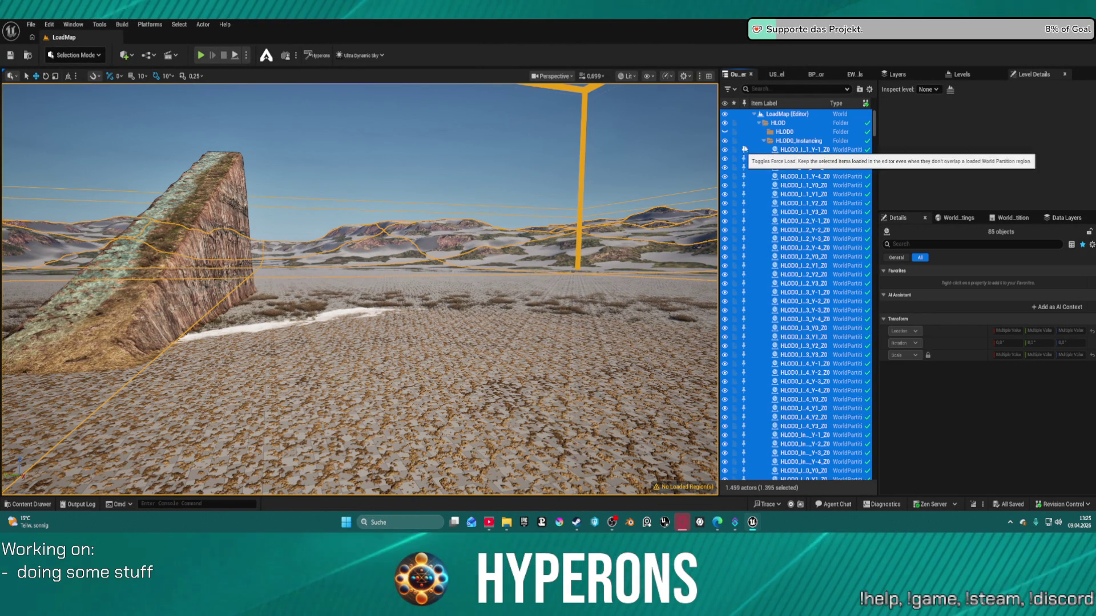
click(744, 131)
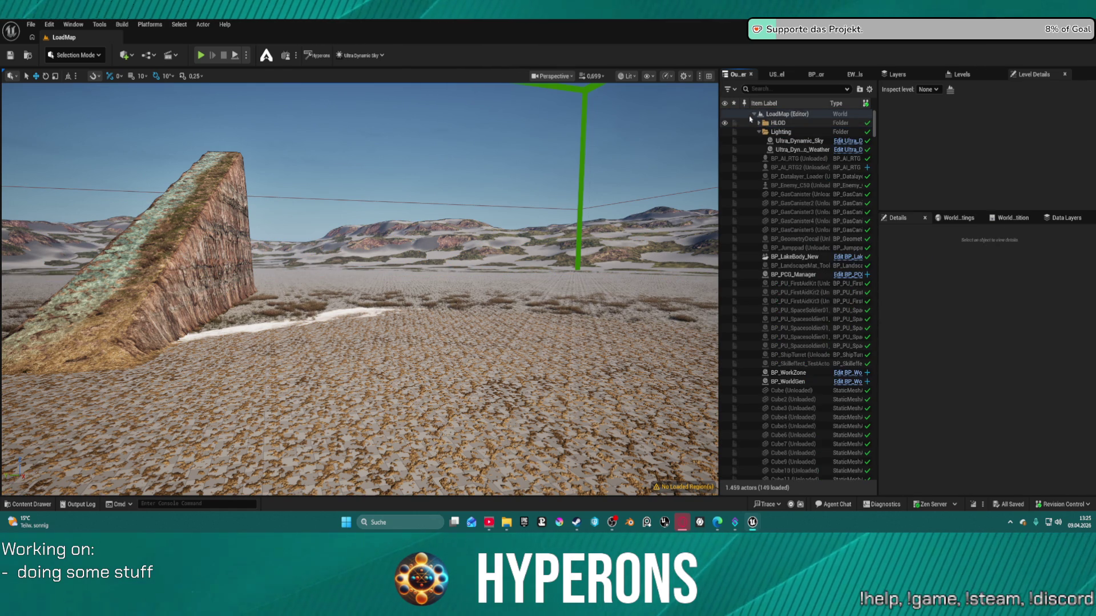
click(744, 166)
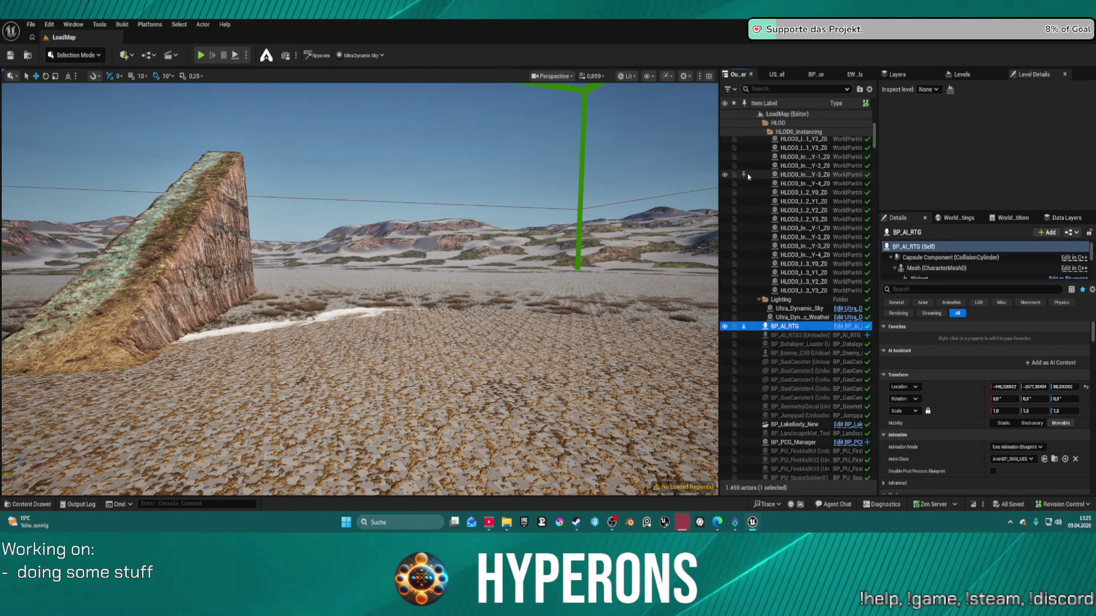
key(ctrl+a)
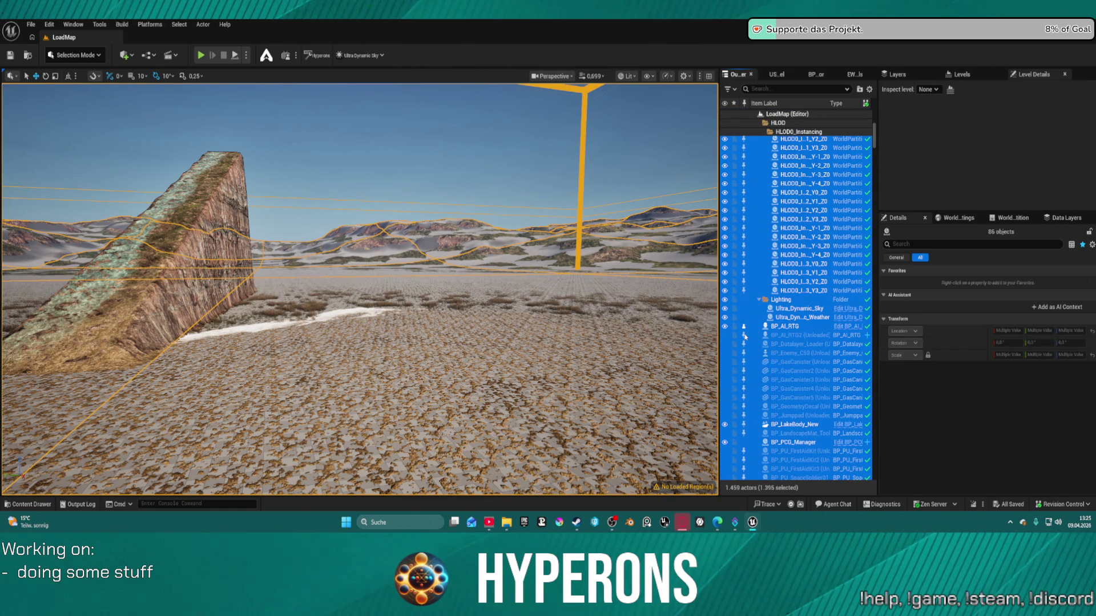
click(744, 350)
key(ctrl+a)
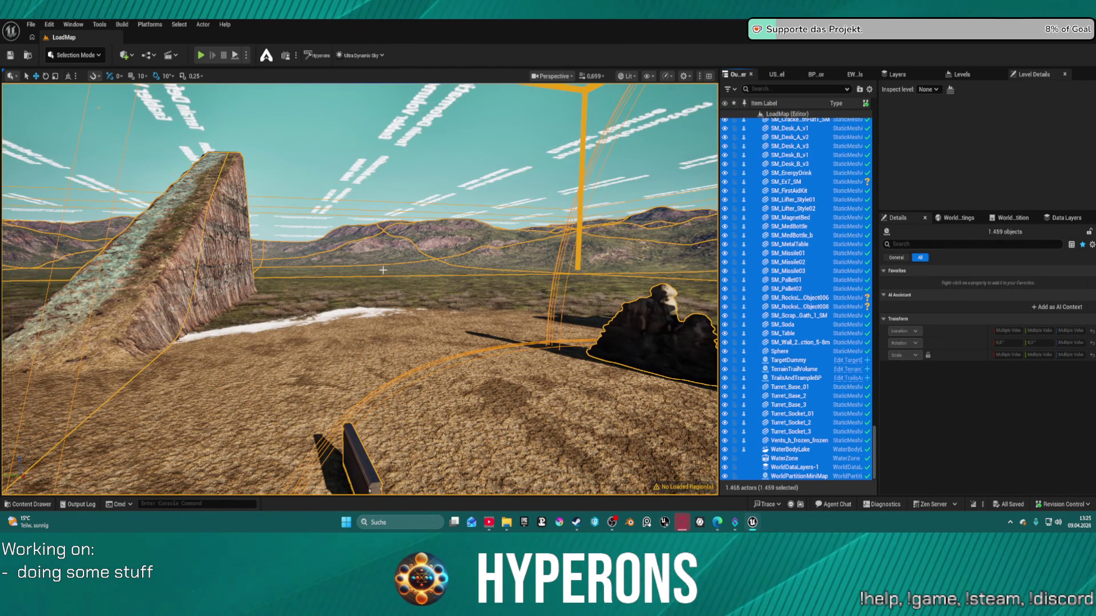
click(354, 427)
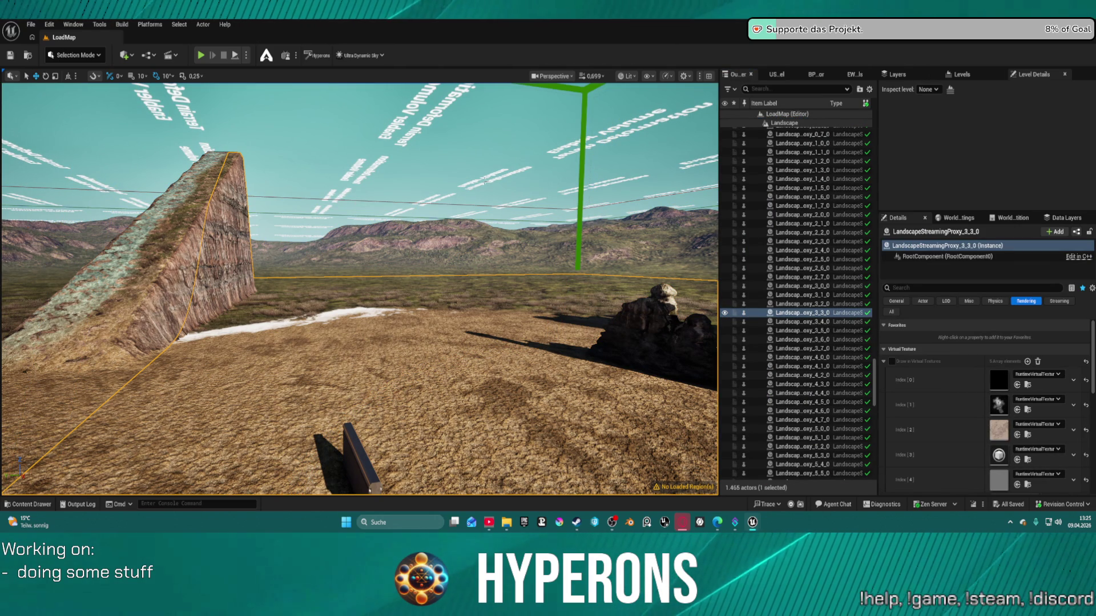
Step: Set the SM_Wall_2m_Section_5-8m wall's Phys Material Override to PM_Metal by searching 'metal'
click(359, 450)
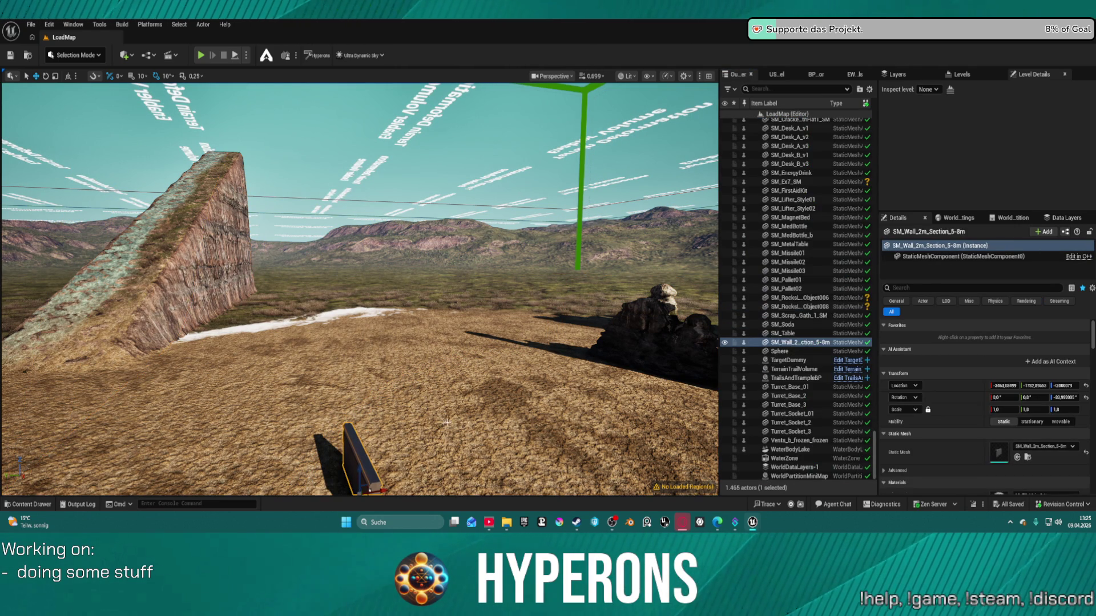
scroll(1040, 393, down, 2)
scroll(1040, 393, down, 3)
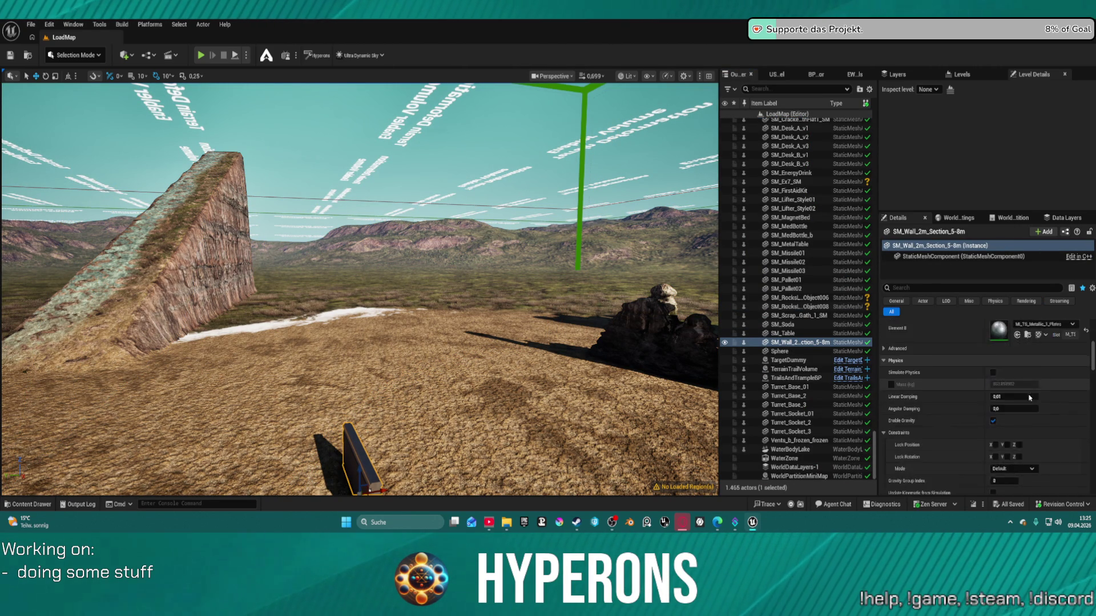
scroll(1029, 395, down, 10)
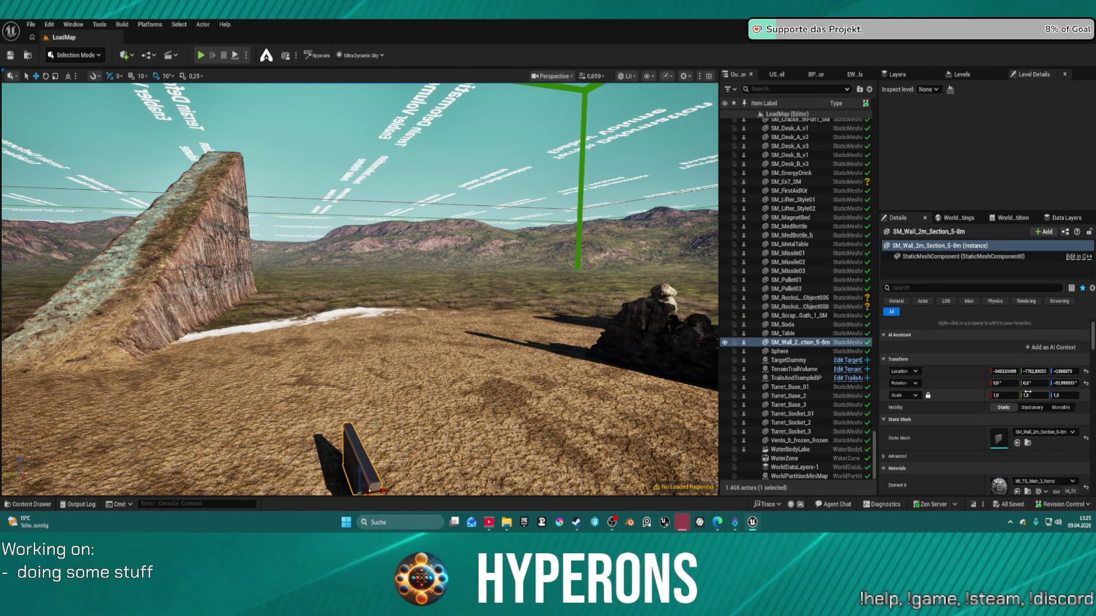
scroll(1030, 393, down, 3)
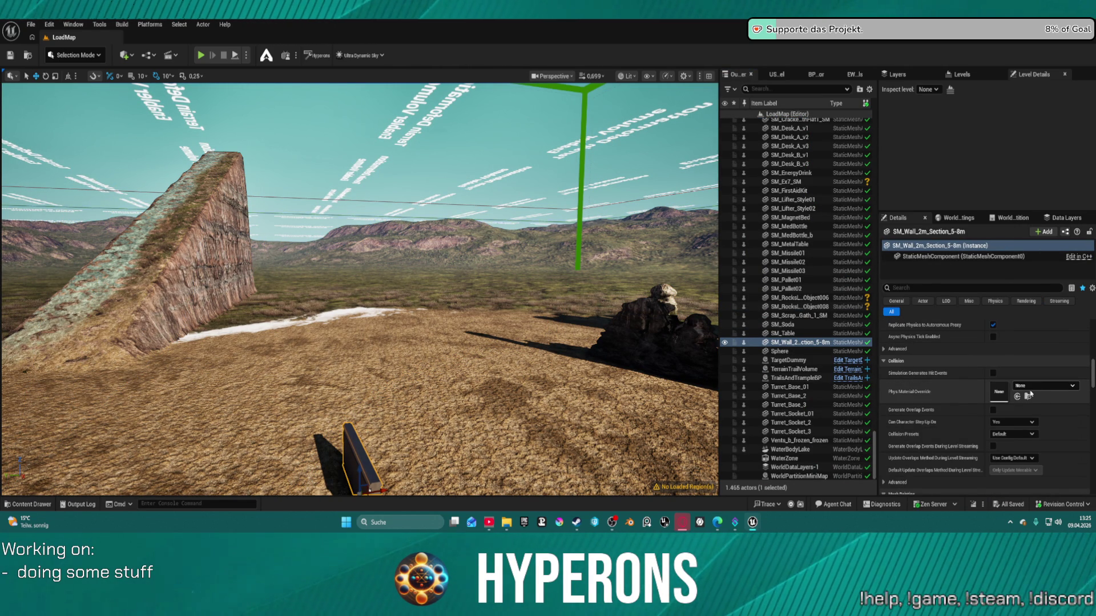
click(1037, 386)
text(me)
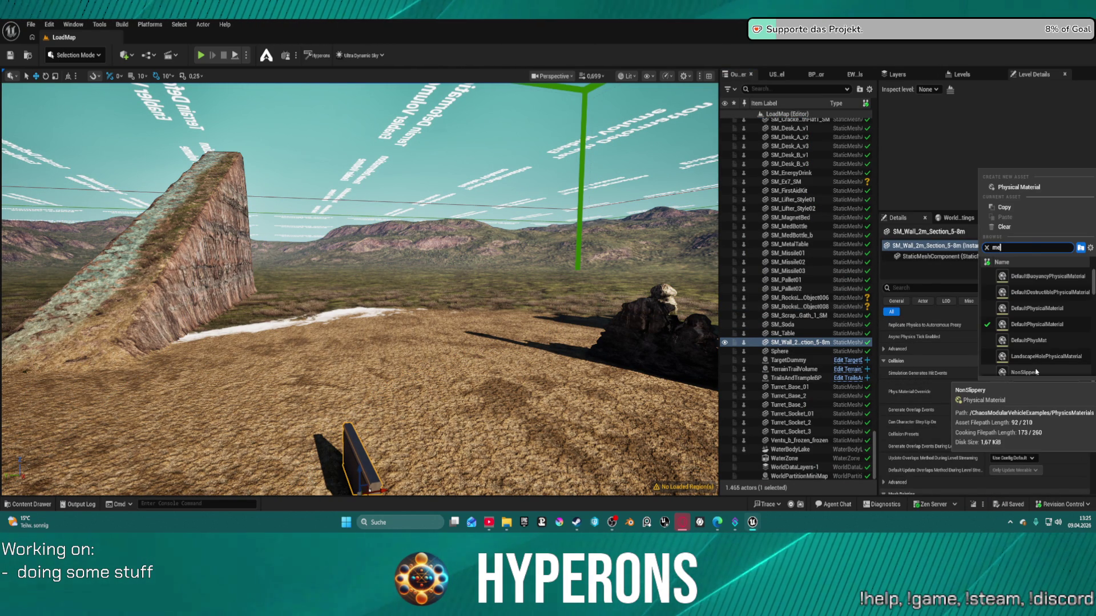
text(tal)
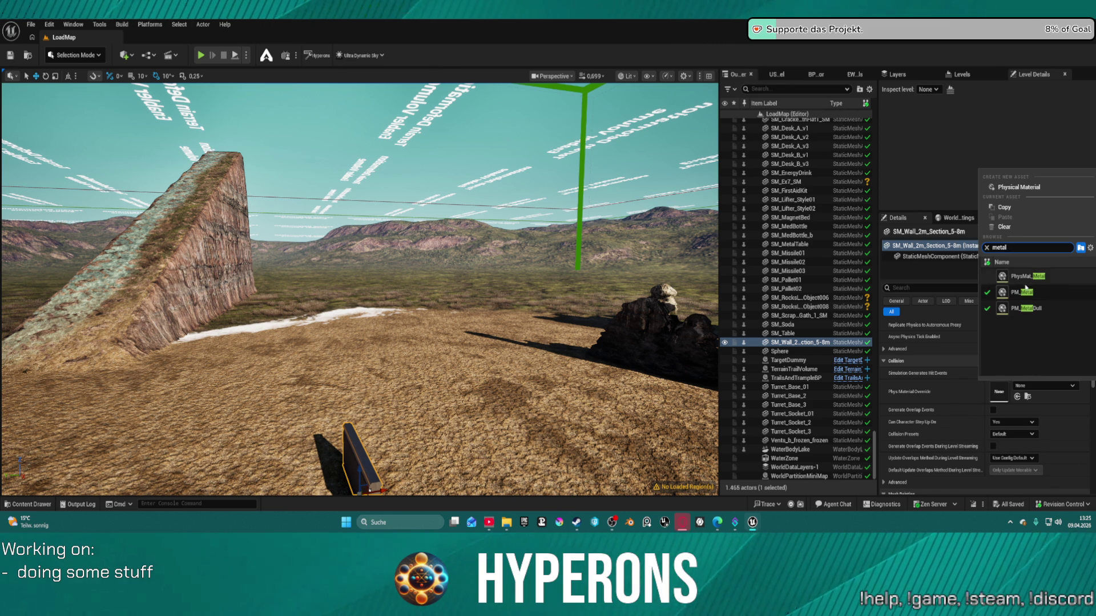
click(1024, 276)
click(1047, 386)
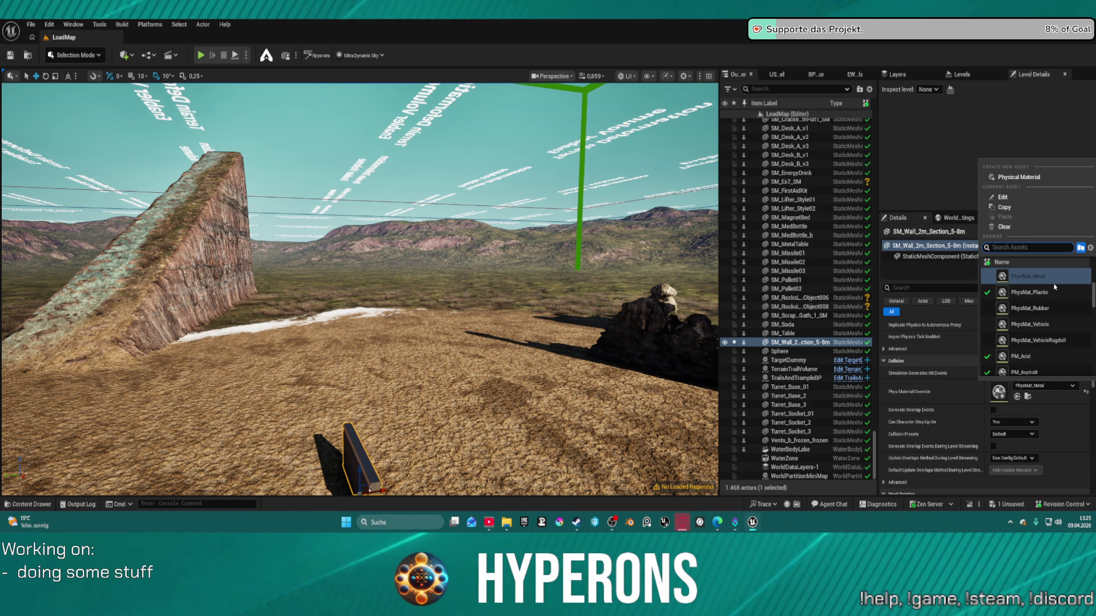
text(meta)
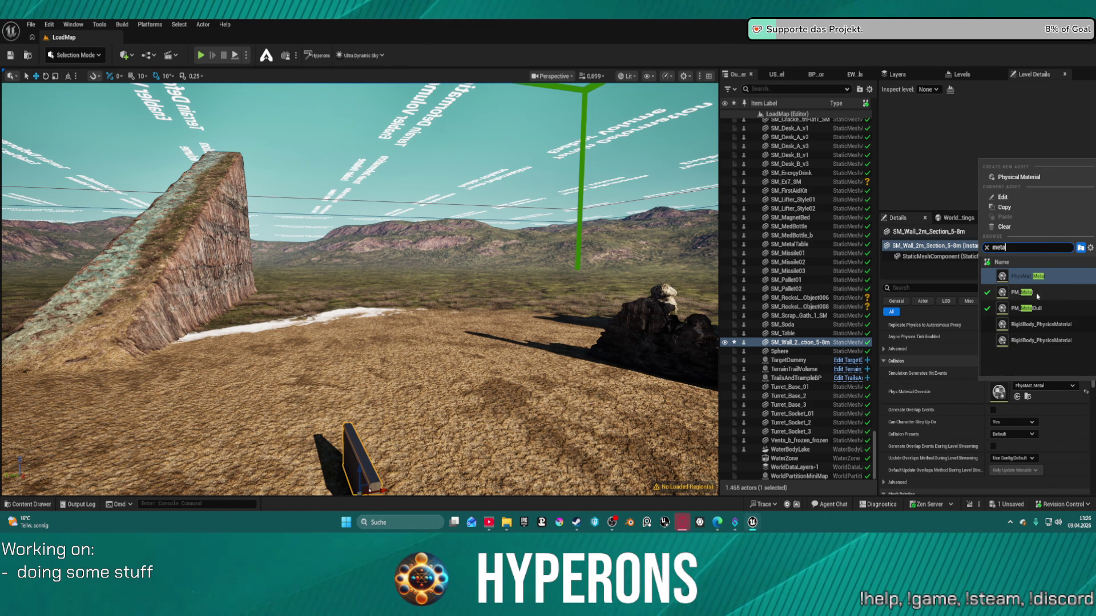
click(1025, 292)
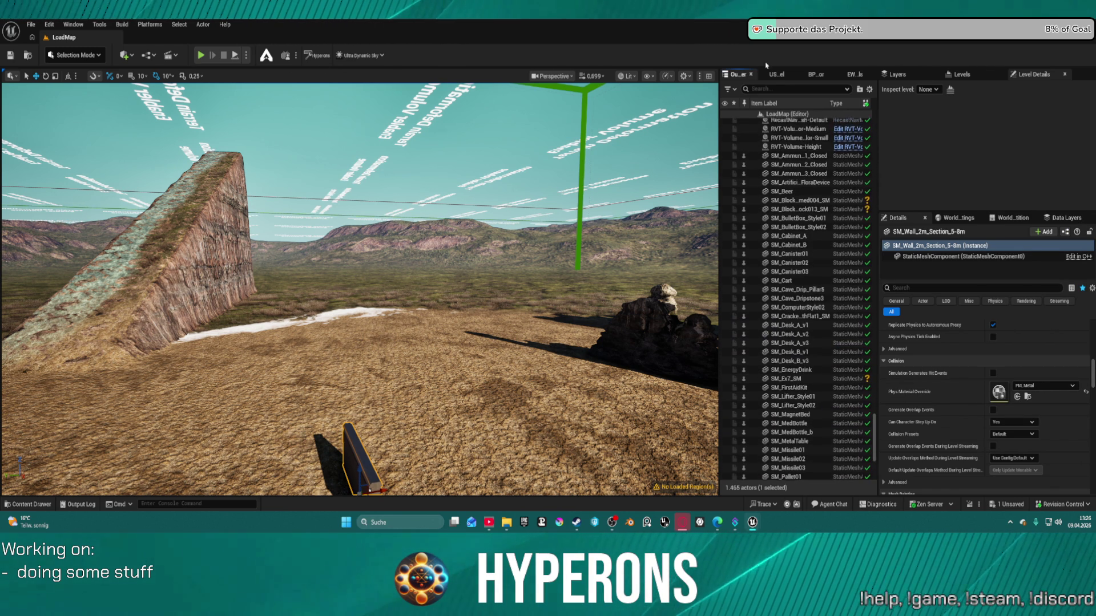
click(11, 56)
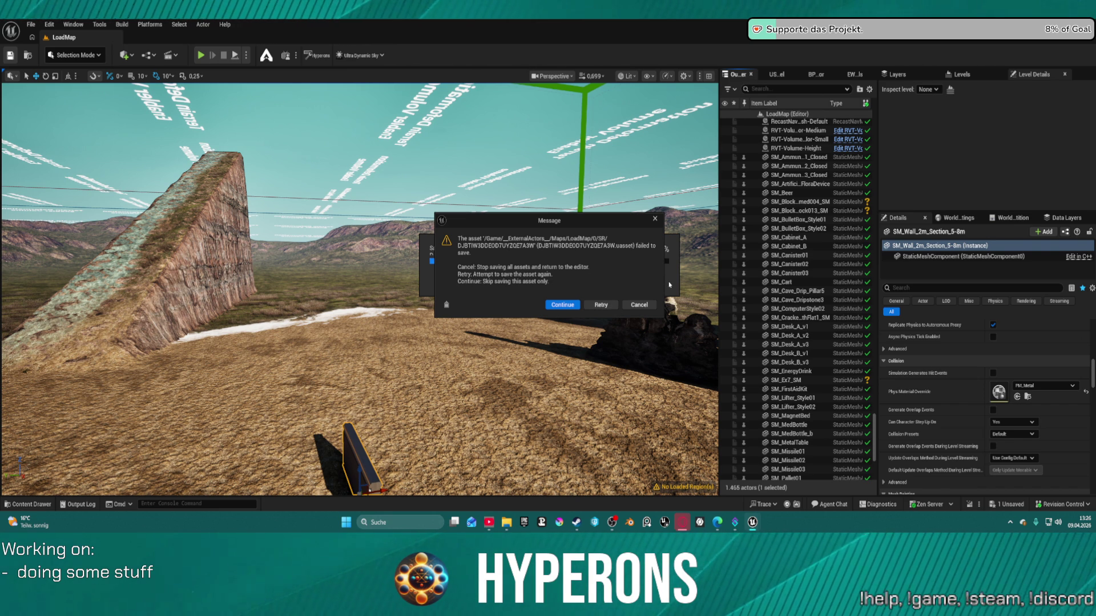
click(652, 308)
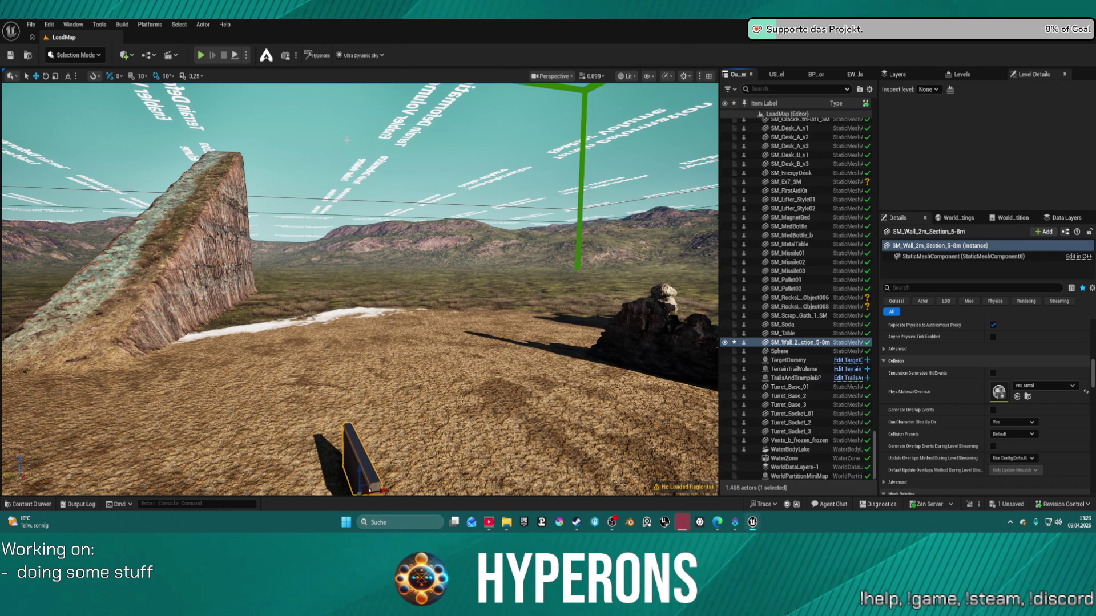
click(32, 24)
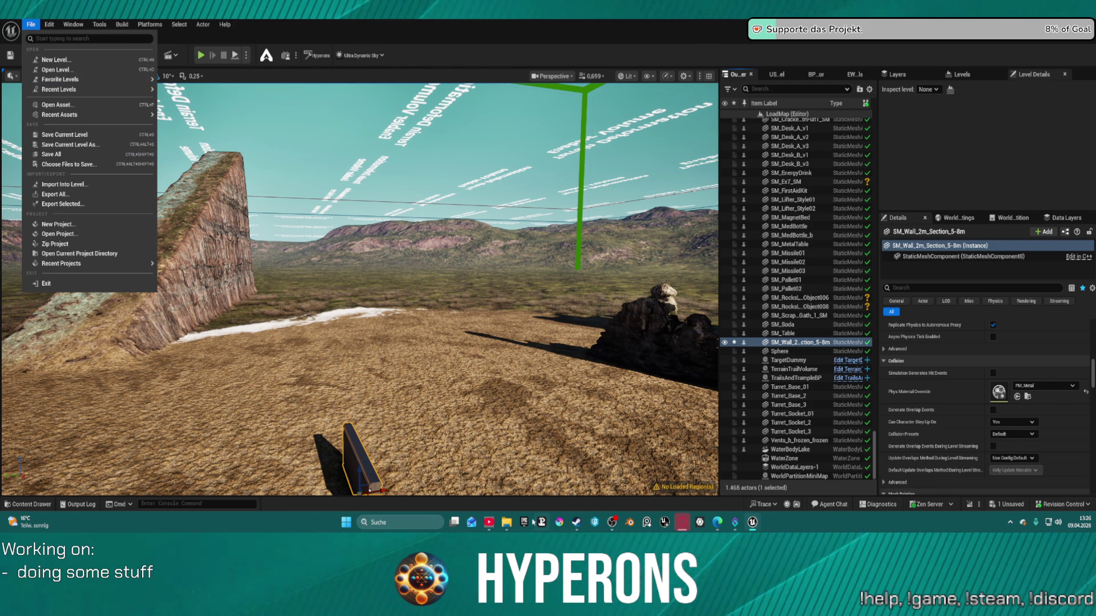
key(Escape)
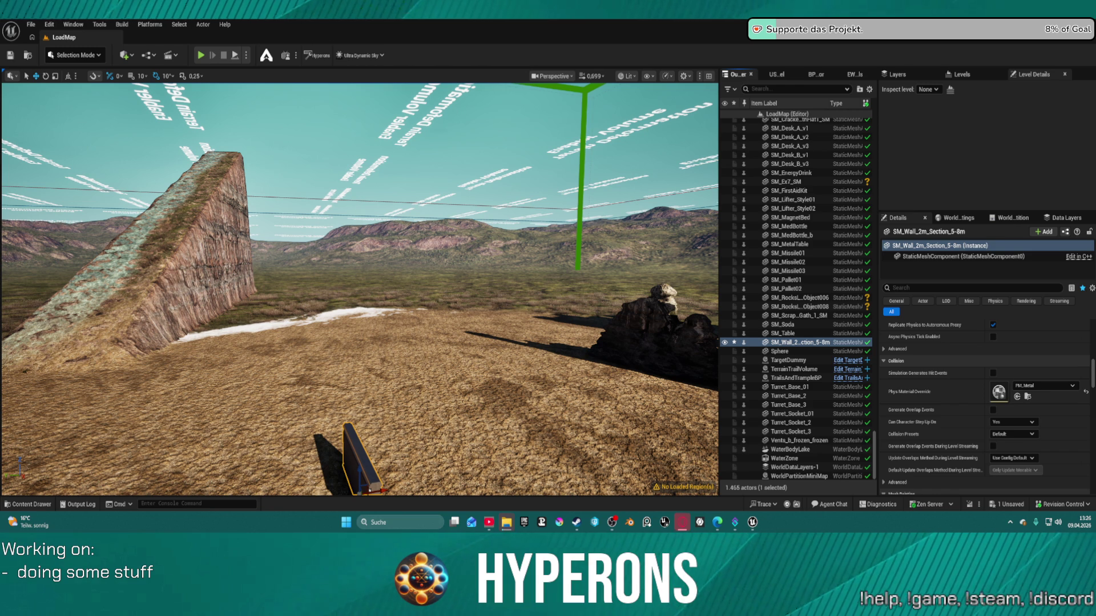
drag(678, 283, 354, 288)
Step: Bring up the PureRef cave reference board and paste a new cave image with Ctrl+V
click(31, 24)
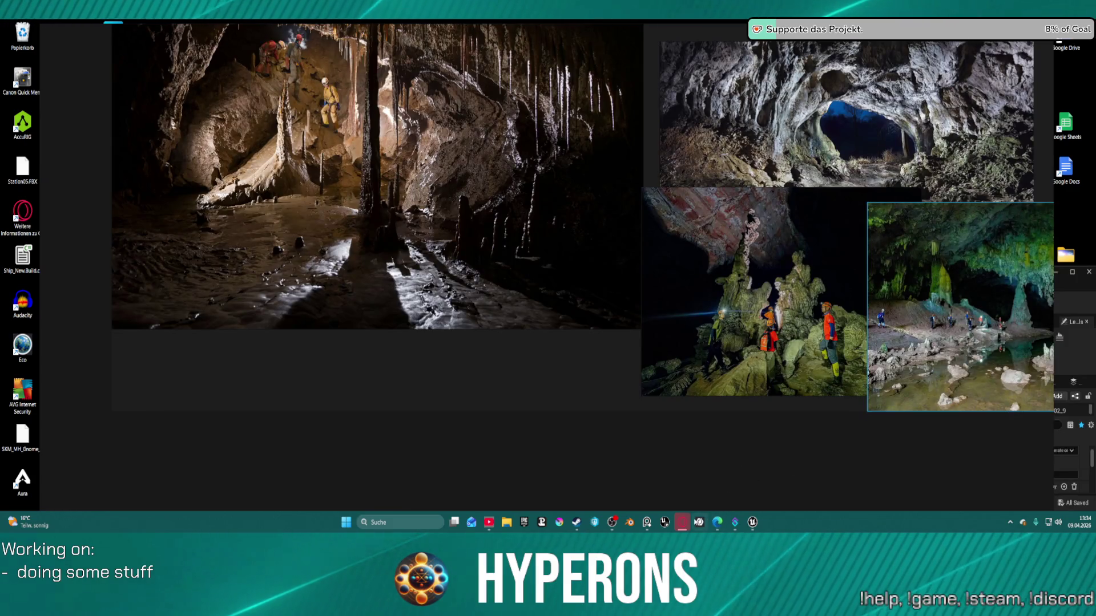
mouse_move(683, 520)
key(ctrl+v)
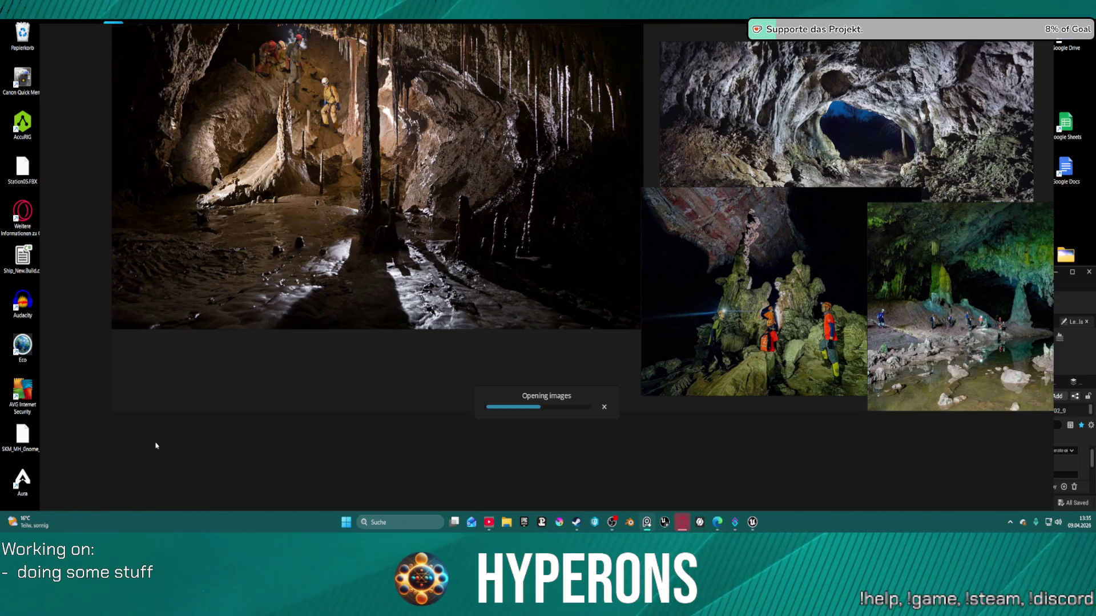
Step: Shrink the sunlit cave photo into place, then add and enlarge a mossy green-lit cave image
scroll(341, 360, down, 3)
scroll(342, 358, down, 2)
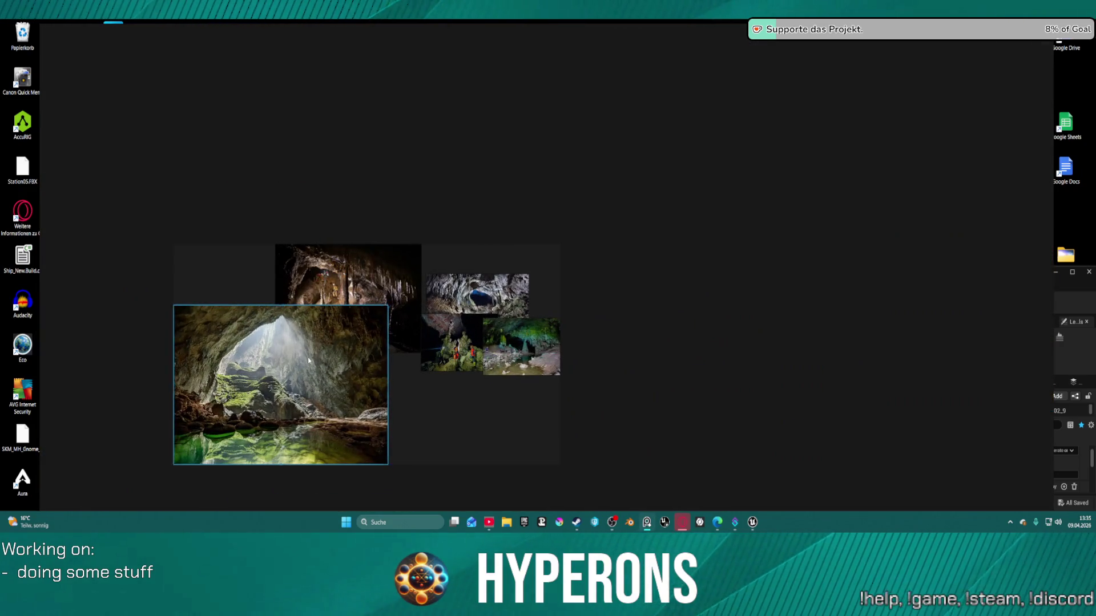
mouse_move(308, 361)
mouse_down()
mouse_move(299, 427)
mouse_move(309, 418)
mouse_up()
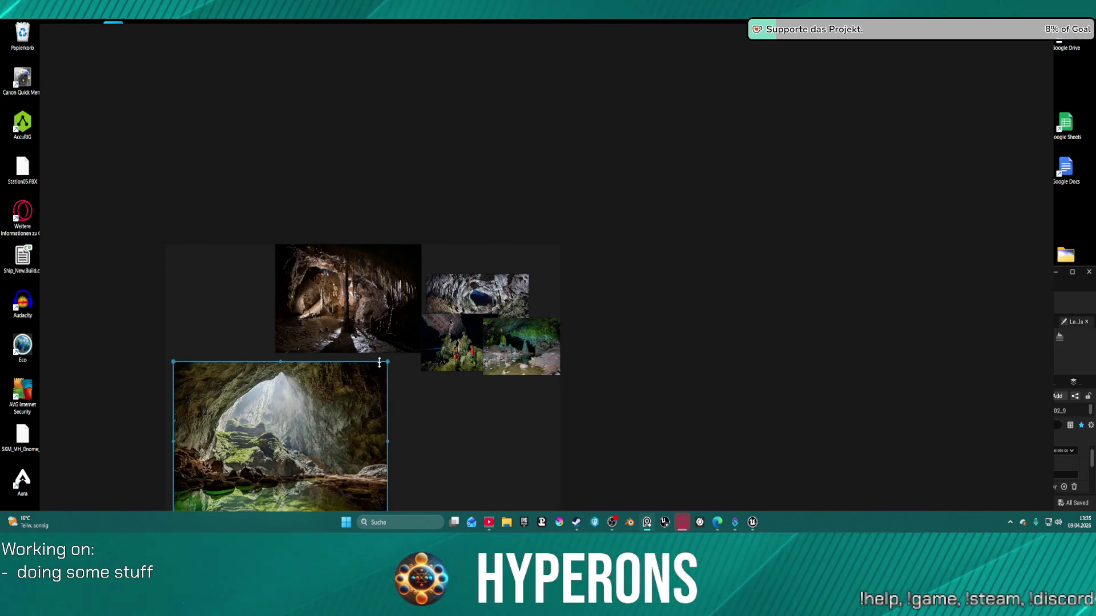
drag(387, 362, 301, 425)
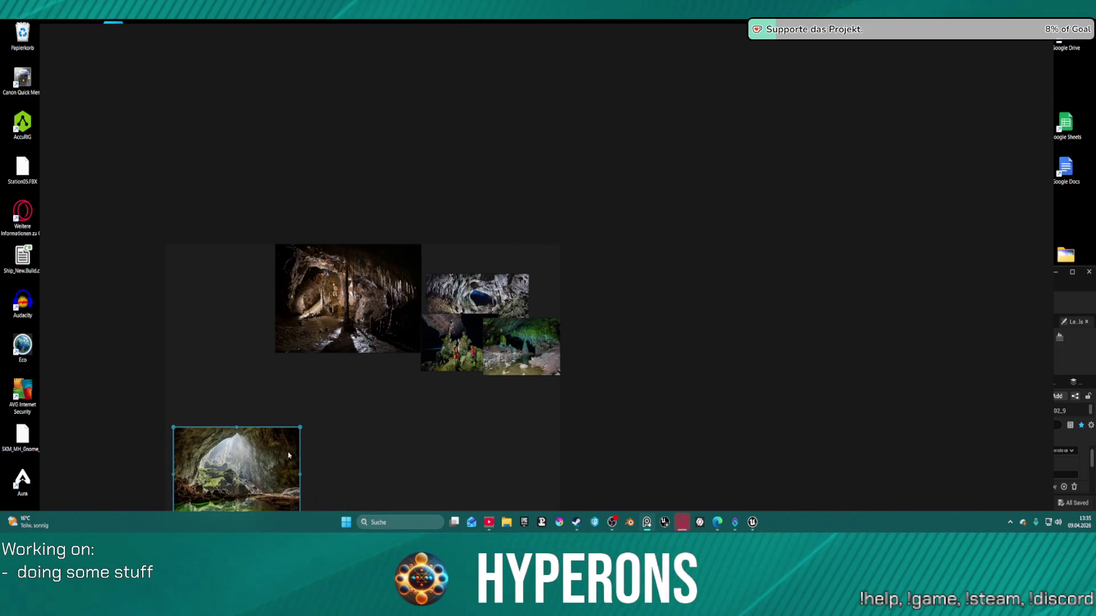
mouse_move(247, 473)
mouse_down()
mouse_move(265, 430)
mouse_move(254, 432)
mouse_up()
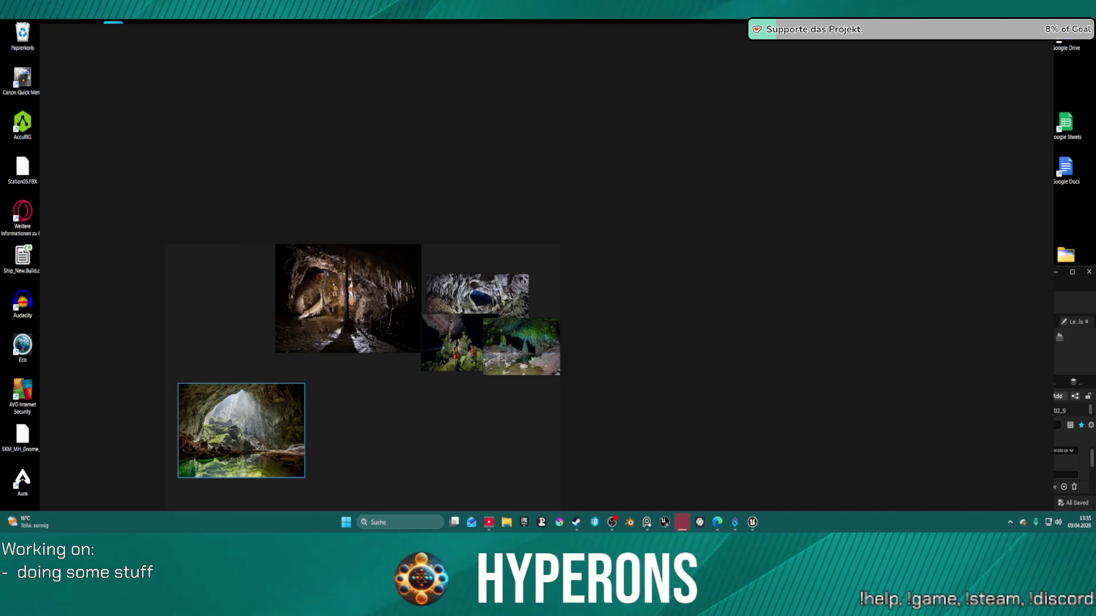
mouse_move(450, 234)
mouse_down()
mouse_move(447, 262)
mouse_move(312, 455)
mouse_move(373, 450)
mouse_up()
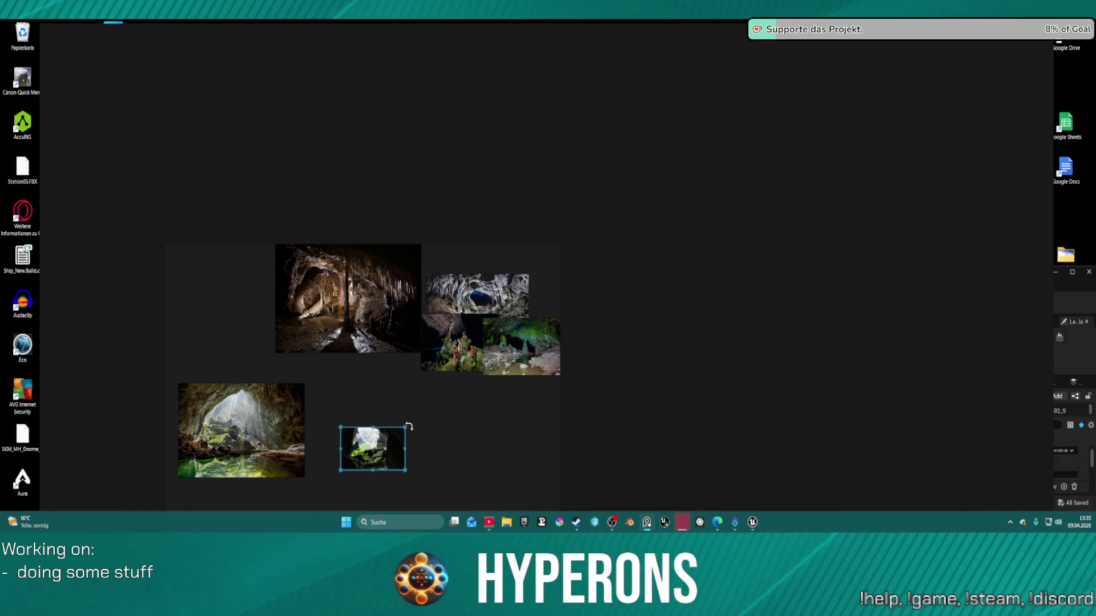
mouse_move(399, 429)
mouse_down()
mouse_move(450, 384)
mouse_move(383, 409)
mouse_up()
Step: Rearrange the cave photos: people photo top-left, grey one at top, sunlit and green-lit beside it
scroll(443, 422, up, 5)
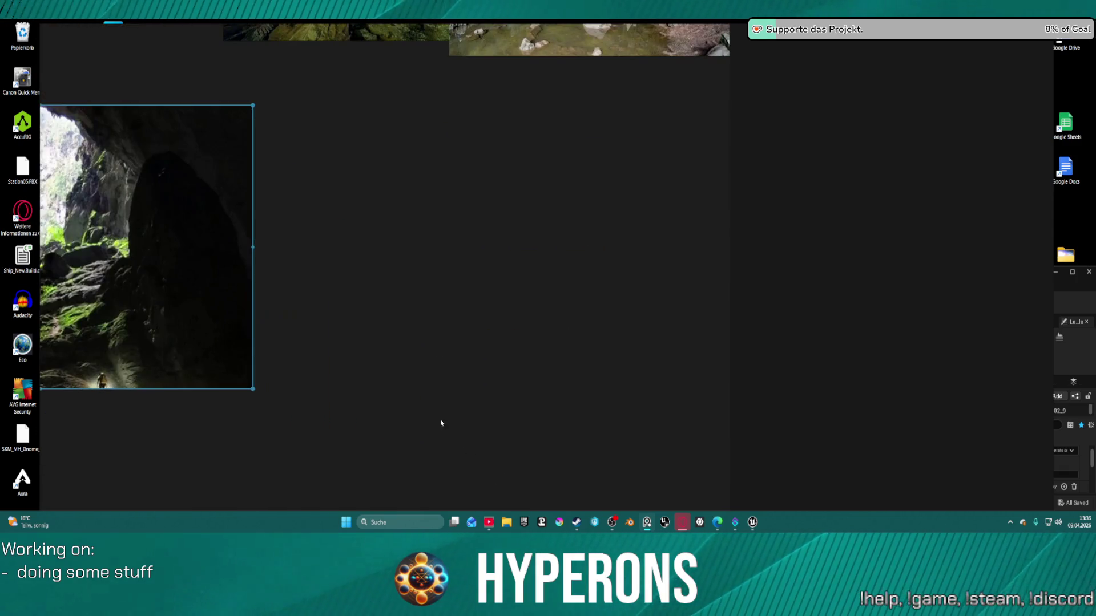
scroll(714, 277, down, 5)
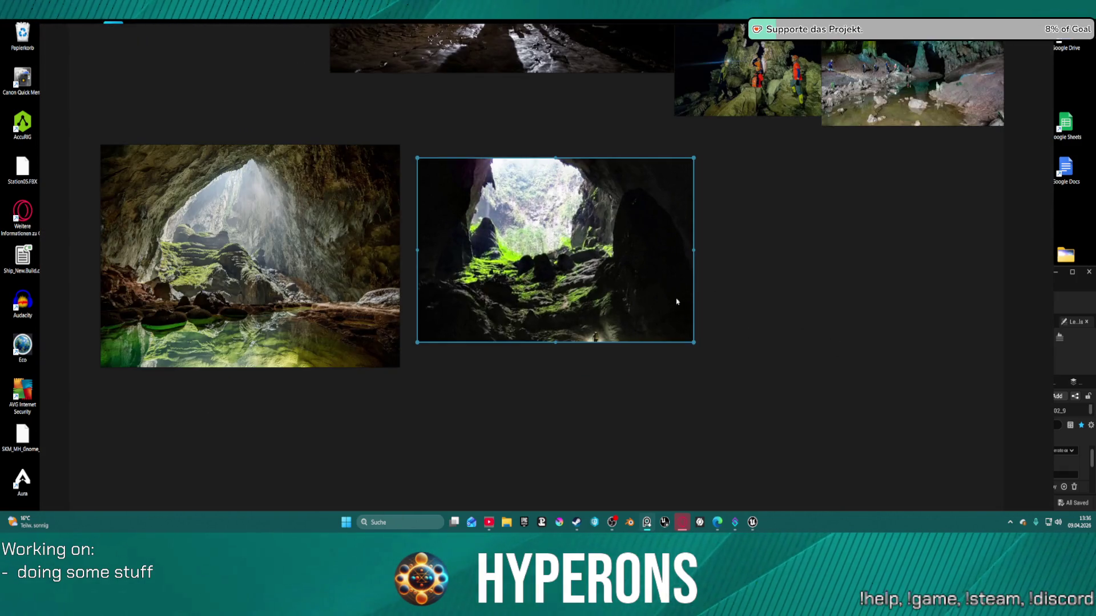
scroll(731, 286, down, 5)
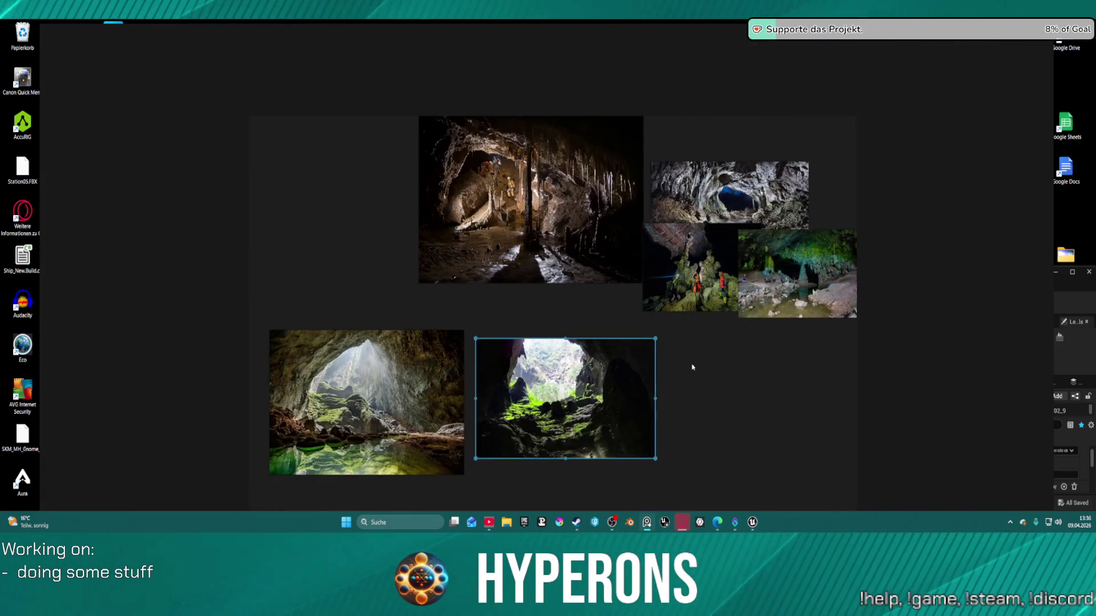
mouse_move(708, 281)
mouse_down()
mouse_move(741, 355)
mouse_move(746, 411)
mouse_move(738, 393)
mouse_up()
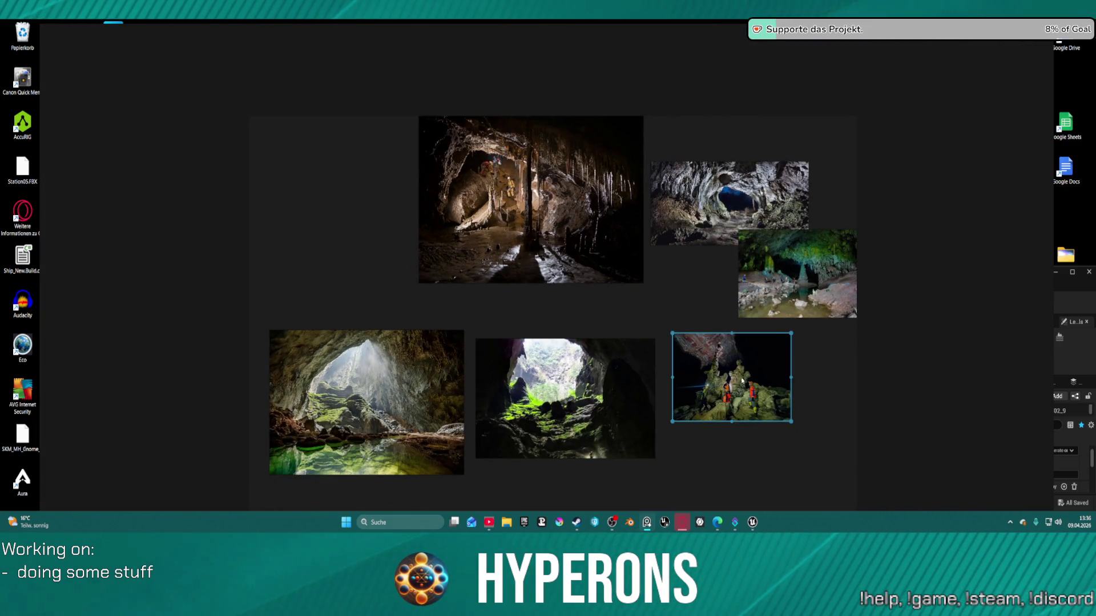
click(787, 283)
drag(786, 284, 709, 300)
drag(715, 228, 713, 178)
mouse_move(706, 265)
mouse_down()
mouse_move(704, 208)
mouse_move(714, 225)
mouse_up()
drag(720, 374, 290, 160)
drag(343, 377, 281, 282)
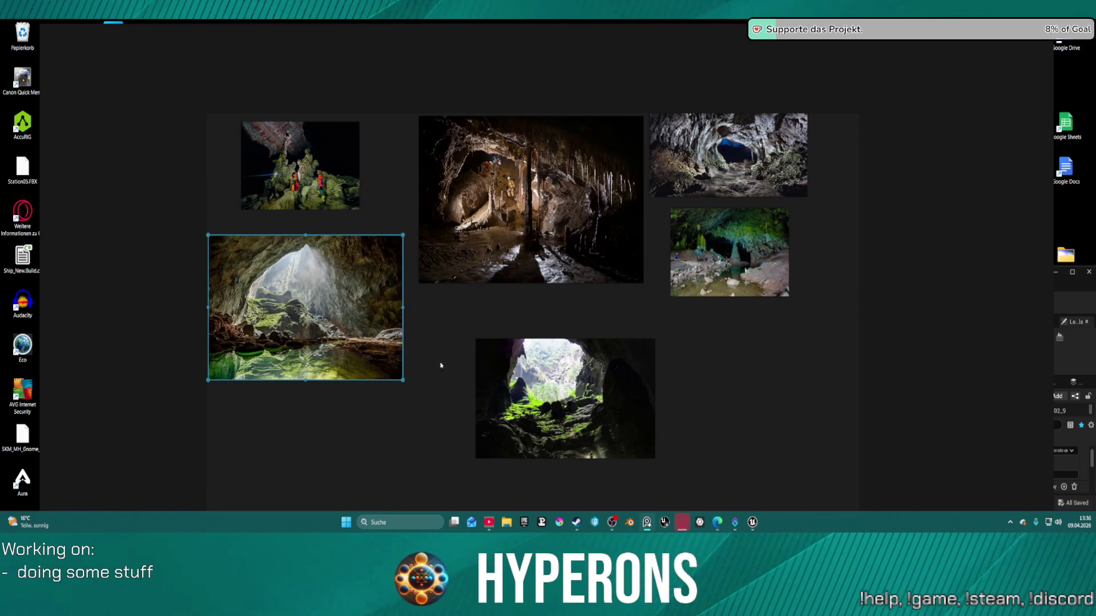
drag(484, 383, 448, 333)
Step: Minimize the PureRef board with Super+Down to reveal Unreal Engine
scroll(605, 371, up, 5)
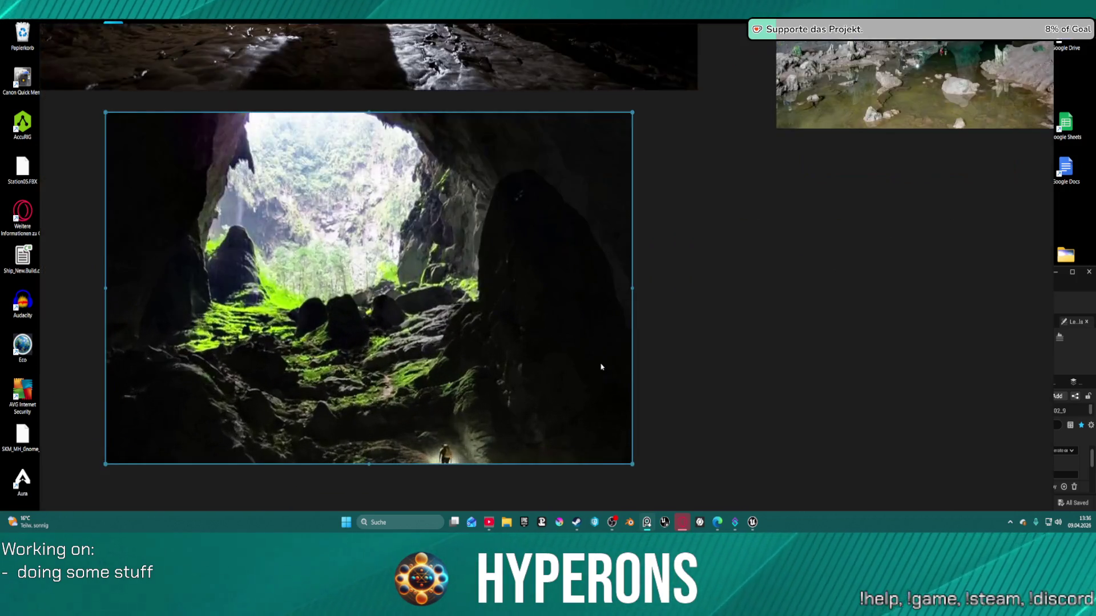
scroll(577, 345, down, 3)
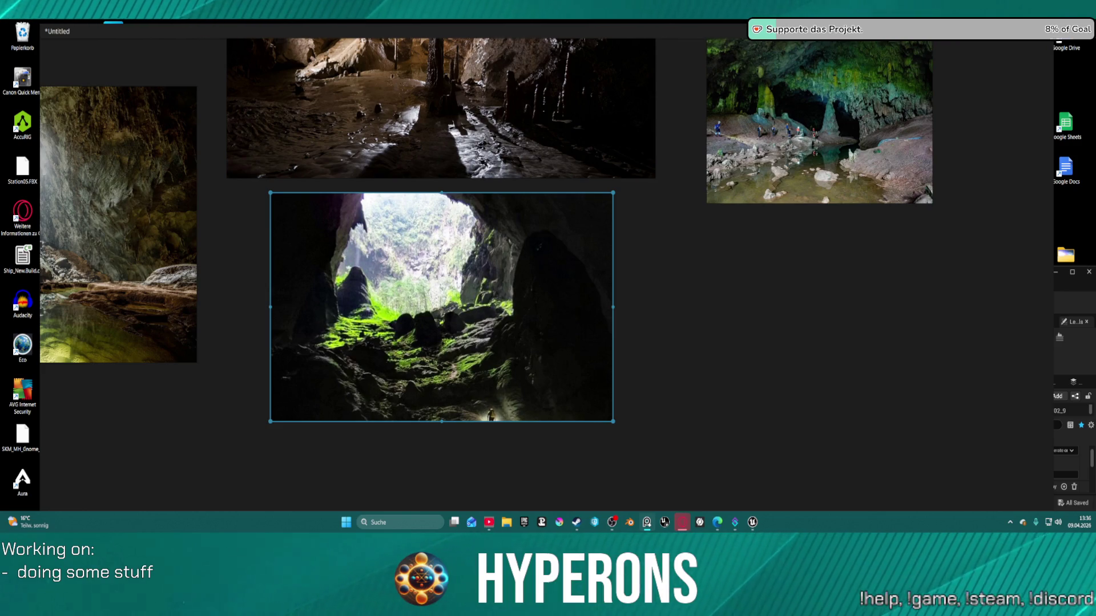
key(super+Down)
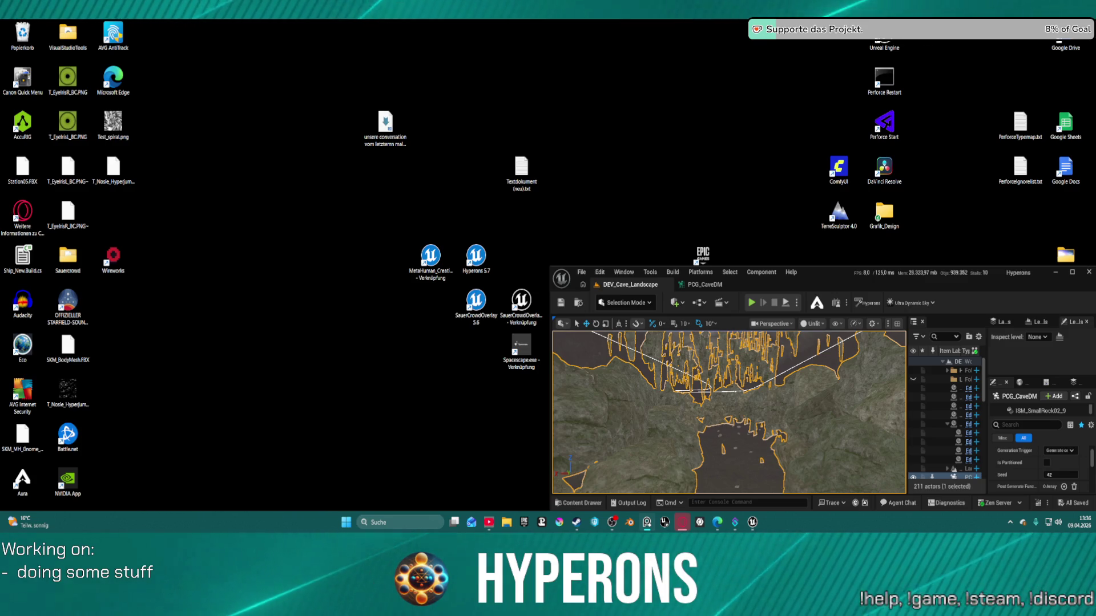
Step: Maximize the editor, turn toward the cave rock walls, and switch the viewport to Lit
click(1071, 273)
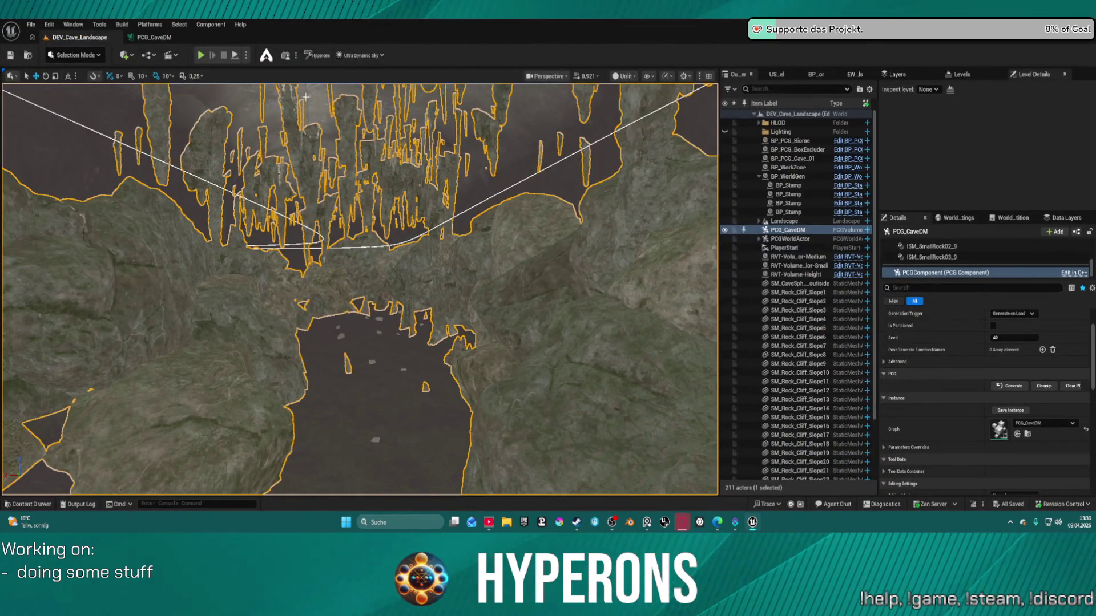
click(36, 26)
mouse_move(104, 90)
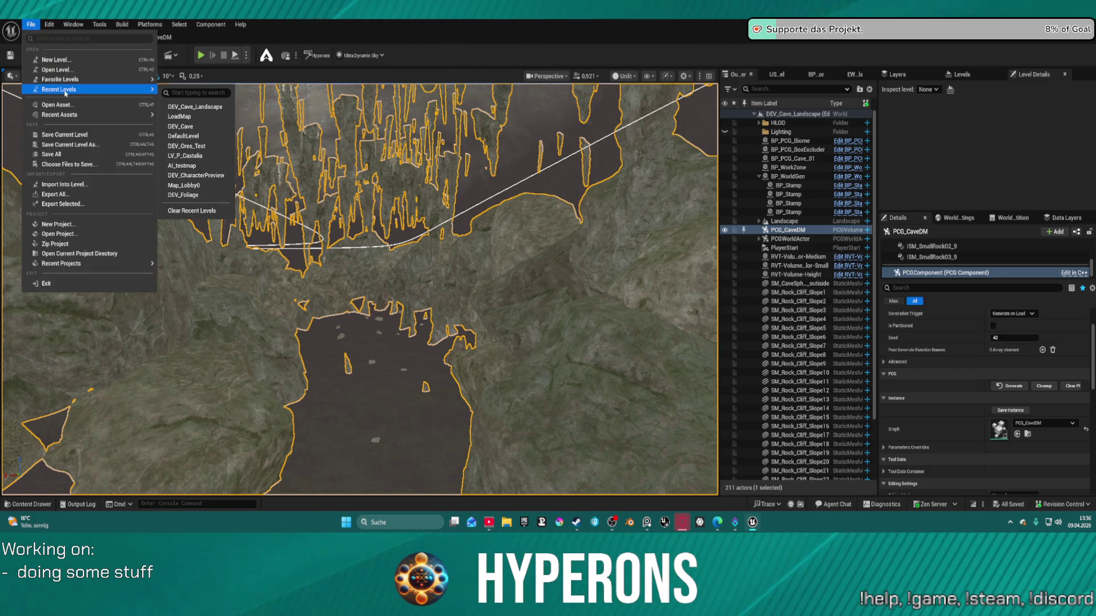
key(Escape)
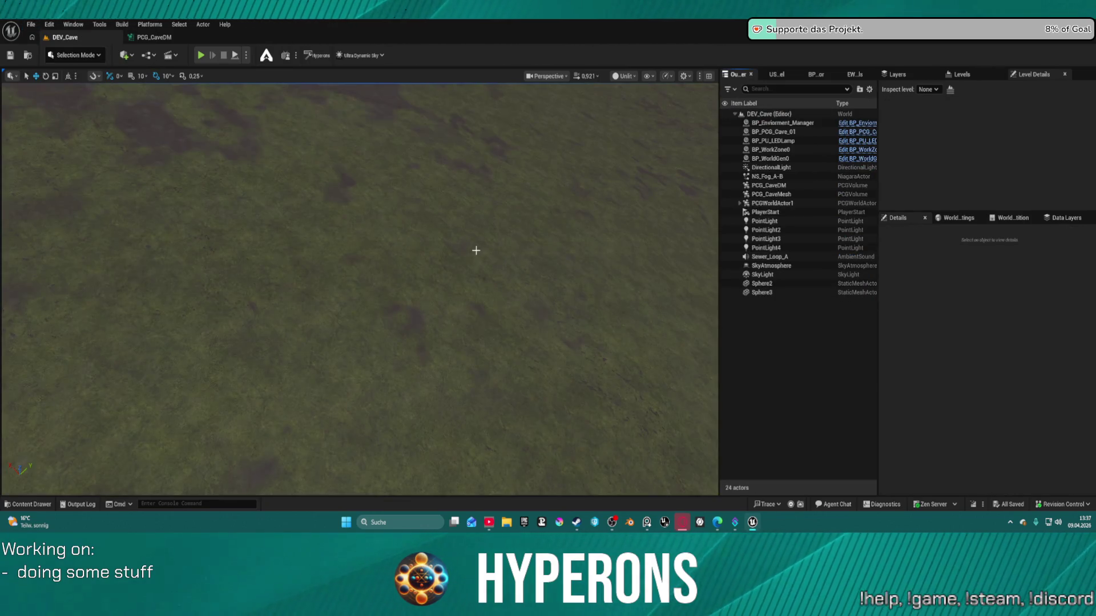
drag(476, 250, 476, 172)
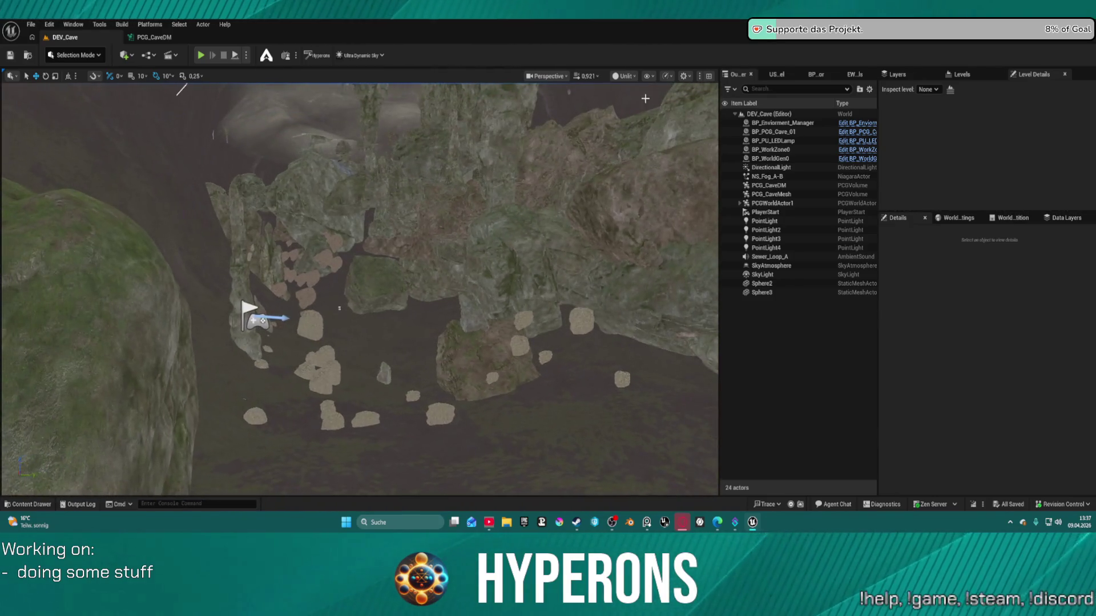
click(624, 76)
click(623, 111)
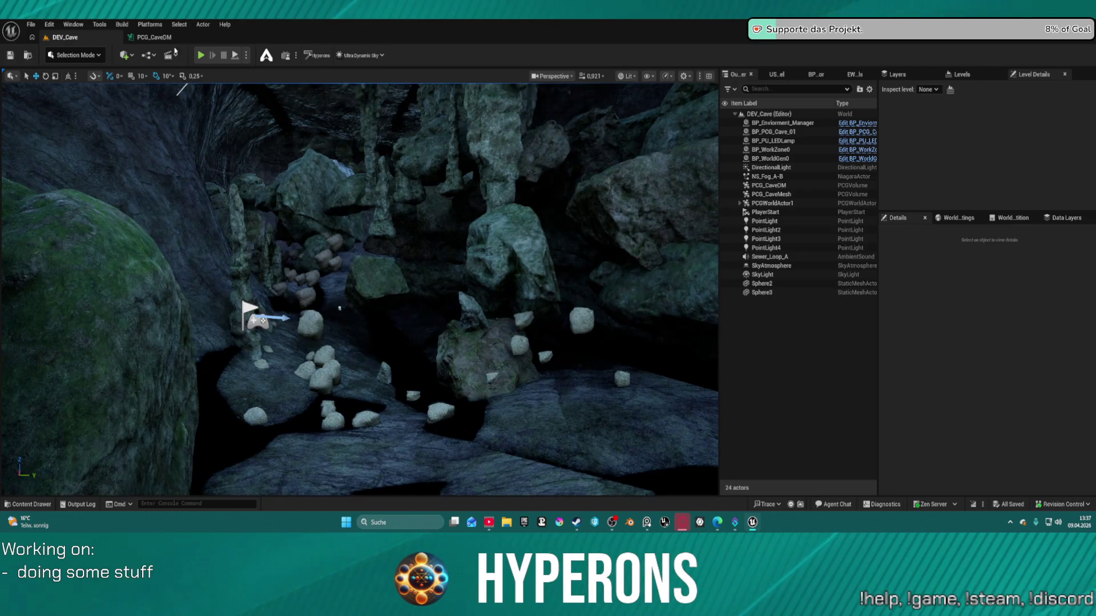
Step: Visit the PCG_CaveDM graph, then fly through the cave past mossy rocks, boulders and stalagmites
click(155, 38)
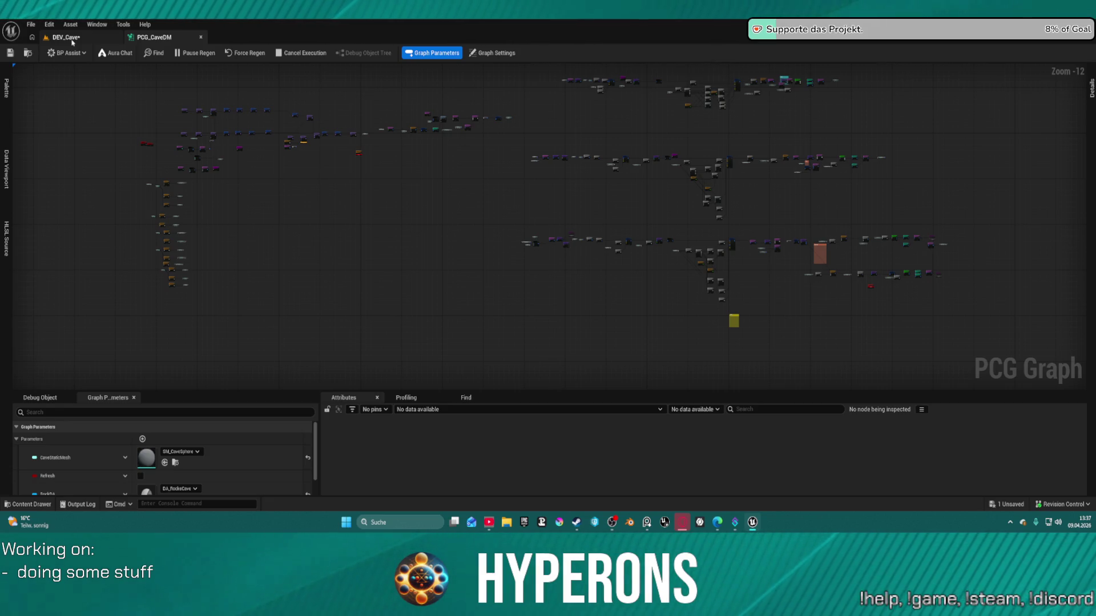
click(72, 41)
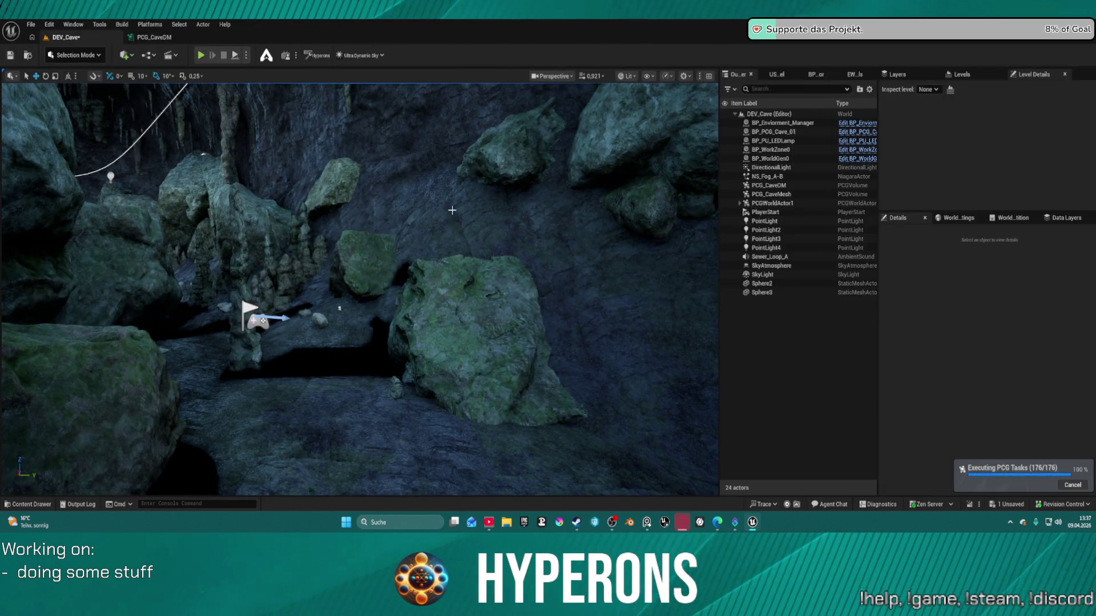
mouse_move(360, 285)
mouse_down()
mouse_move(319, 274)
mouse_move(297, 246)
mouse_move(360, 308)
mouse_move(343, 346)
mouse_move(348, 319)
mouse_up()
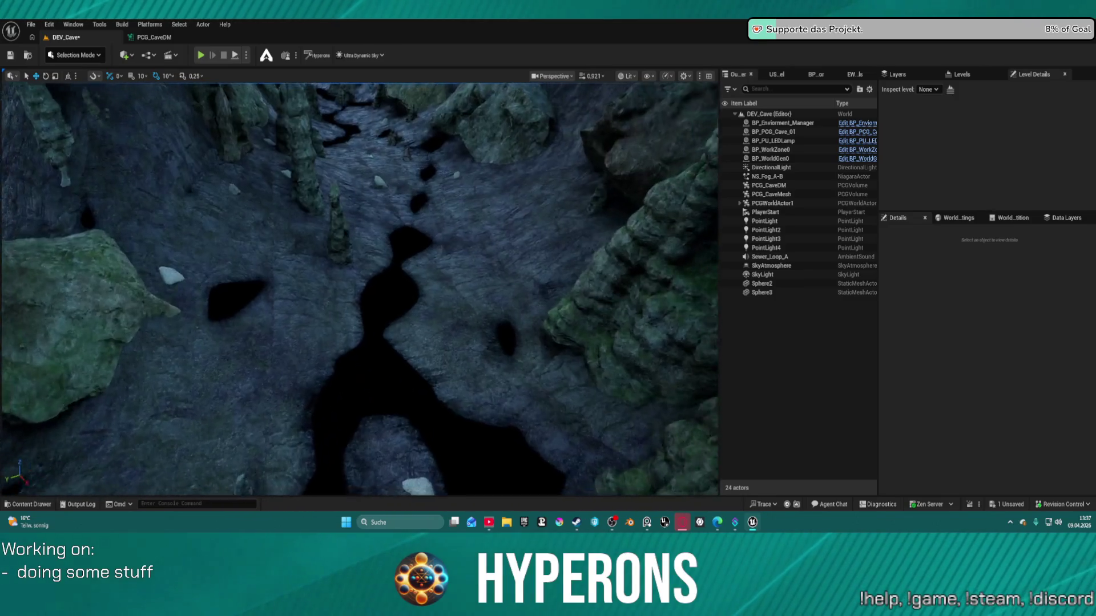
drag(348, 319, 319, 280)
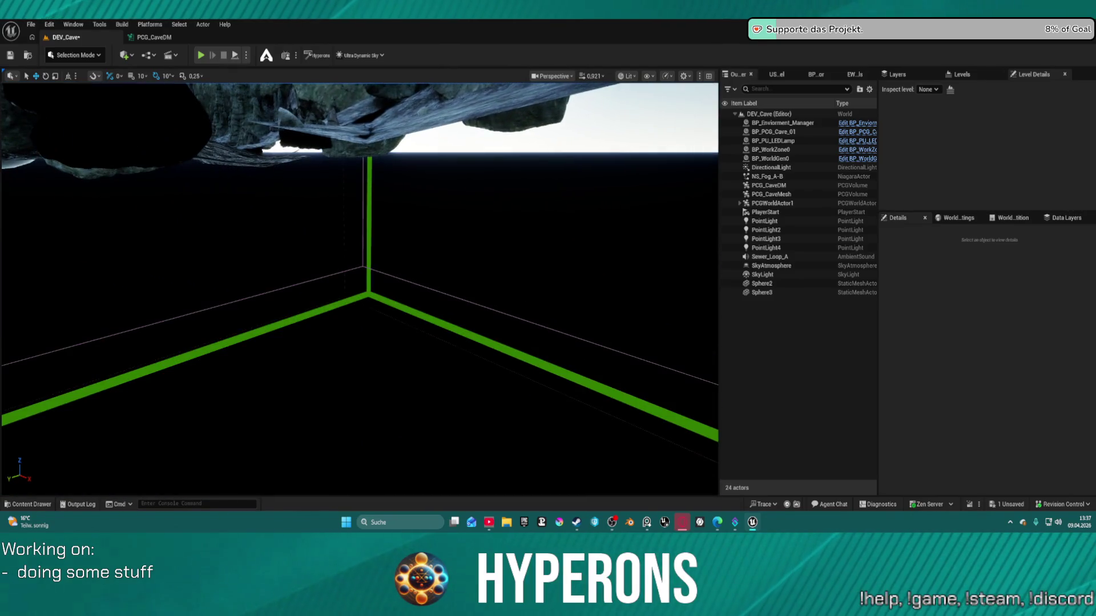
drag(320, 280, 308, 269)
drag(528, 86, 528, 86)
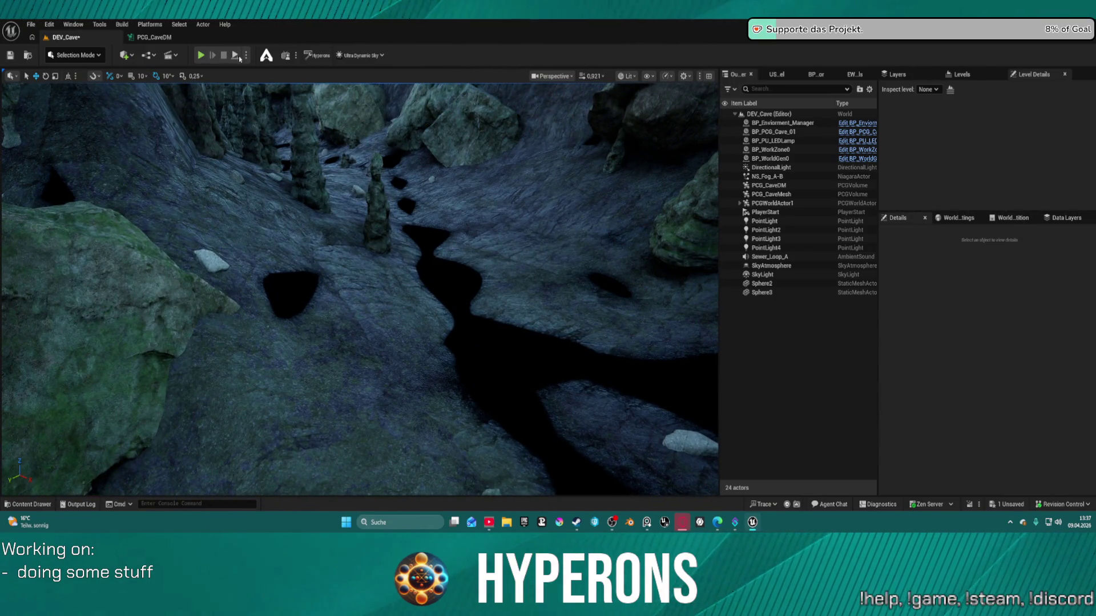
Step: Snap the PCG_CaveDM graph window to the right half of the screen
click(154, 37)
key(super+Down)
key(super+Right)
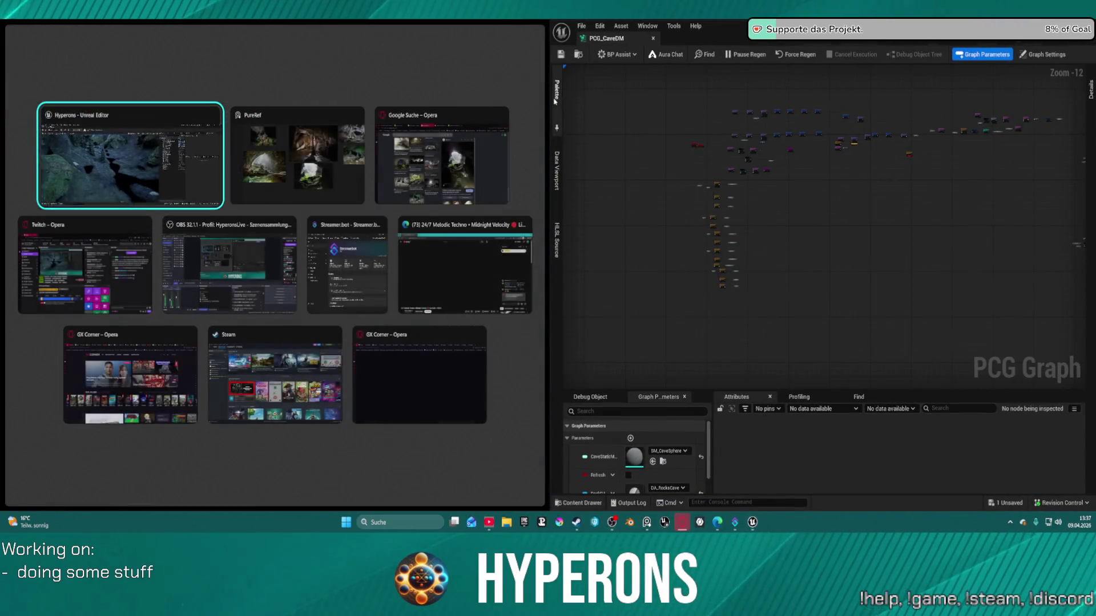
click(130, 156)
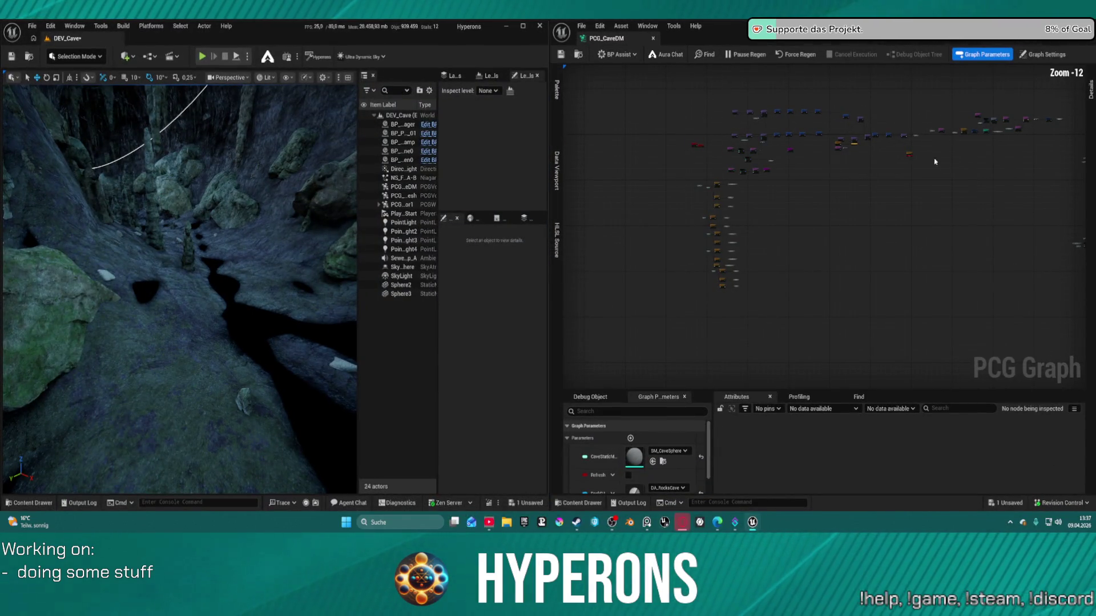
drag(841, 172, 932, 242)
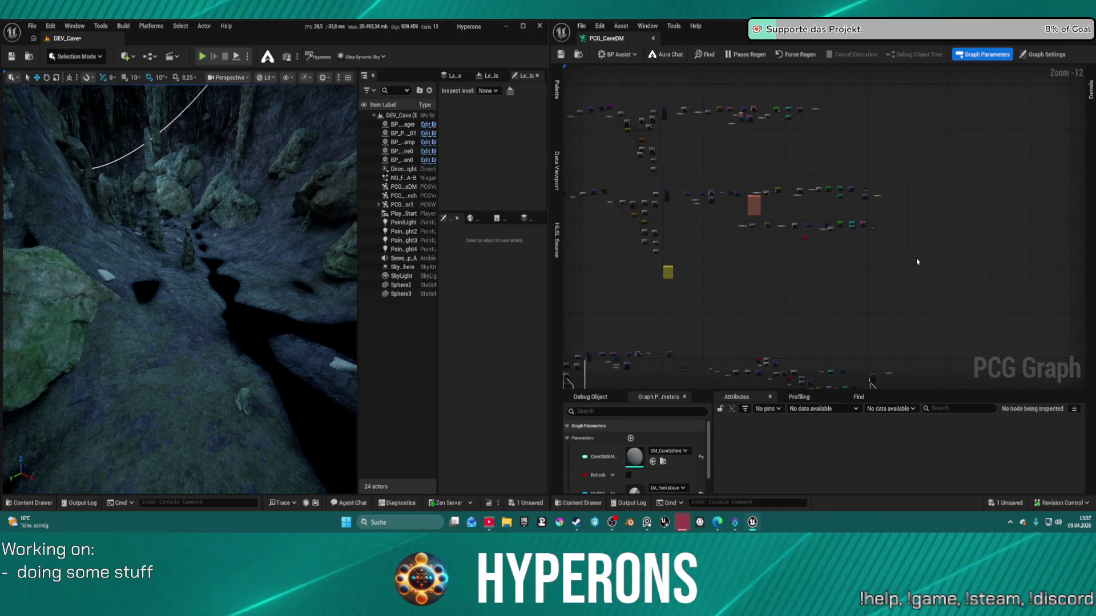
scroll(827, 228, up, 3)
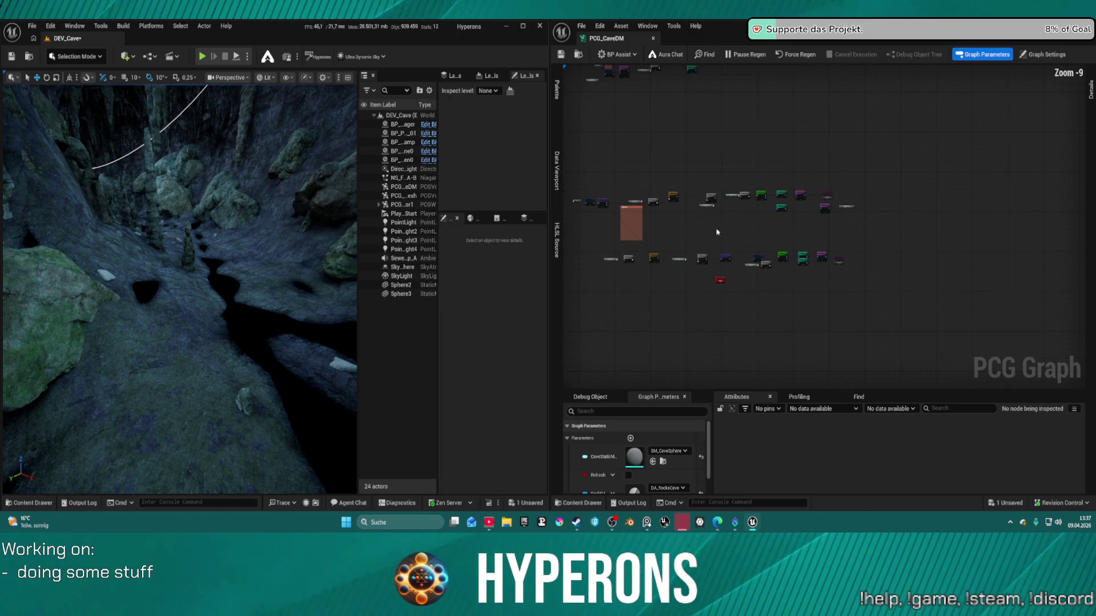
scroll(717, 232, up, 7)
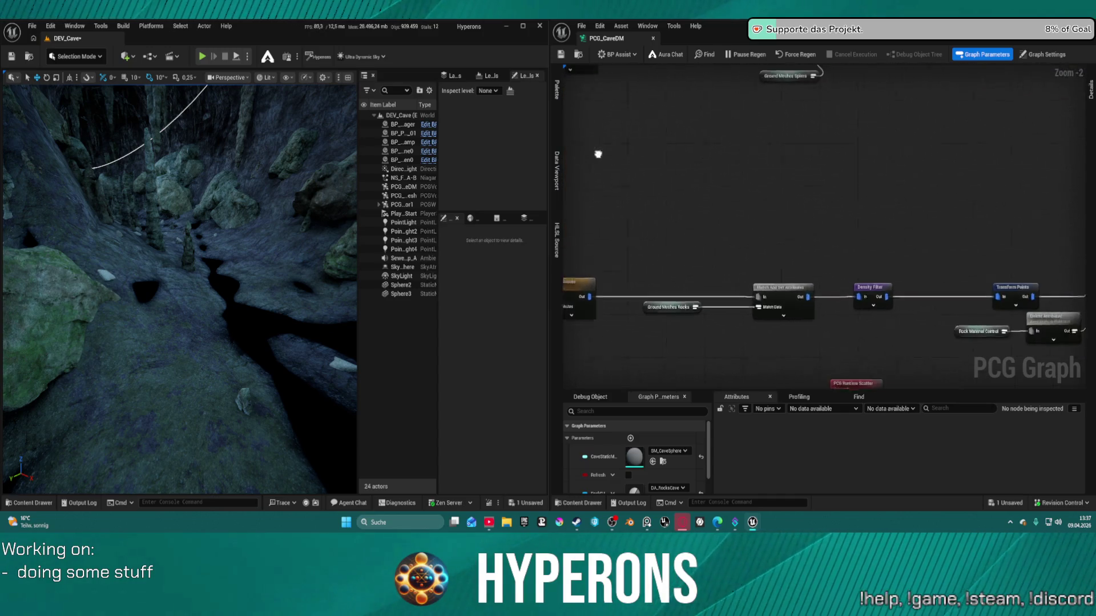
drag(598, 154, 445, 103)
click(722, 238)
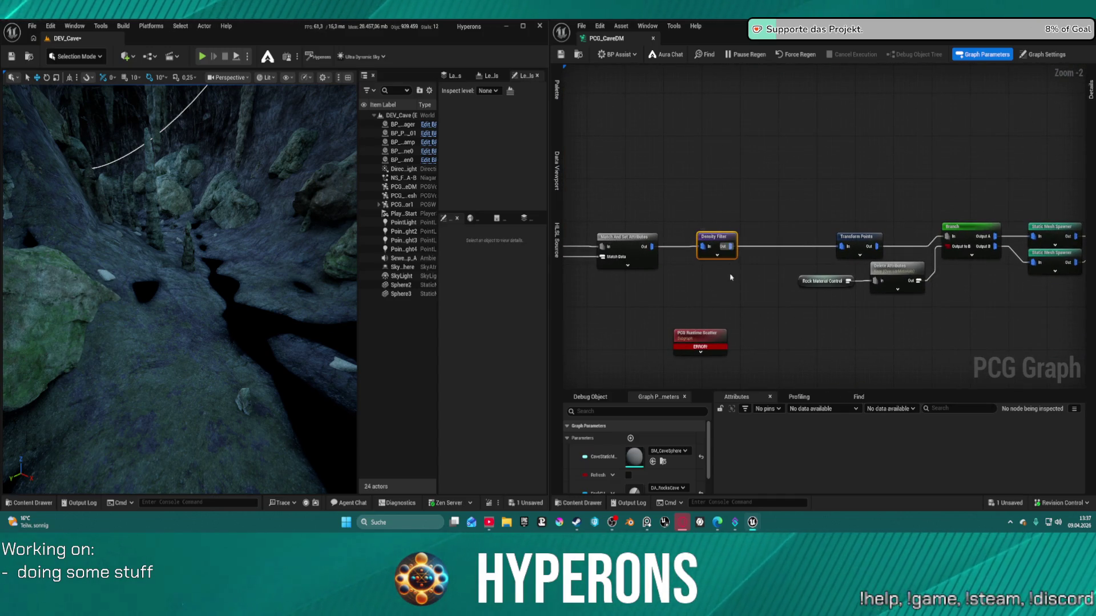
scroll(716, 237, up, 3)
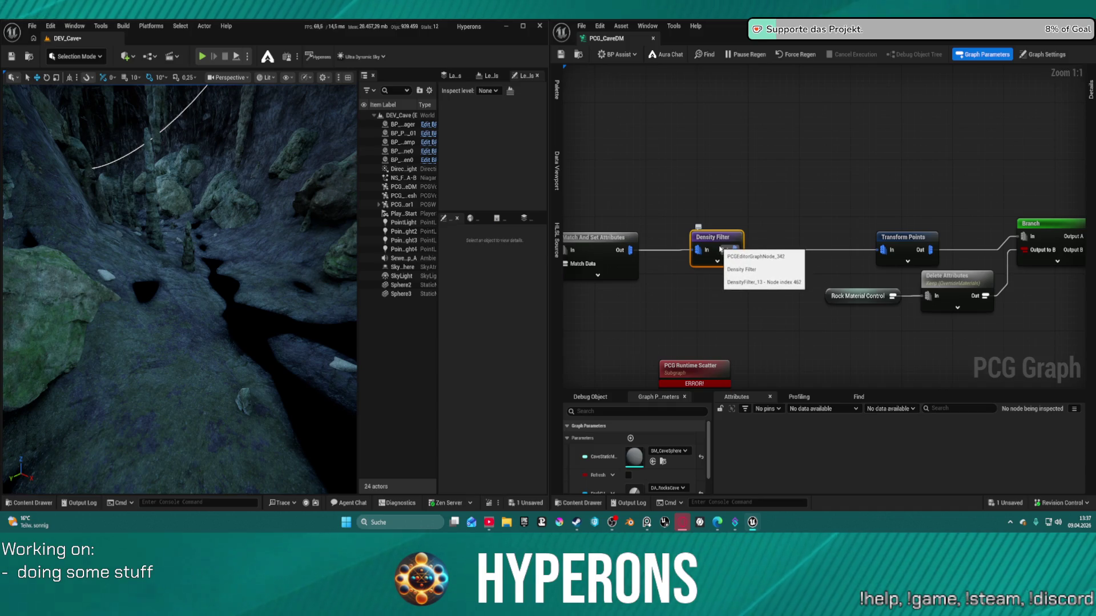
mouse_move(717, 243)
mouse_down()
mouse_move(691, 239)
mouse_move(754, 246)
mouse_up()
drag(239, 209, 228, 163)
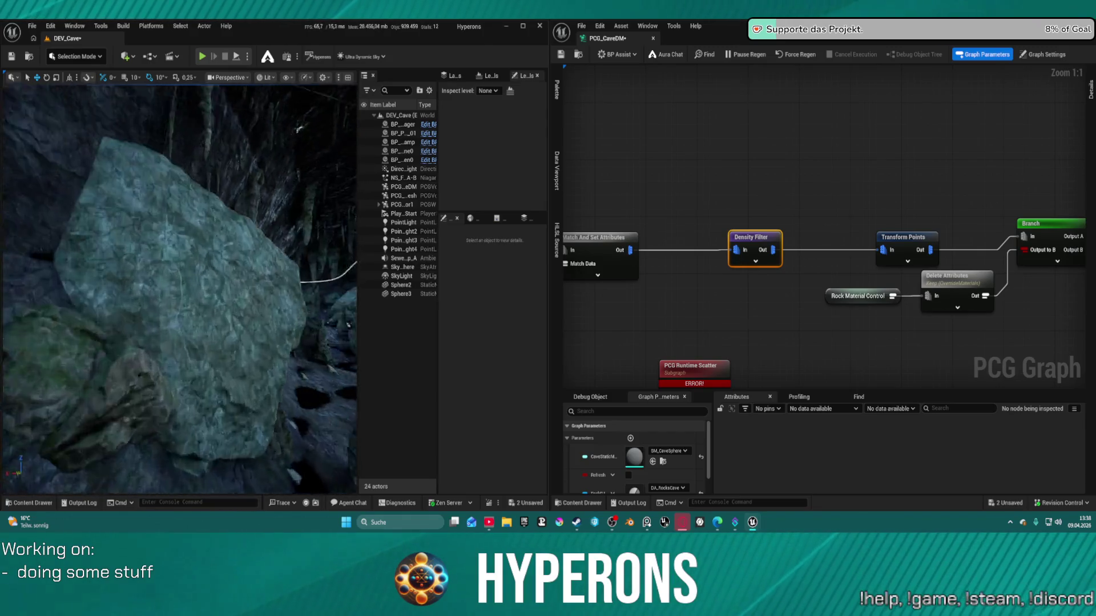
mouse_move(228, 163)
mouse_down()
mouse_move(217, 154)
mouse_move(182, 171)
mouse_up()
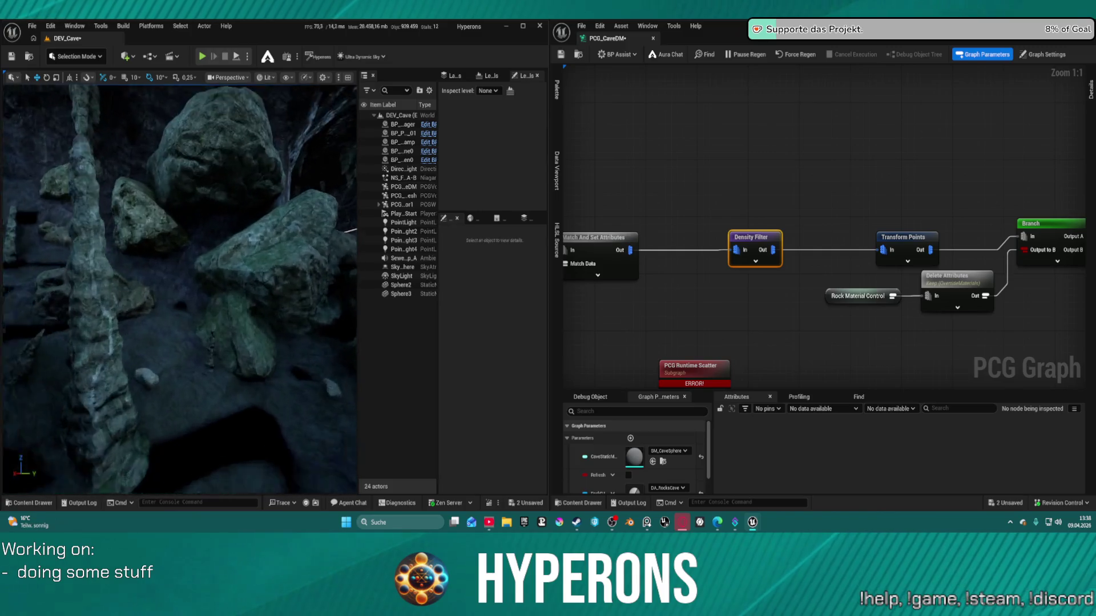
drag(182, 171, 163, 166)
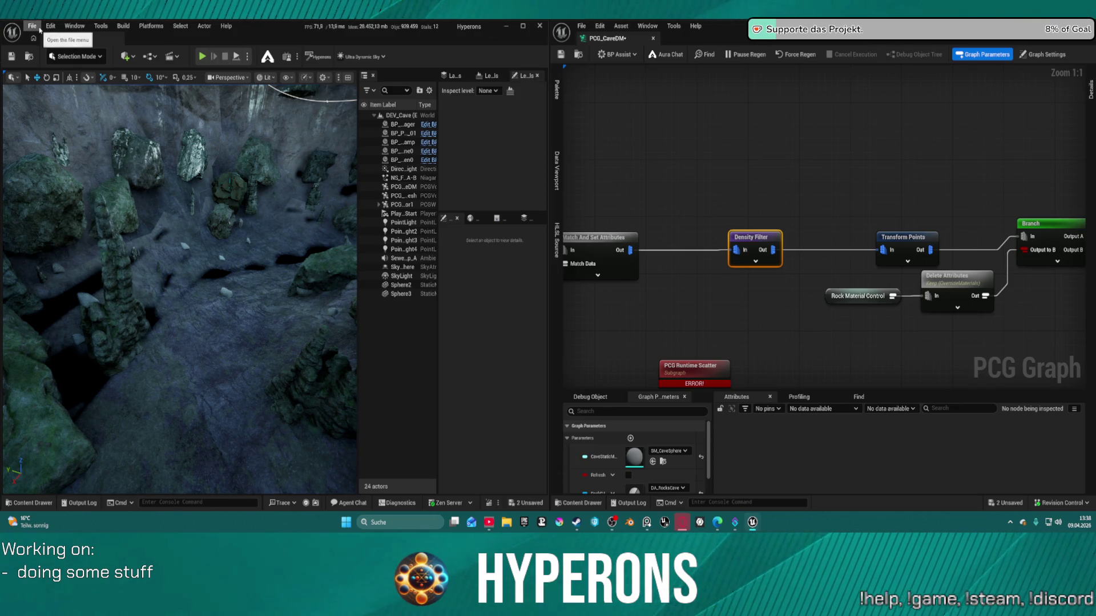
Step: Save DEV_Cave, open DEV_Cave_Landscape from Recent Levels, force a PCG regen and save
click(39, 28)
mouse_move(114, 93)
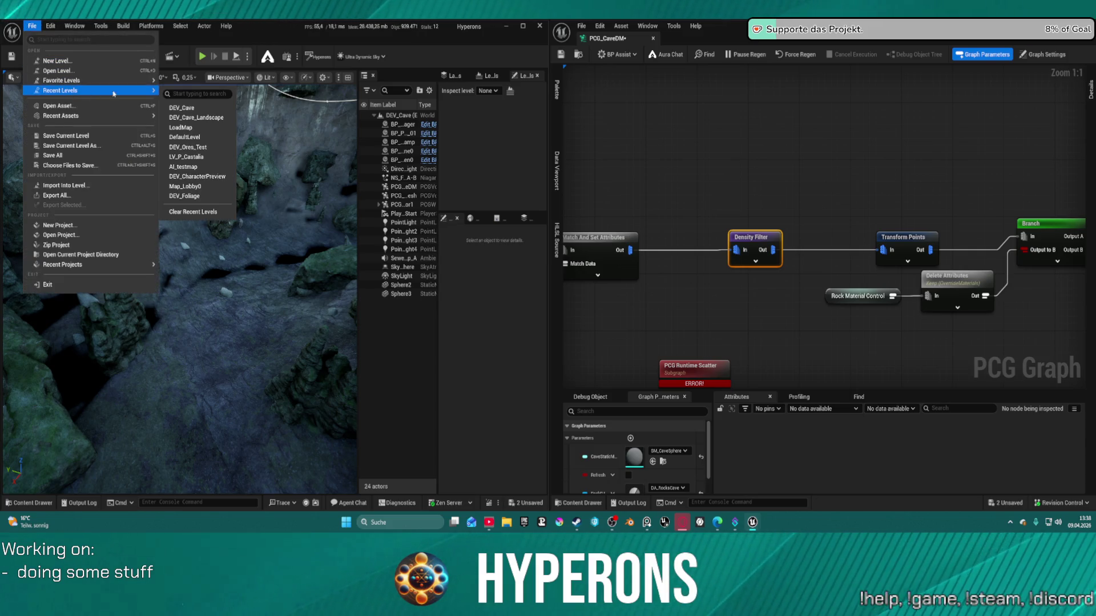
click(194, 118)
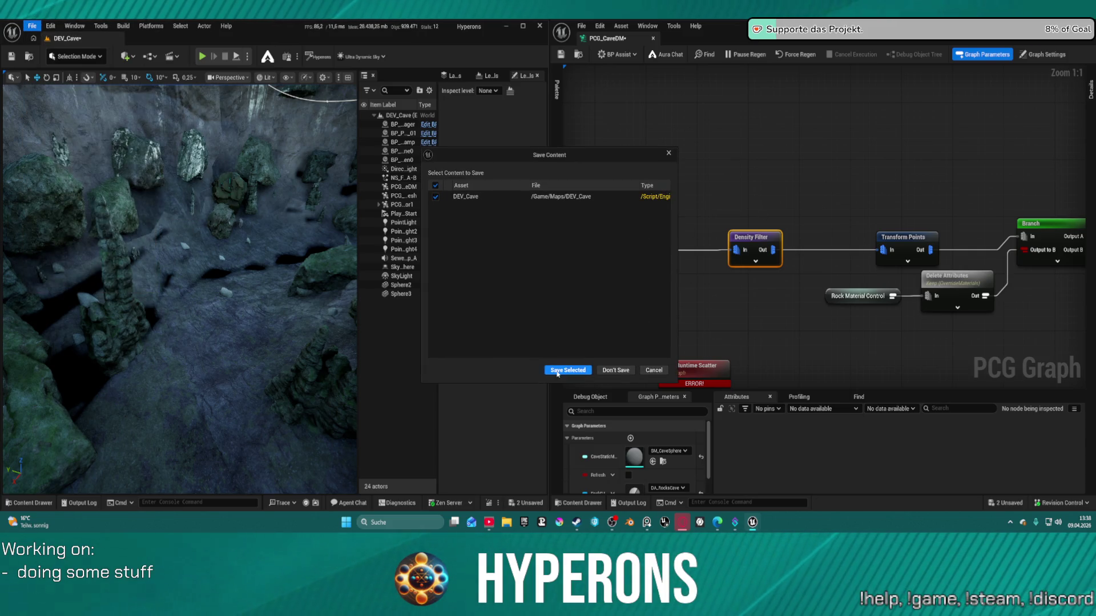
click(558, 371)
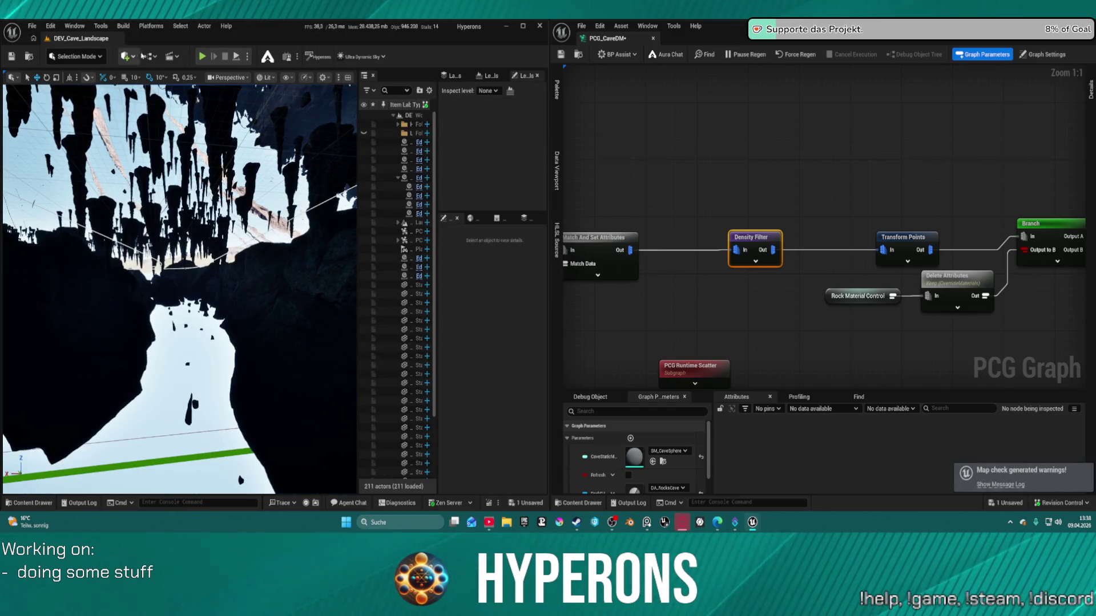
click(795, 54)
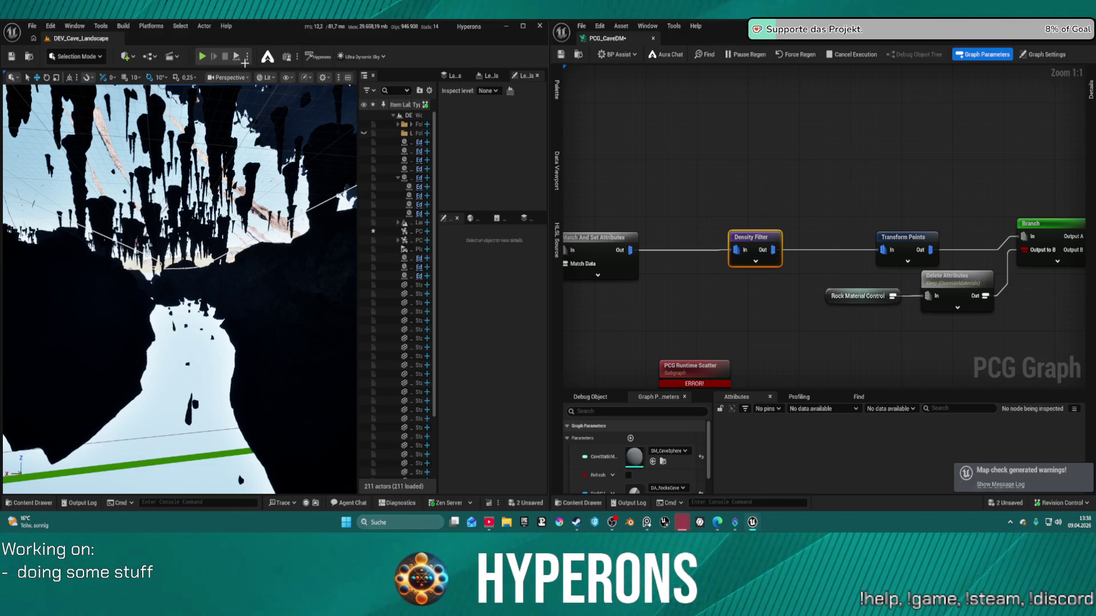
key(ctrl+s)
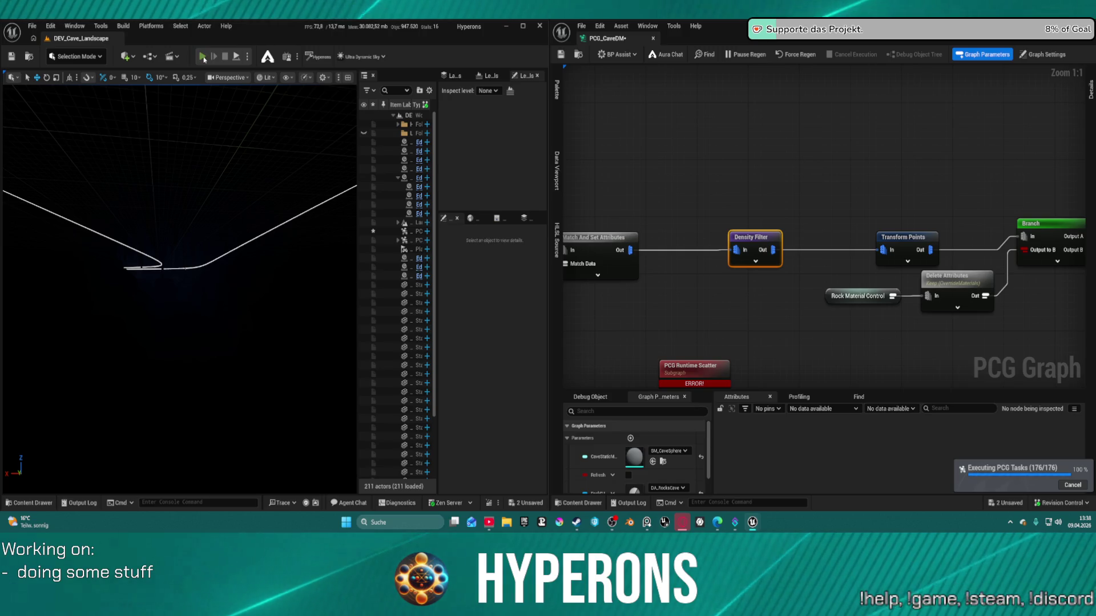
Step: Launch the level as a Standalone Game, saving the two modified PCG_CaveDM assets
click(248, 56)
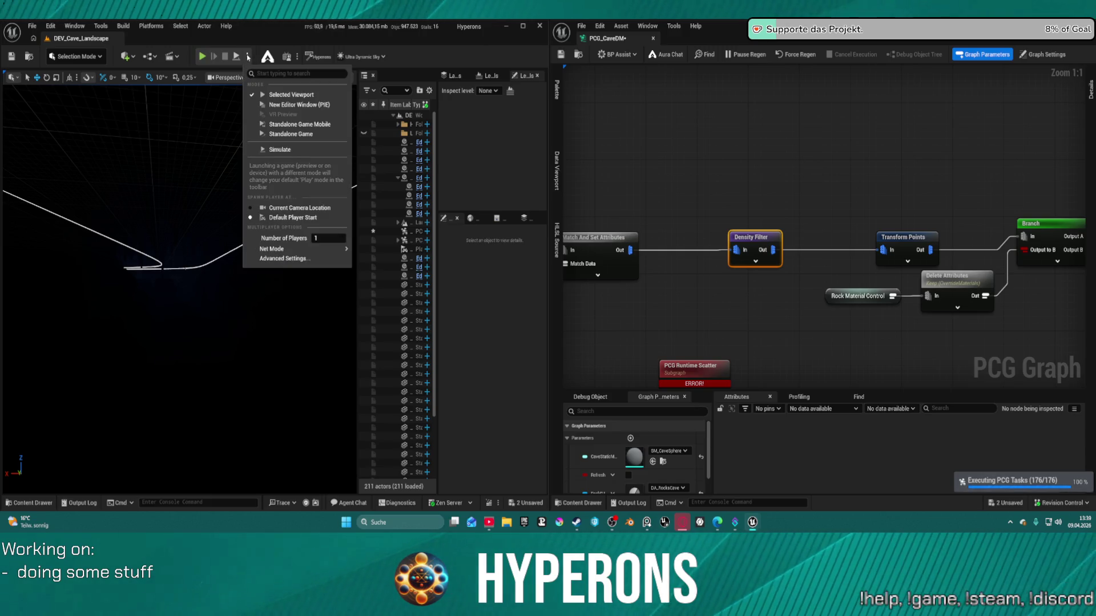
click(289, 134)
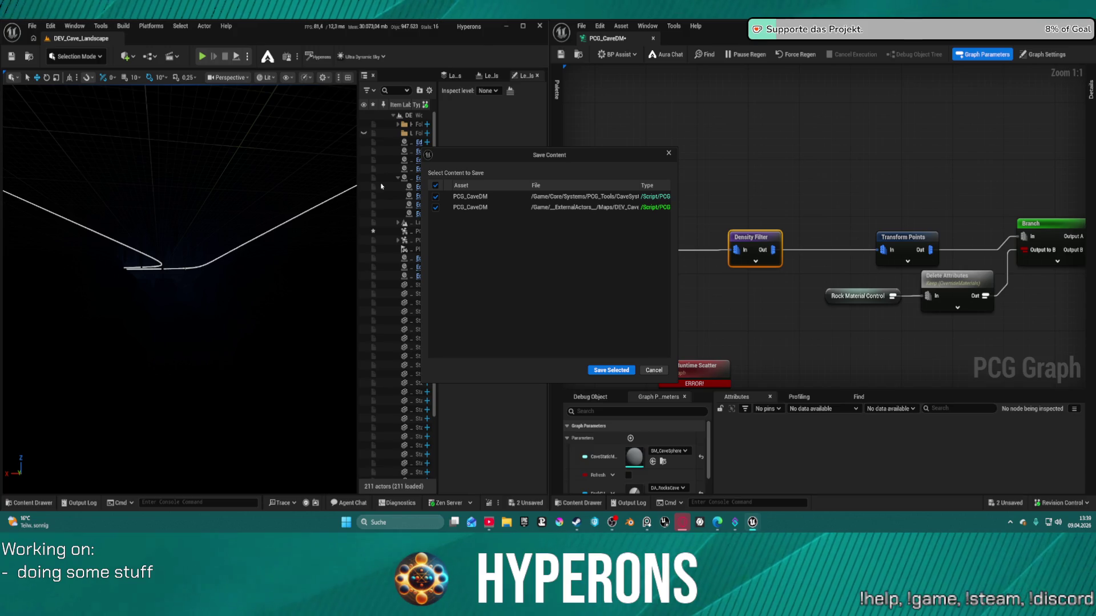
click(611, 370)
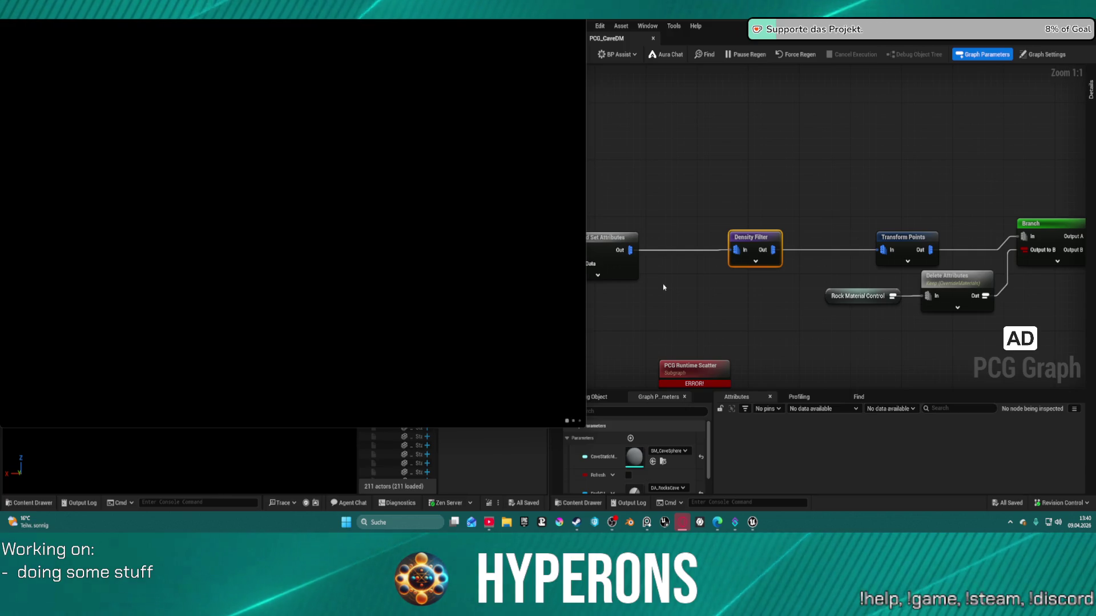
Step: Walk and jump the character deep into the cave, running past stalagmites into a wider passage
key(w)
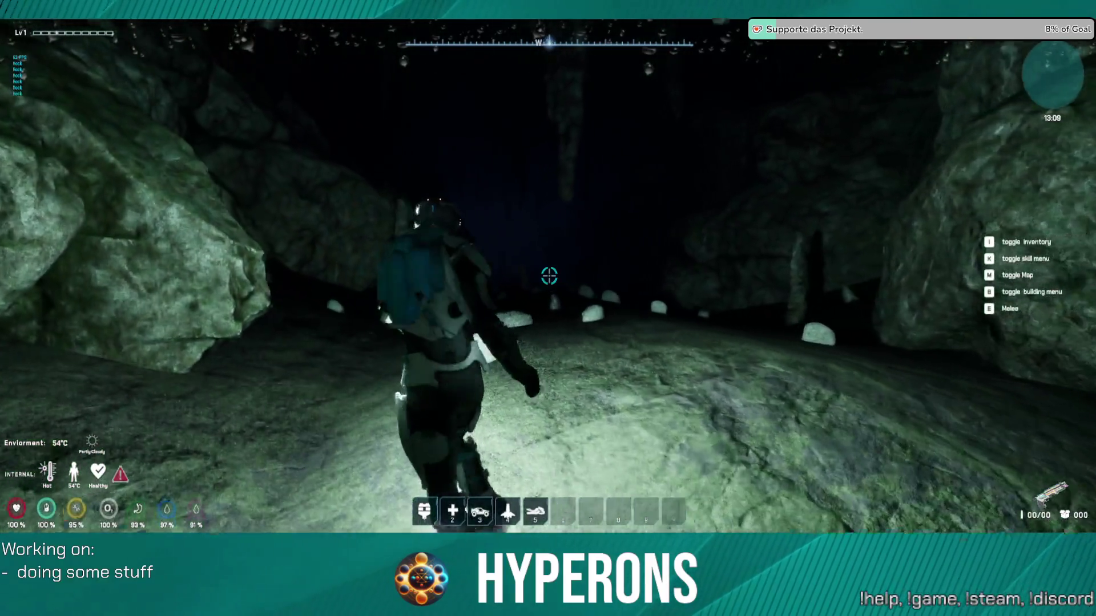
key(w)
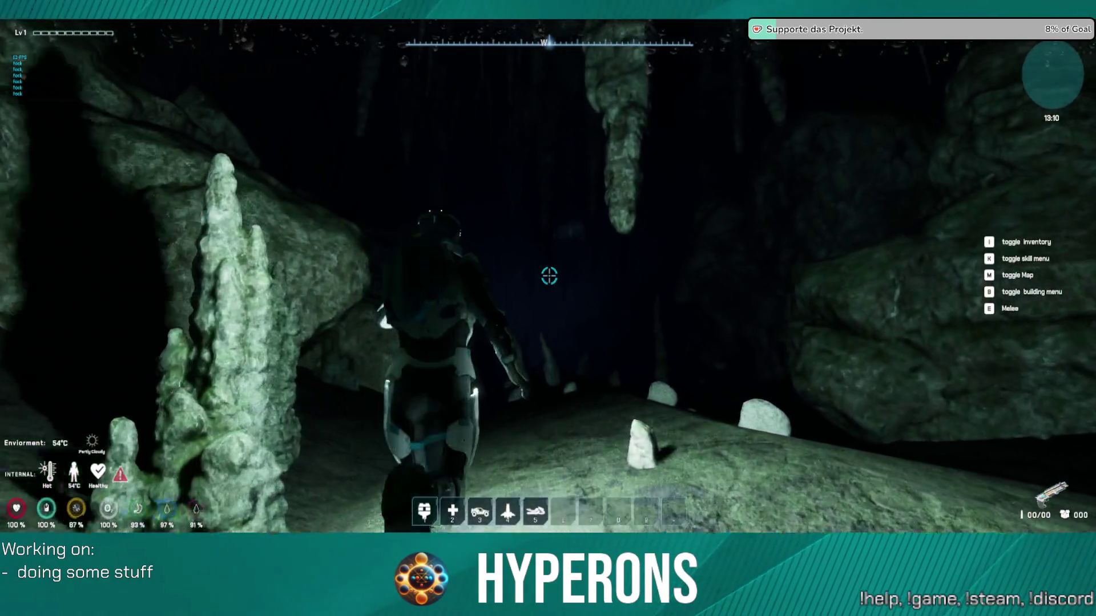
key(w)
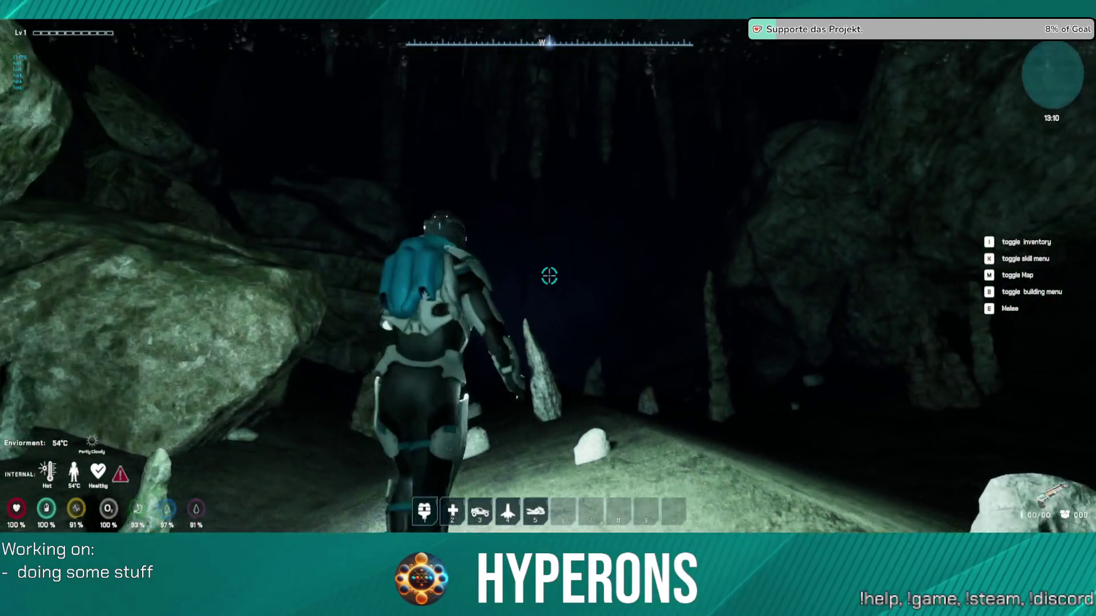
key(w)
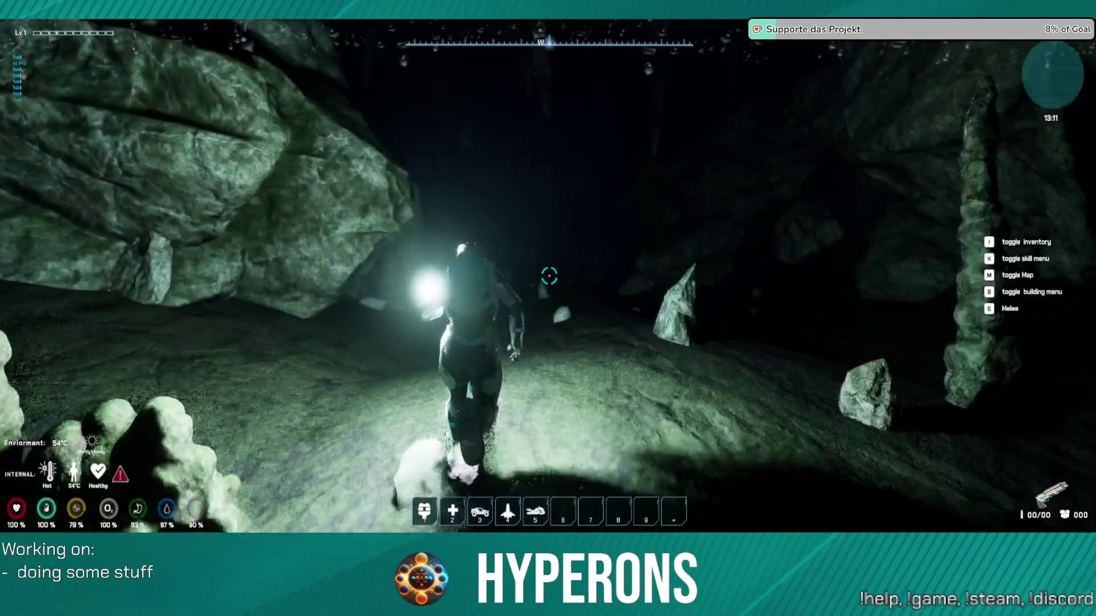
key(space)
key(w)
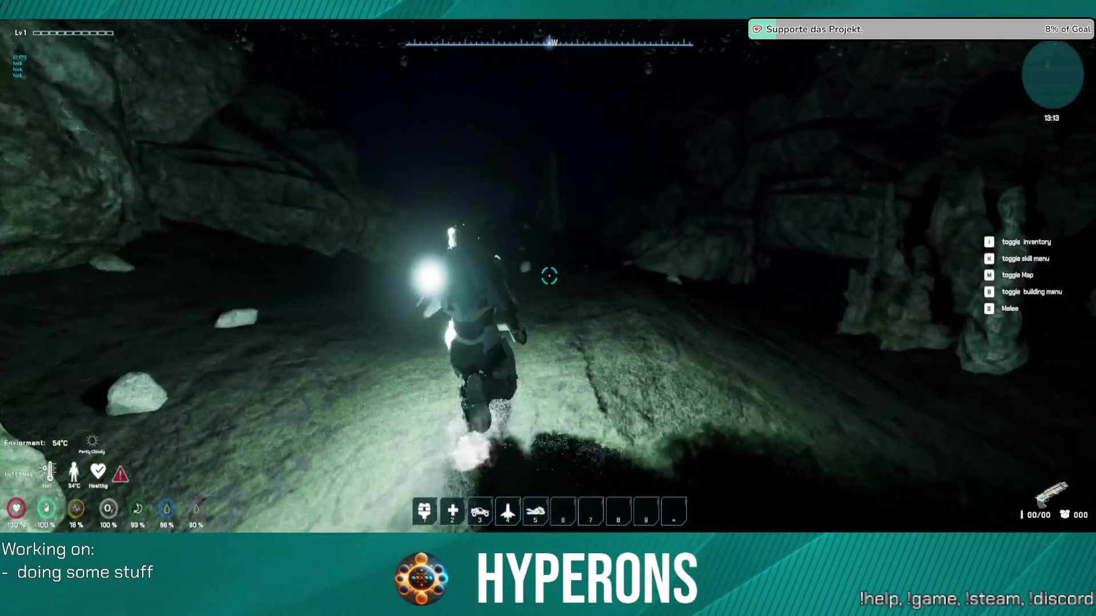
key(w)
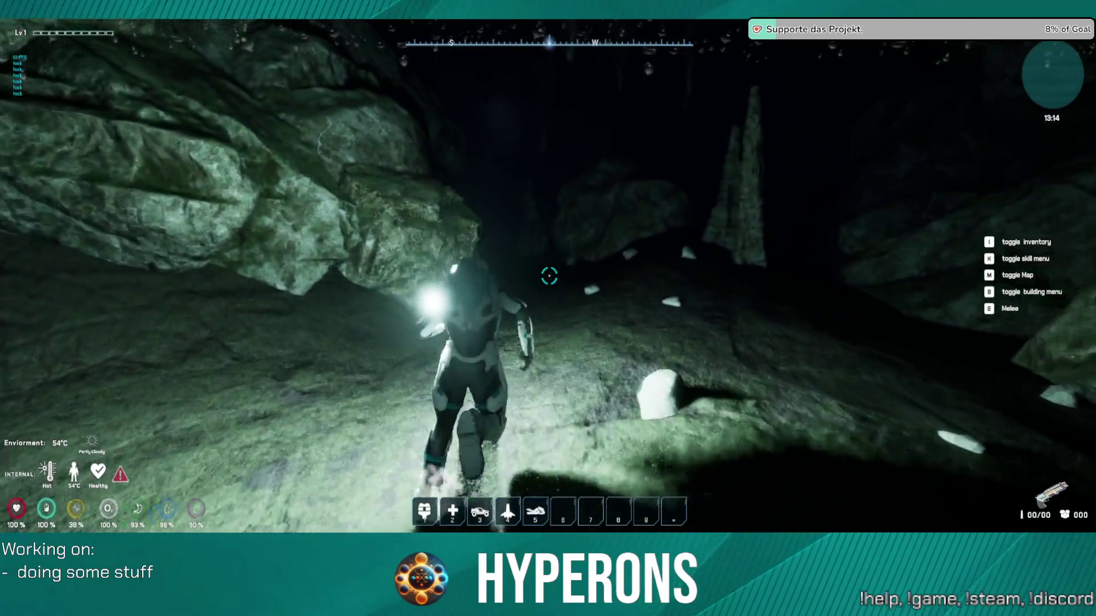
key(w)
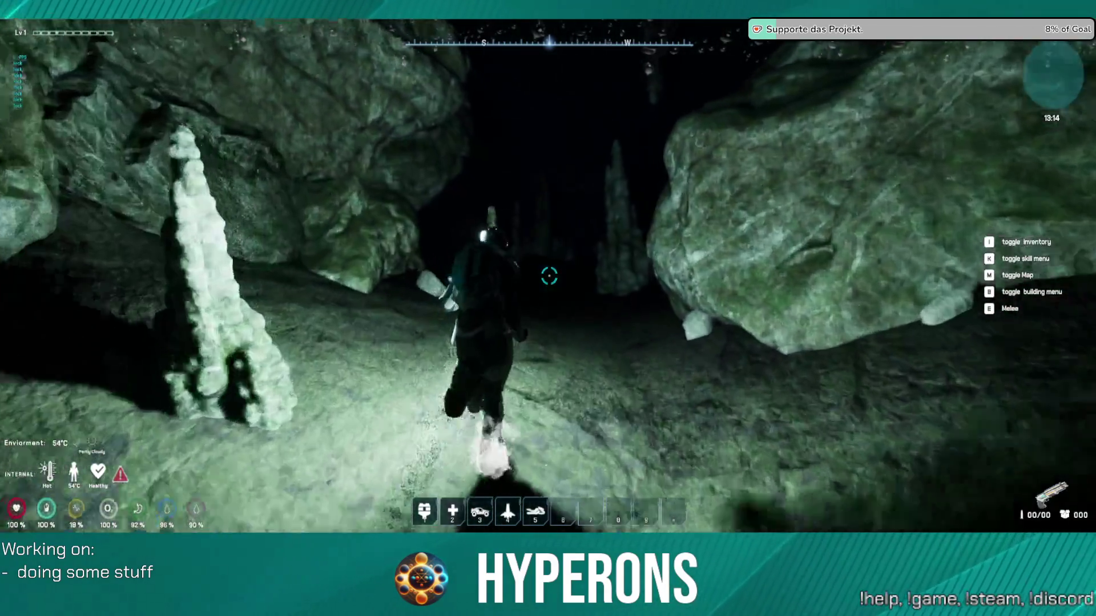
key(w)
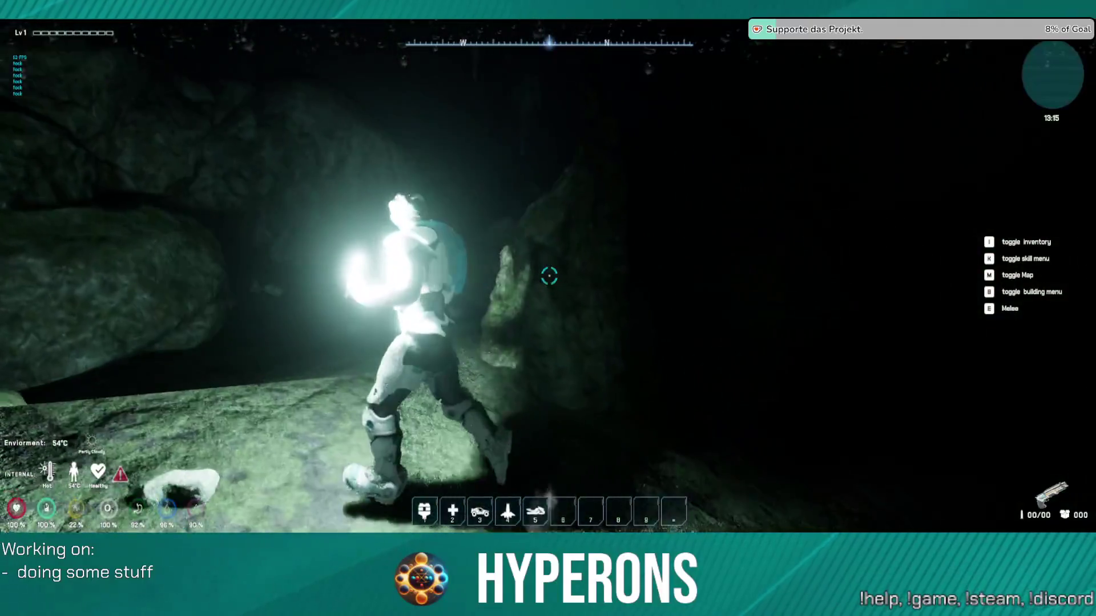
key(w)
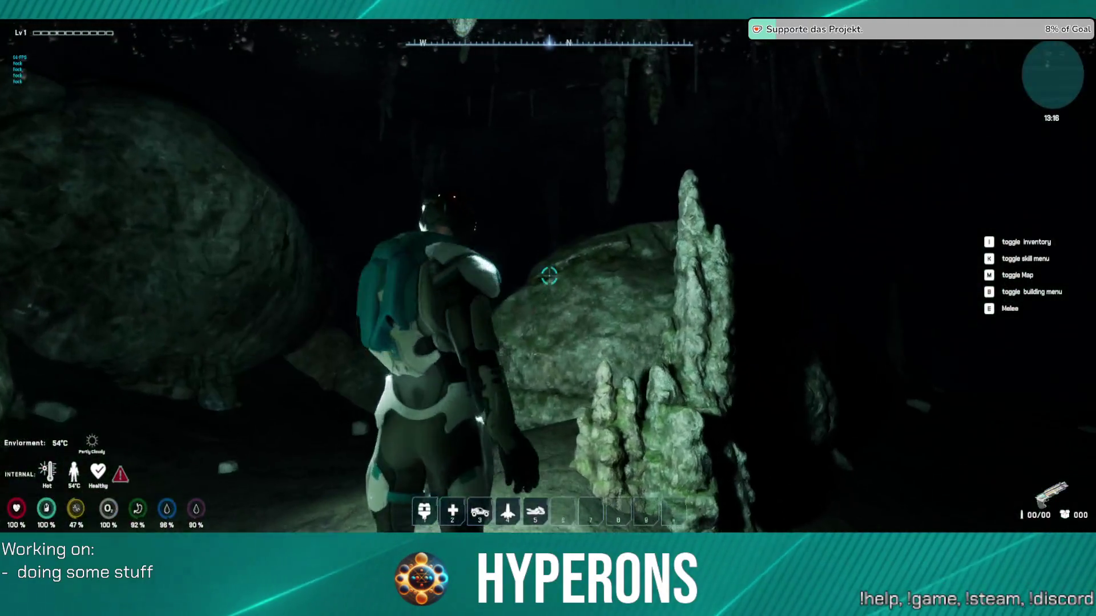
key(w)
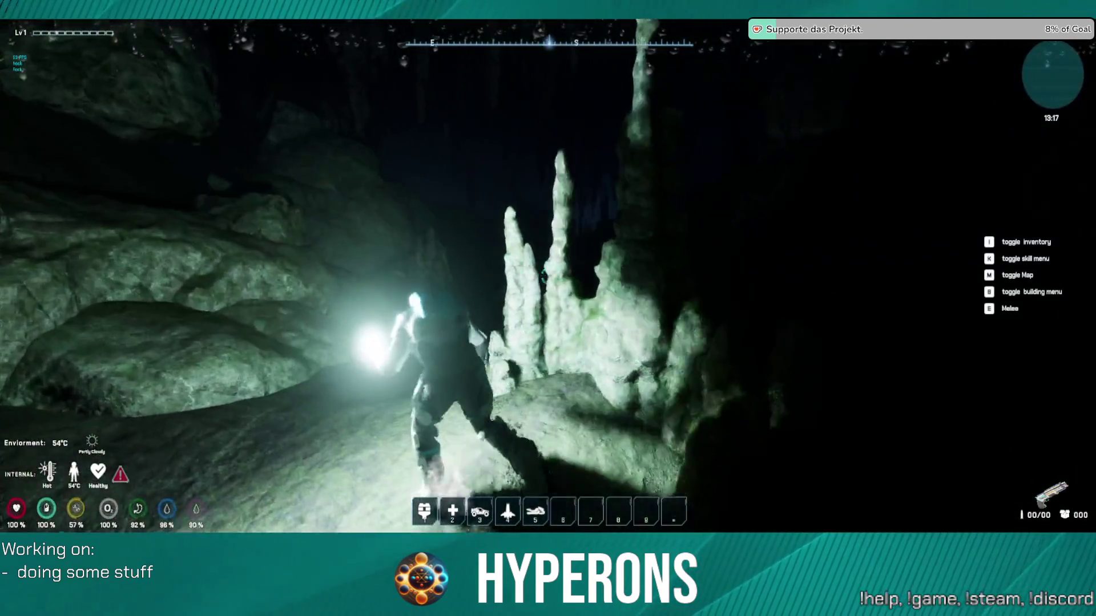
key(w)
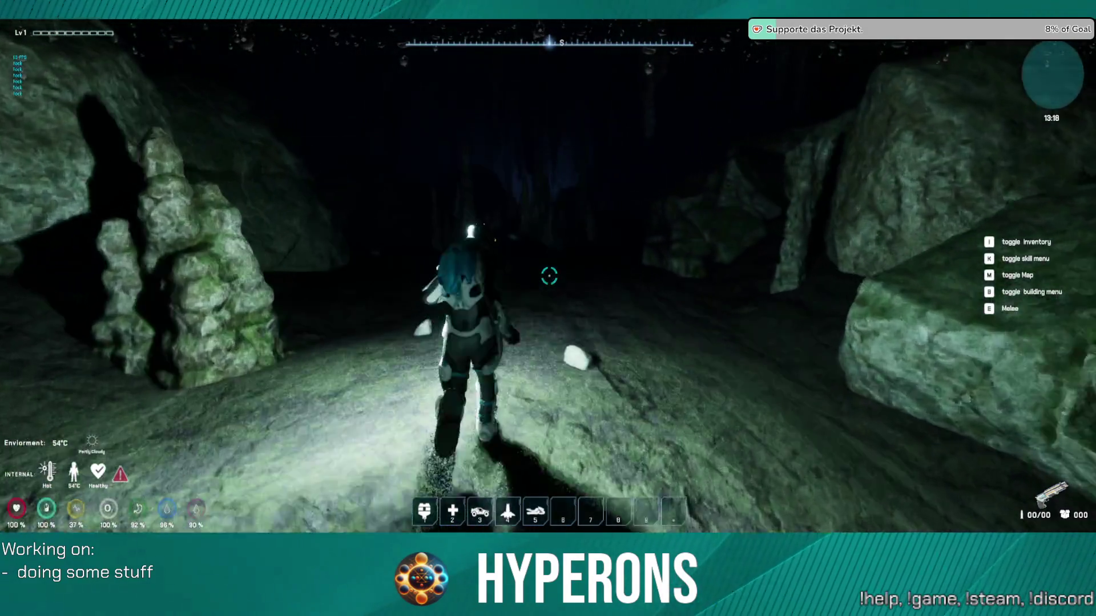
key(w)
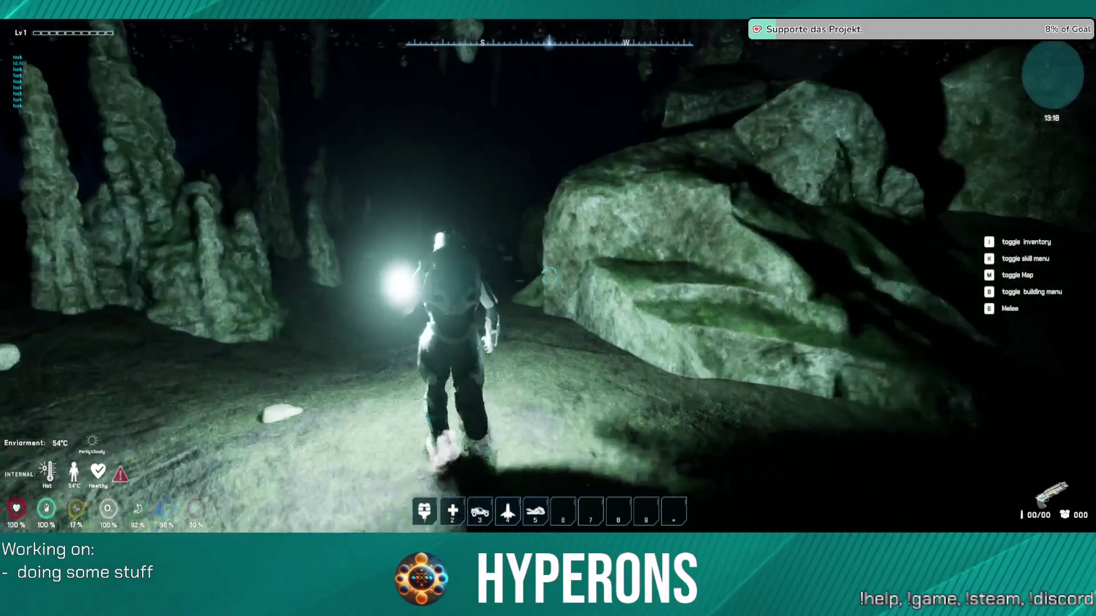
key(w)
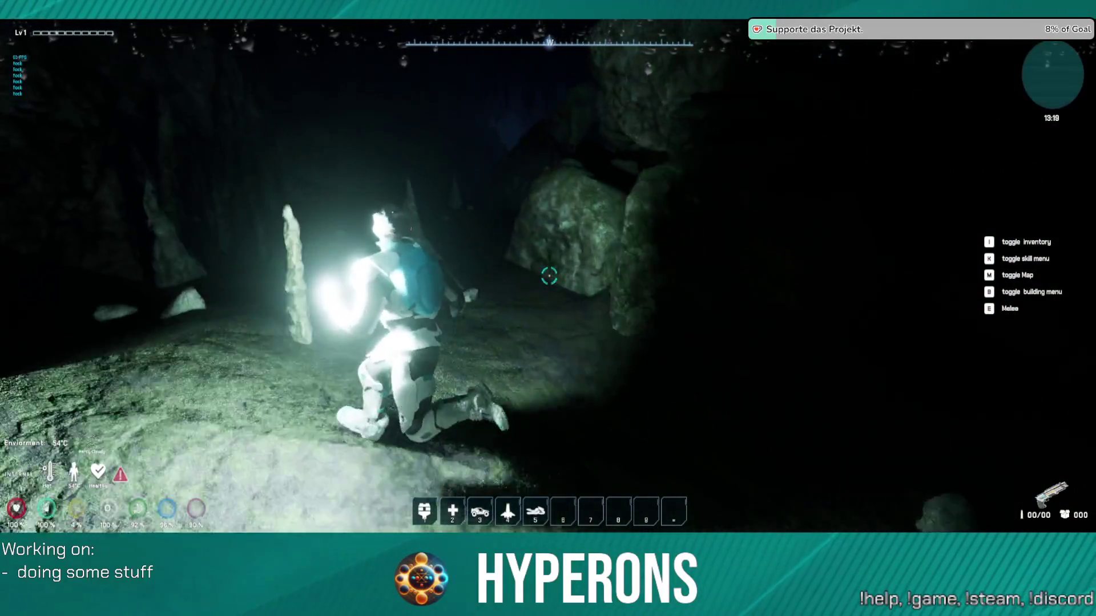
key(w)
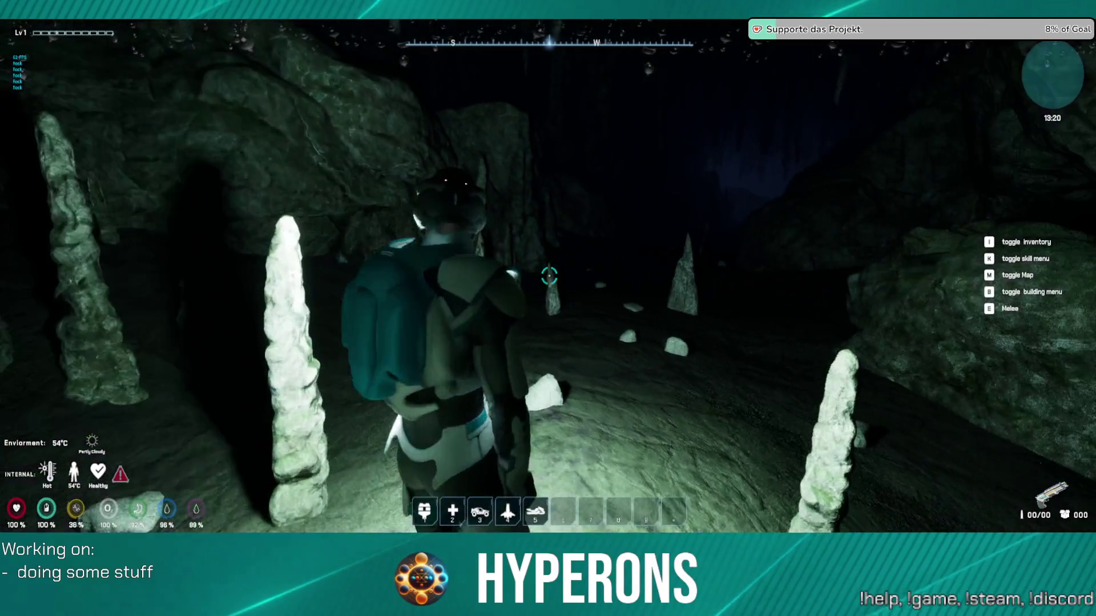
Step: Turn around, then sprint onward through a narrow rock gap into the wider cave toward the light
key(s)
key(w)
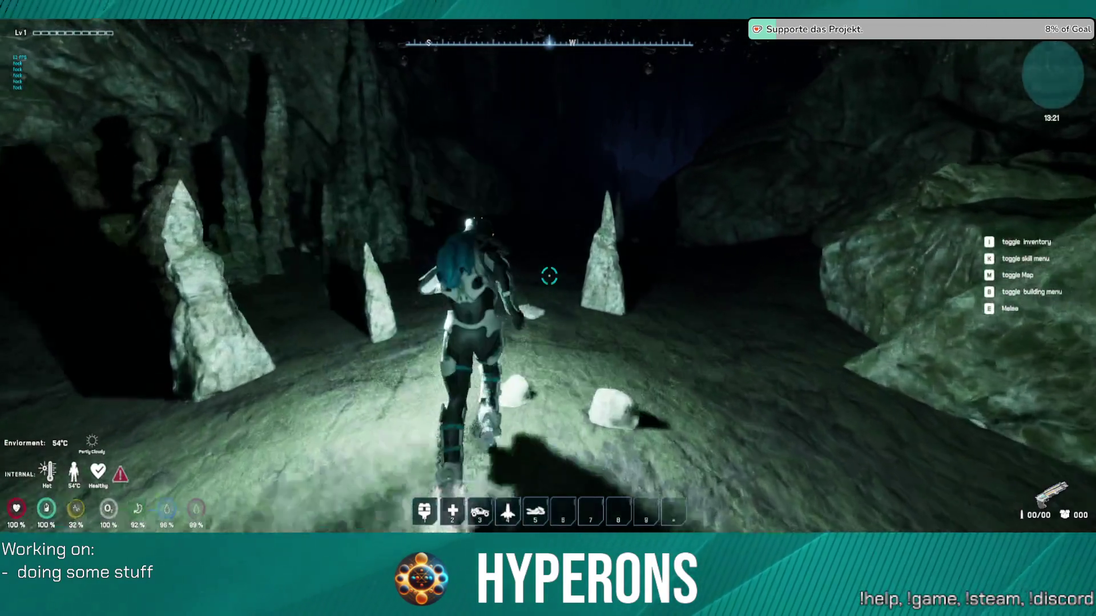
key(w)
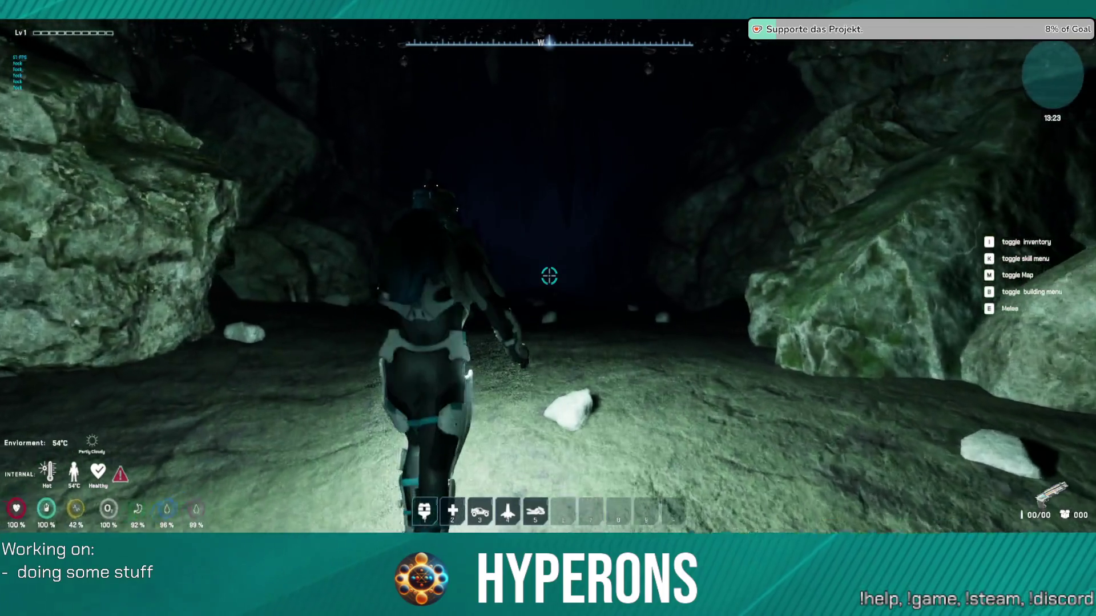
key(w)
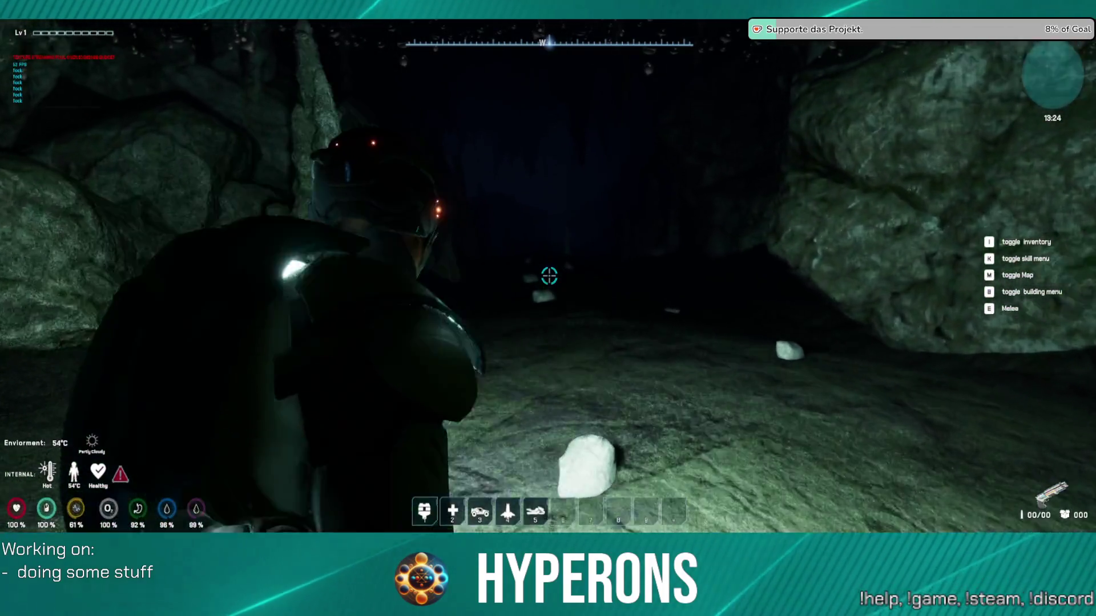
key(shift+w)
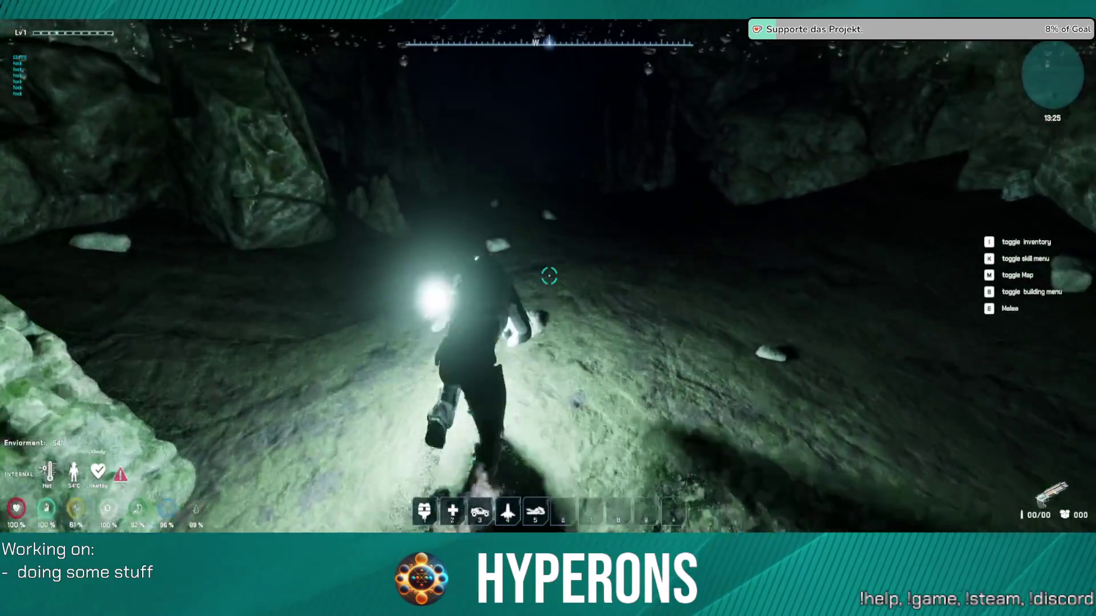
key(shift+w)
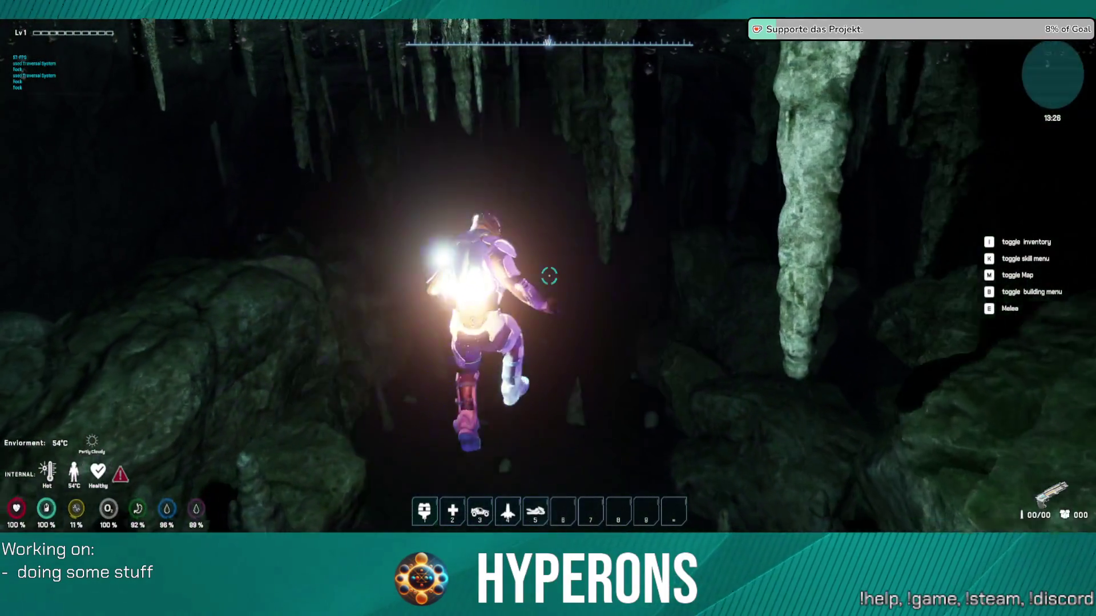
key(w)
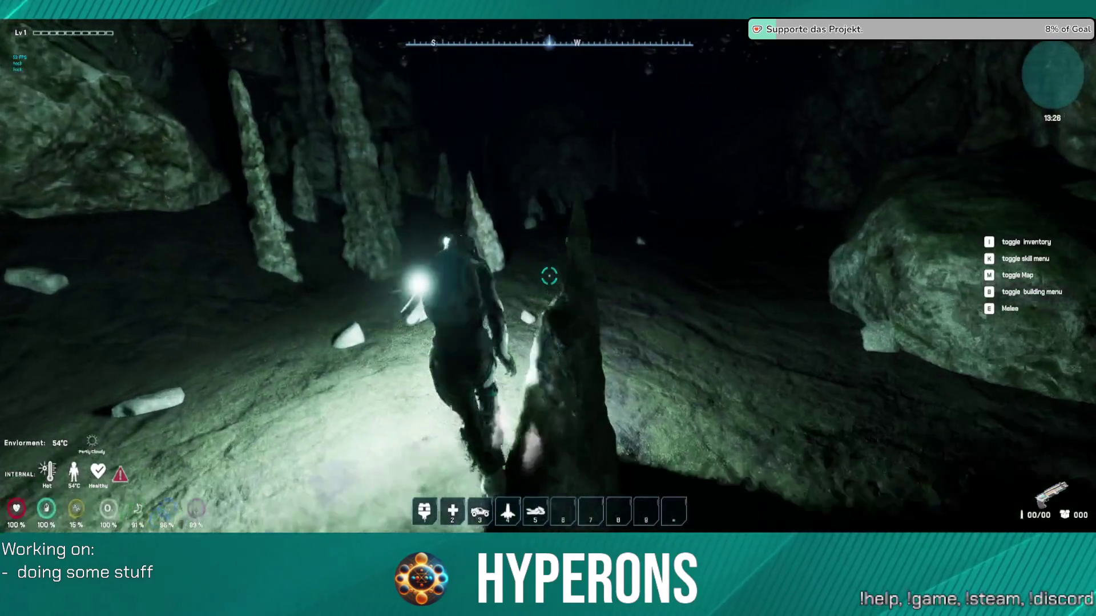
key(w)
key(w)
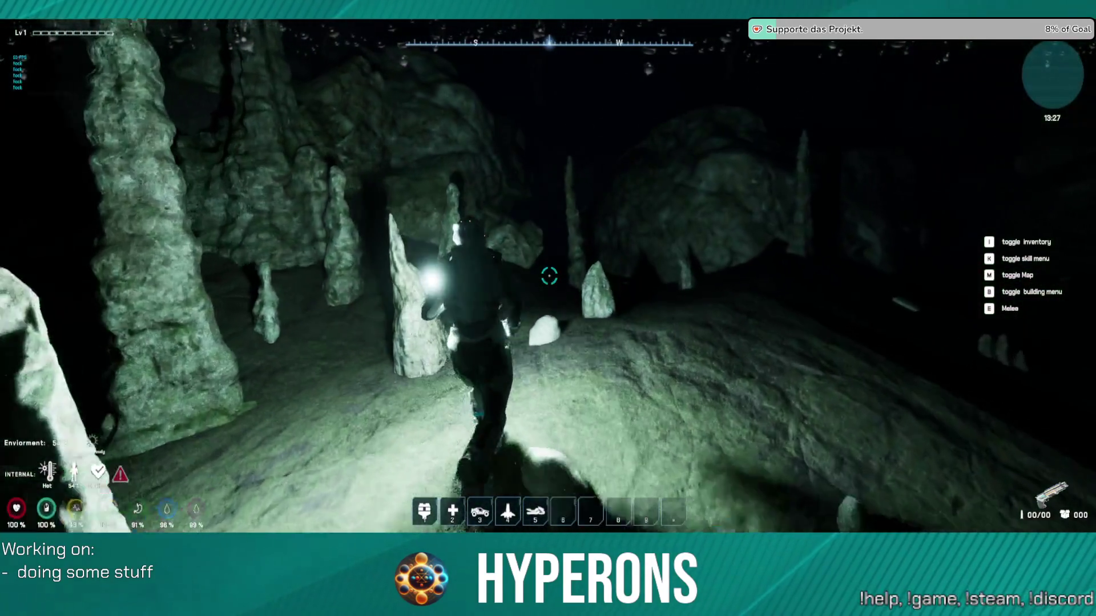
key(w)
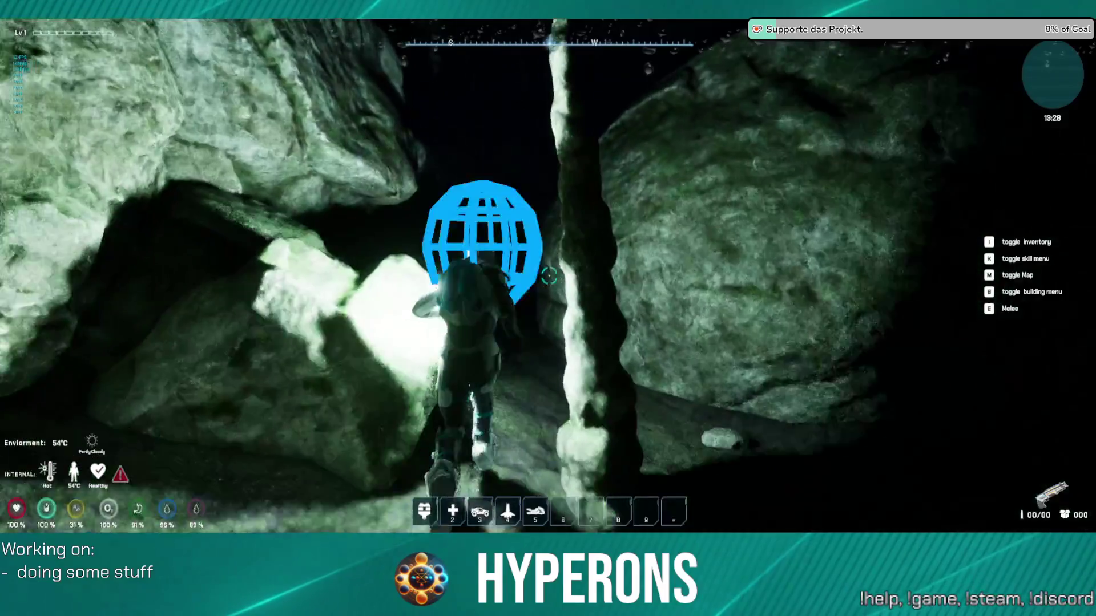
key(w)
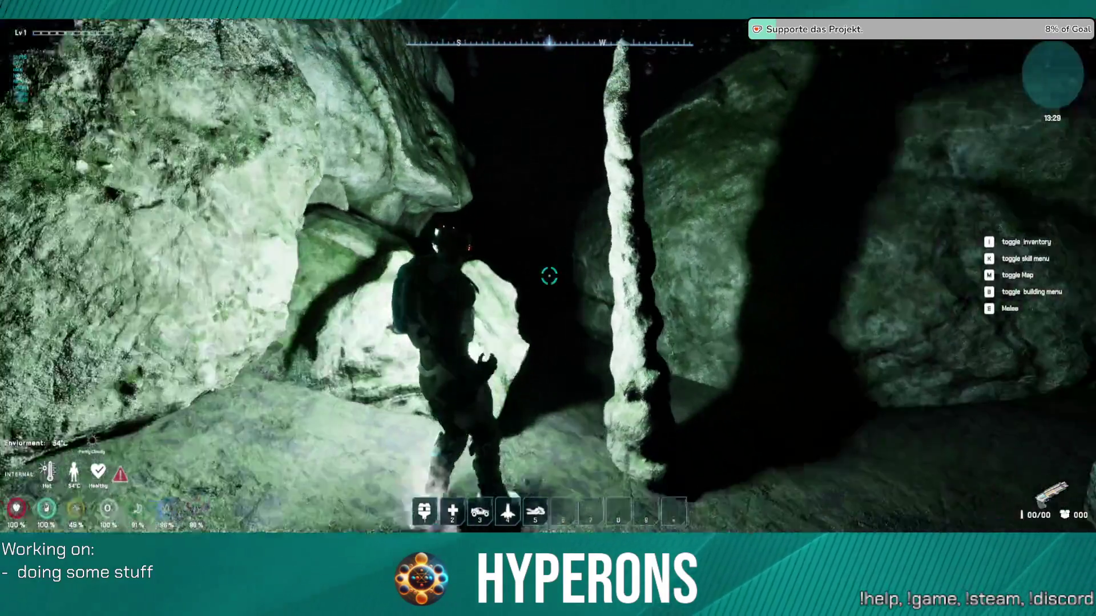
key(w)
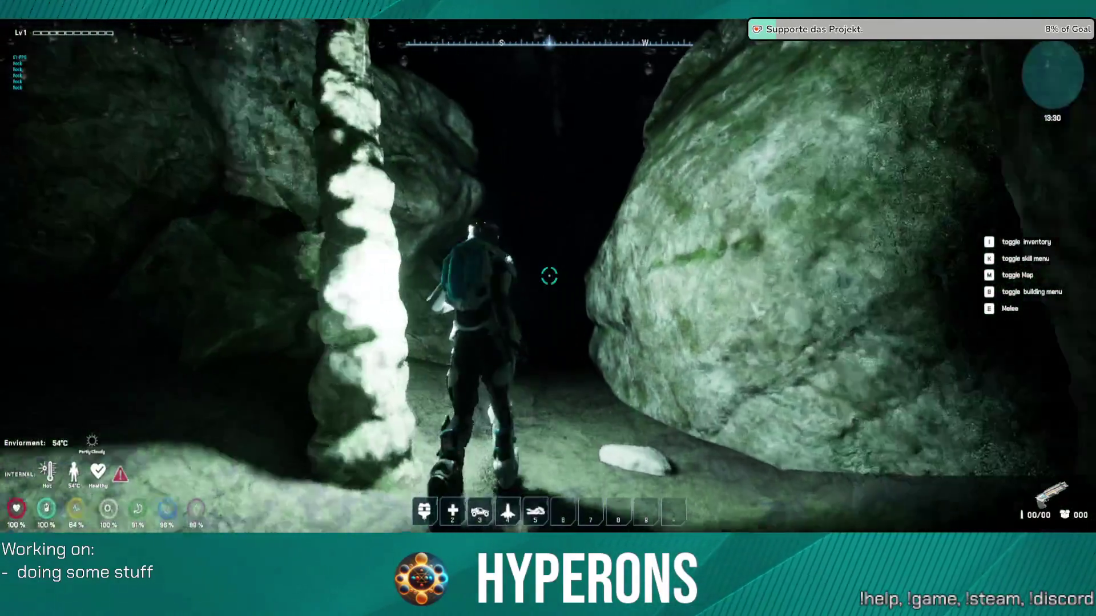
key(w)
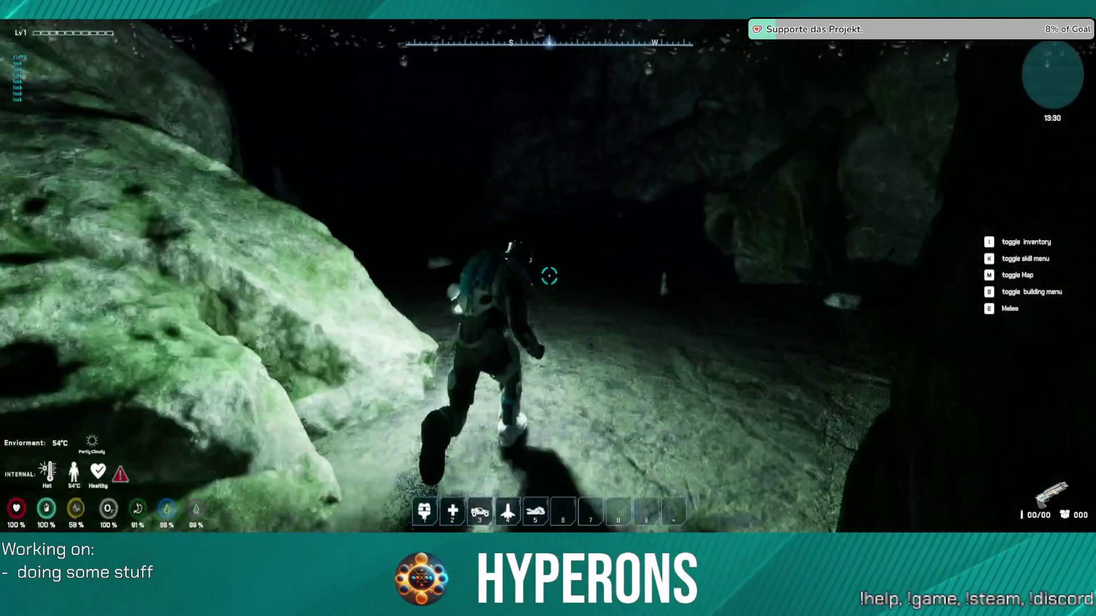
key(w)
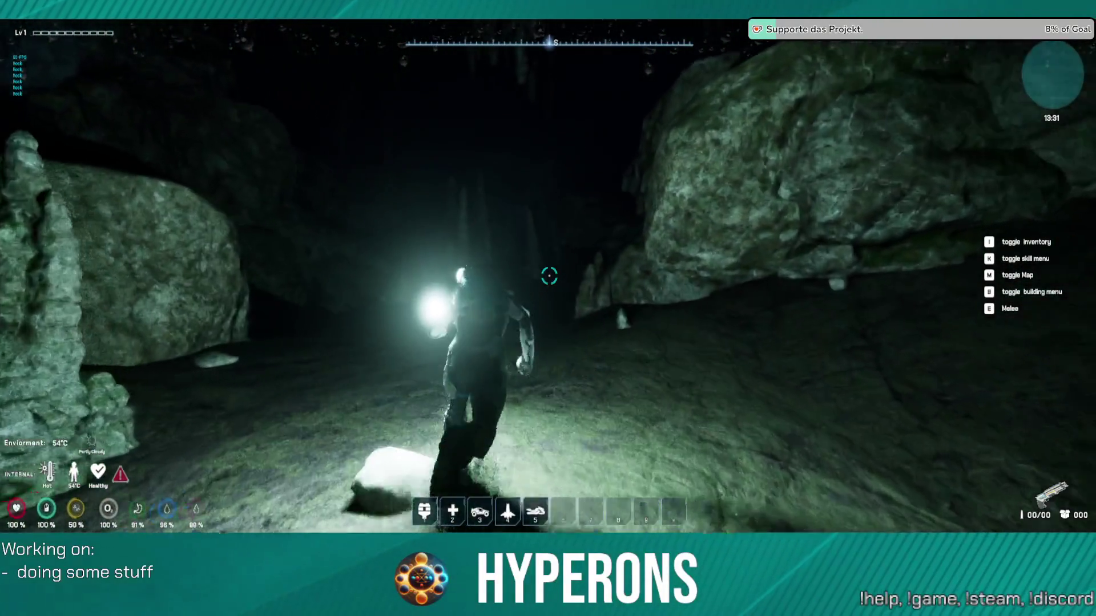
key(w)
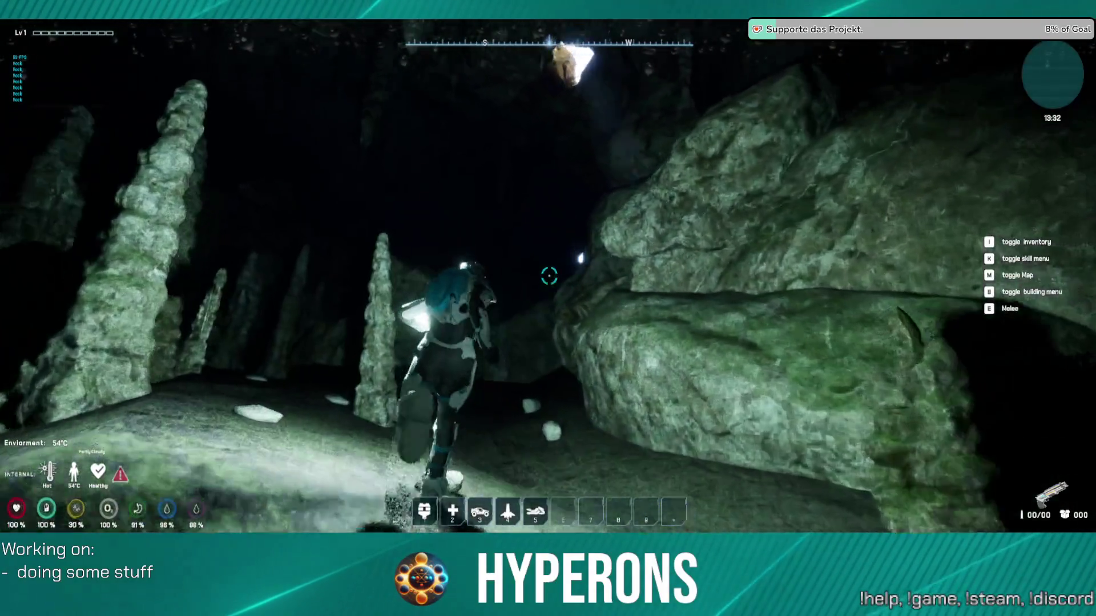
key(w)
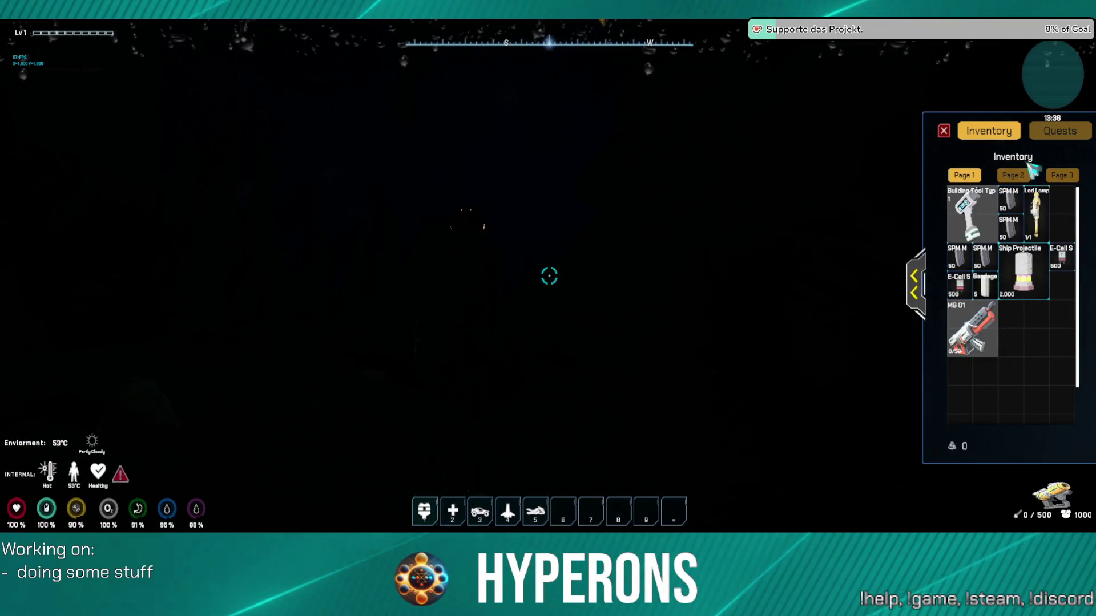
Step: Close the inventory and melee the surrounding cave rocks to gather Rock
click(944, 131)
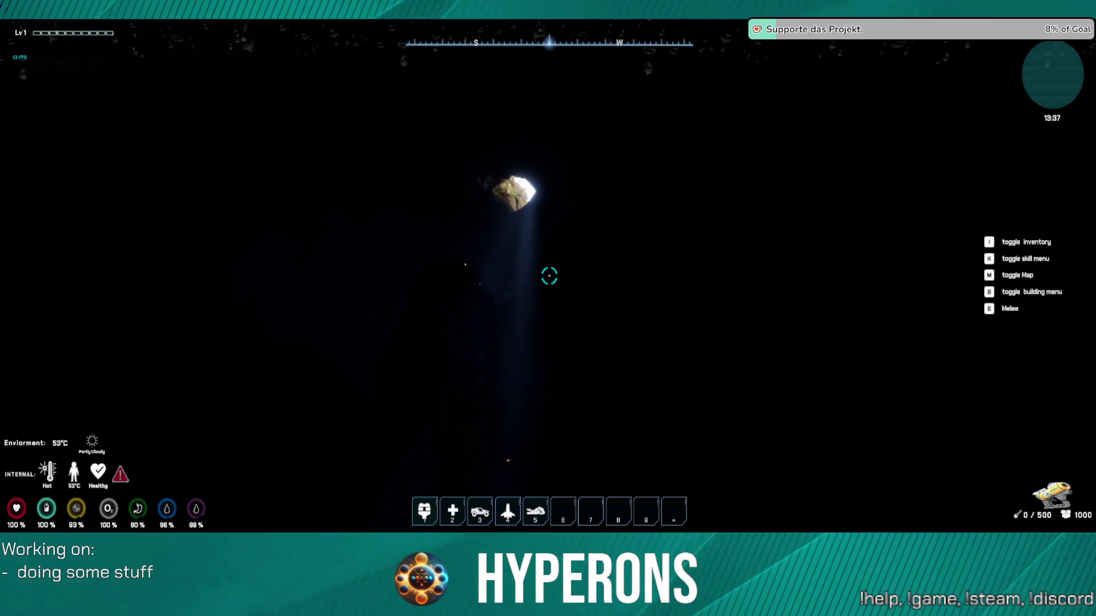
key(e)
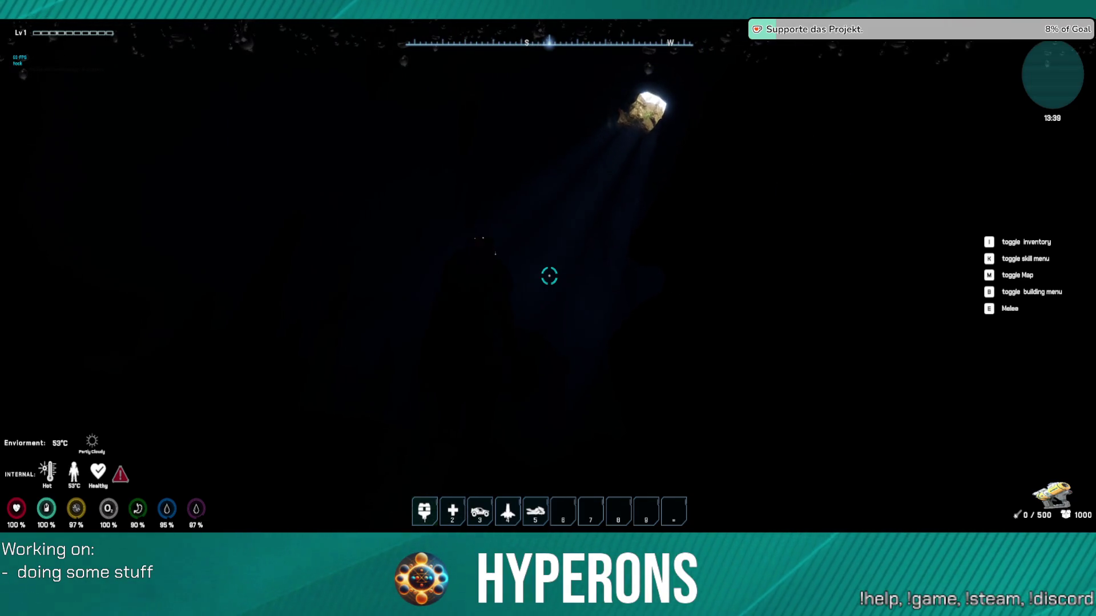
key(e)
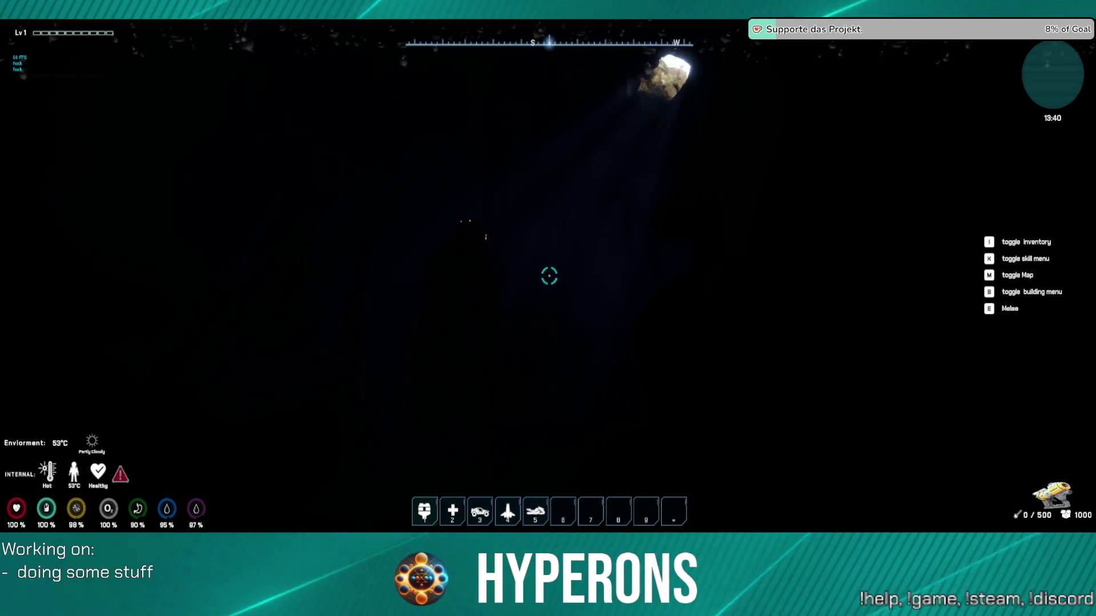
key(e)
key(e)
key(e)
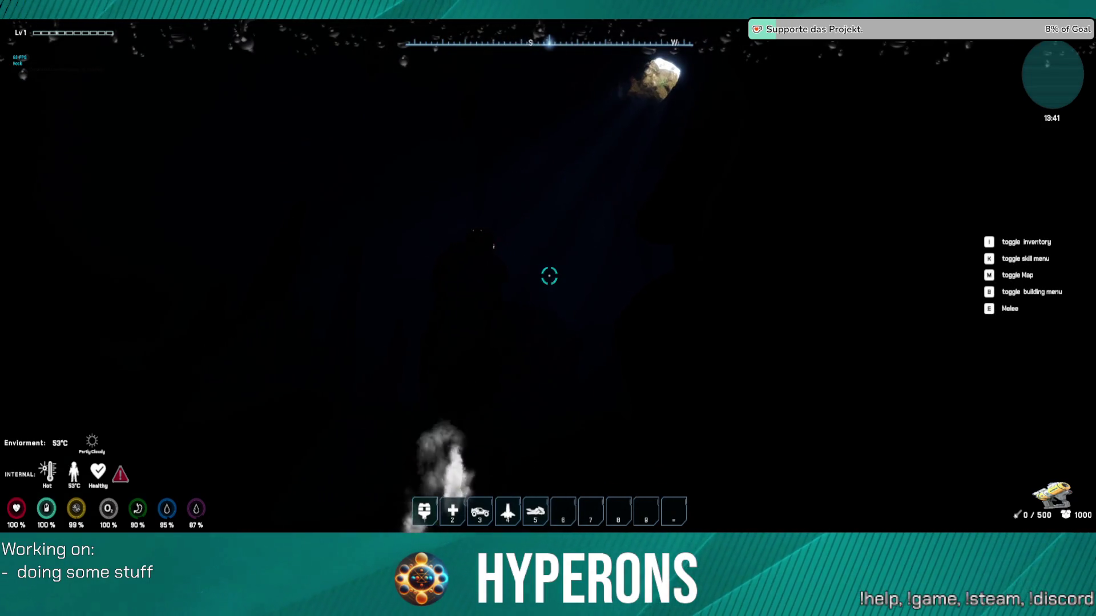
key(e)
key(e)
key(e)
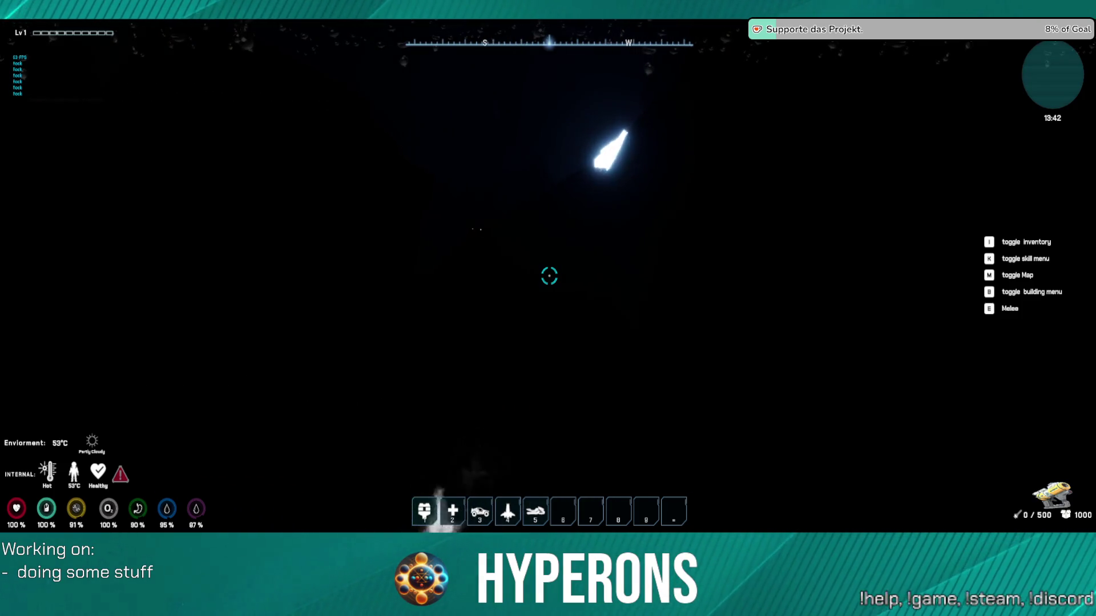
key(space)
key(space)
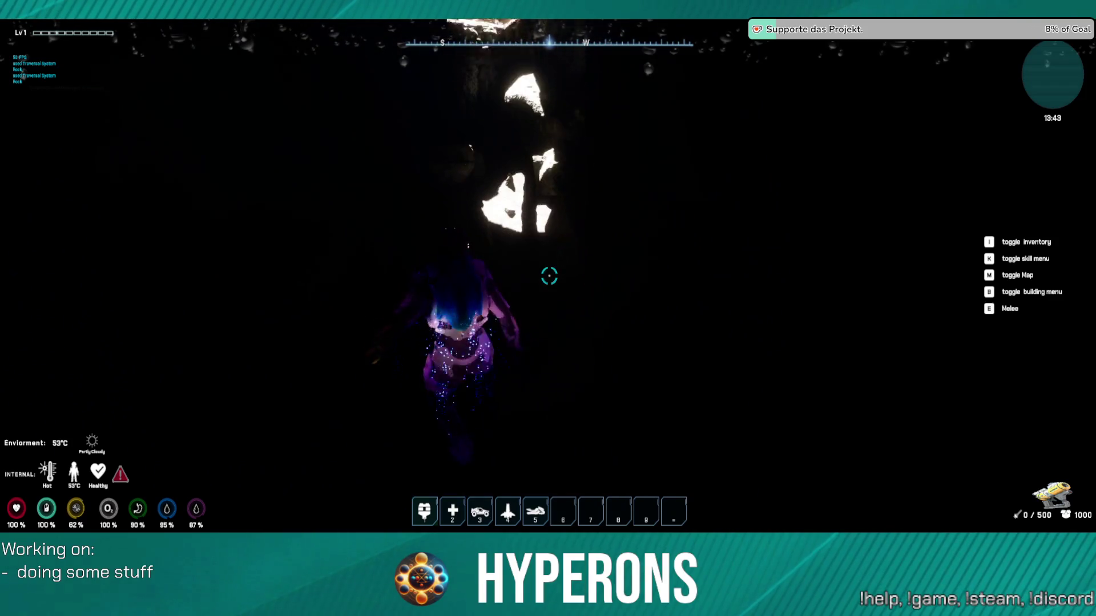
key(e)
key(e)
key(e)
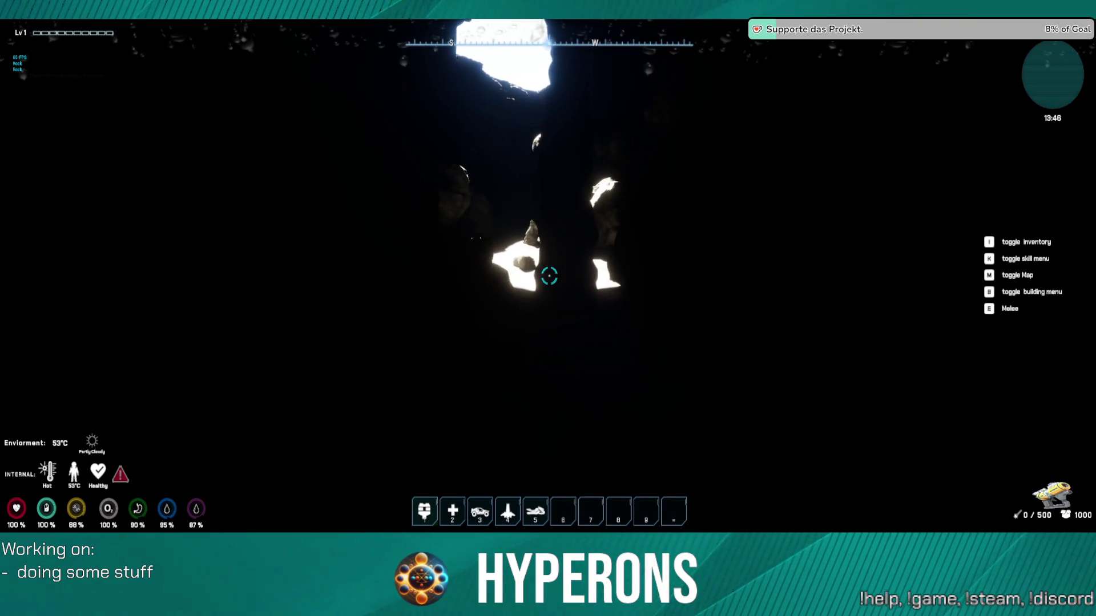
key(e)
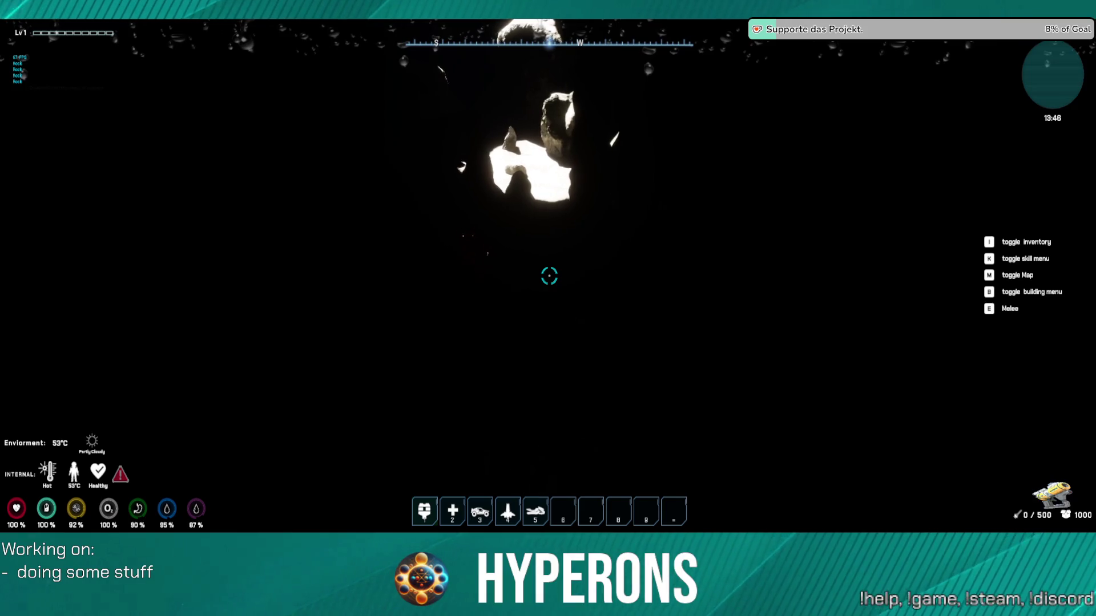
Step: Boost through the rock gap and up out of the sunlit ceiling opening
key(f)
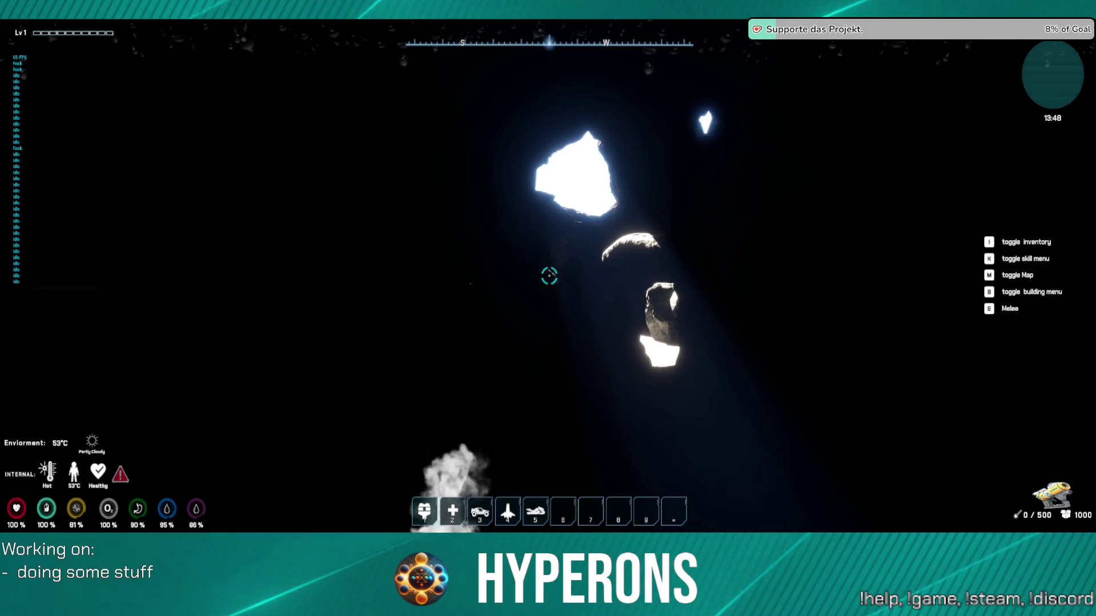
key(f)
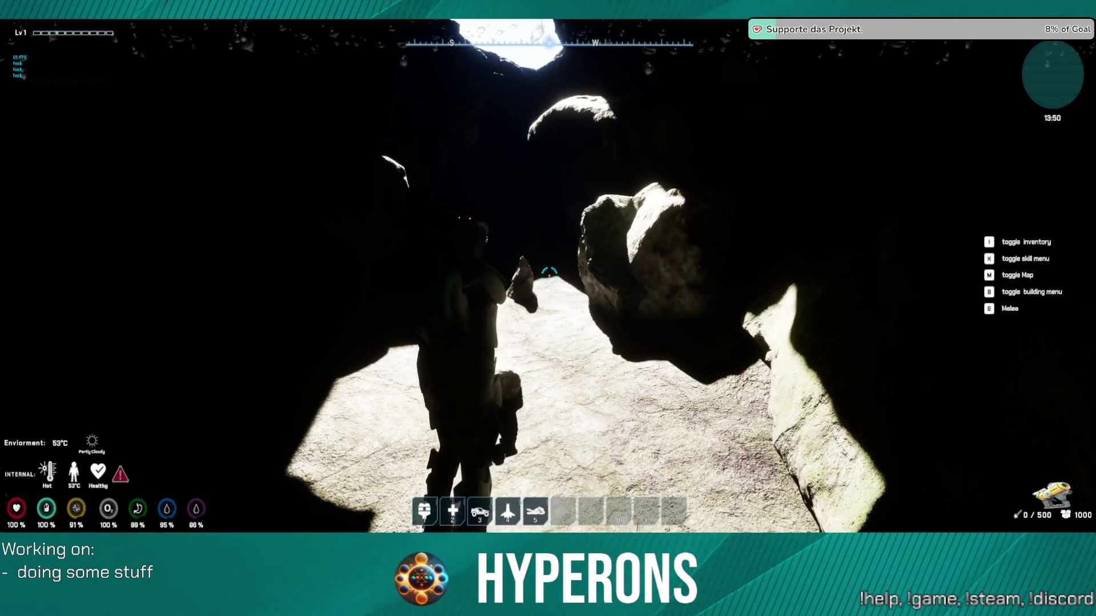
key(4)
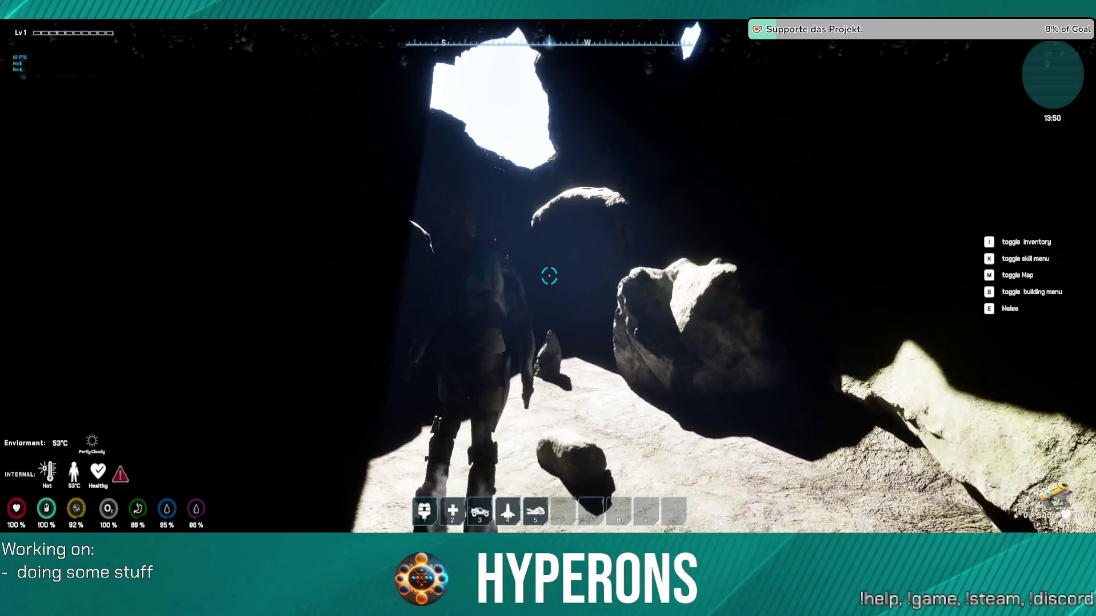
key(f)
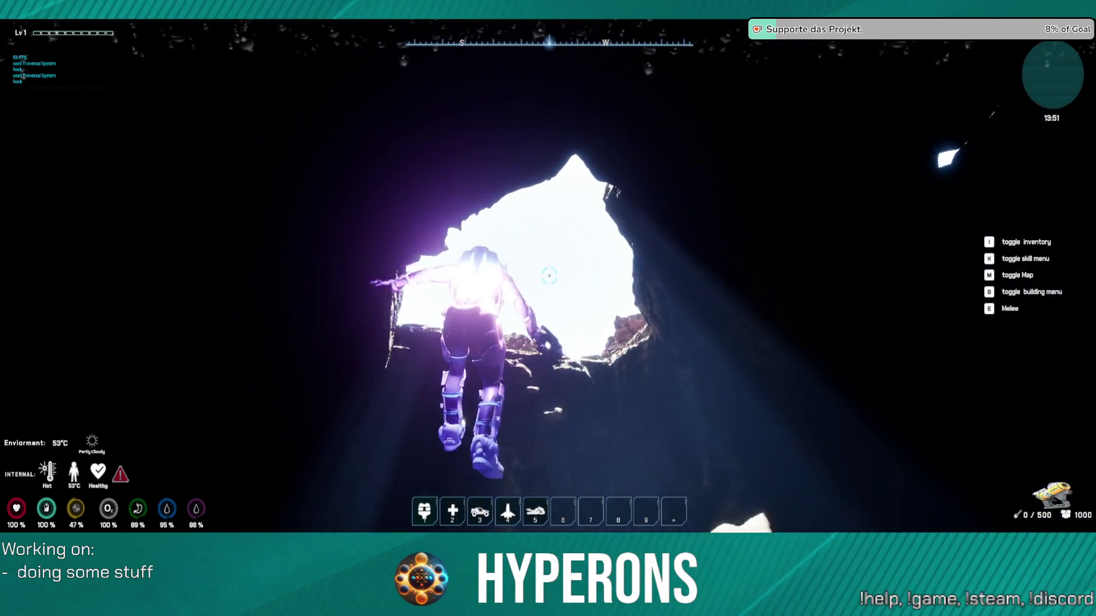
key(f)
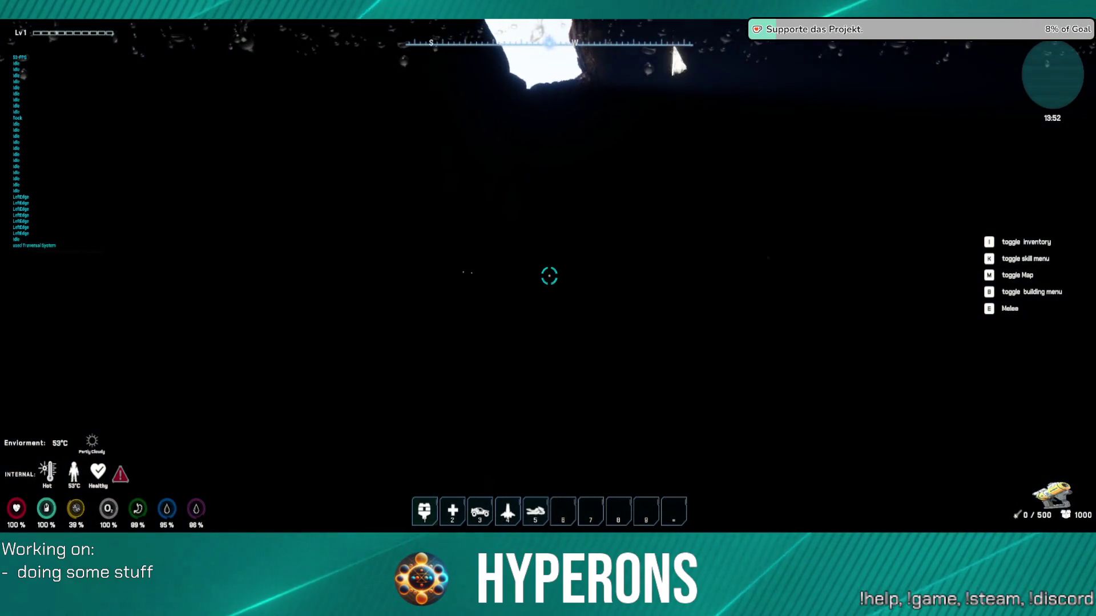
Step: Climb out onto the rocky terrain and briefly toggle the inventory
key(f)
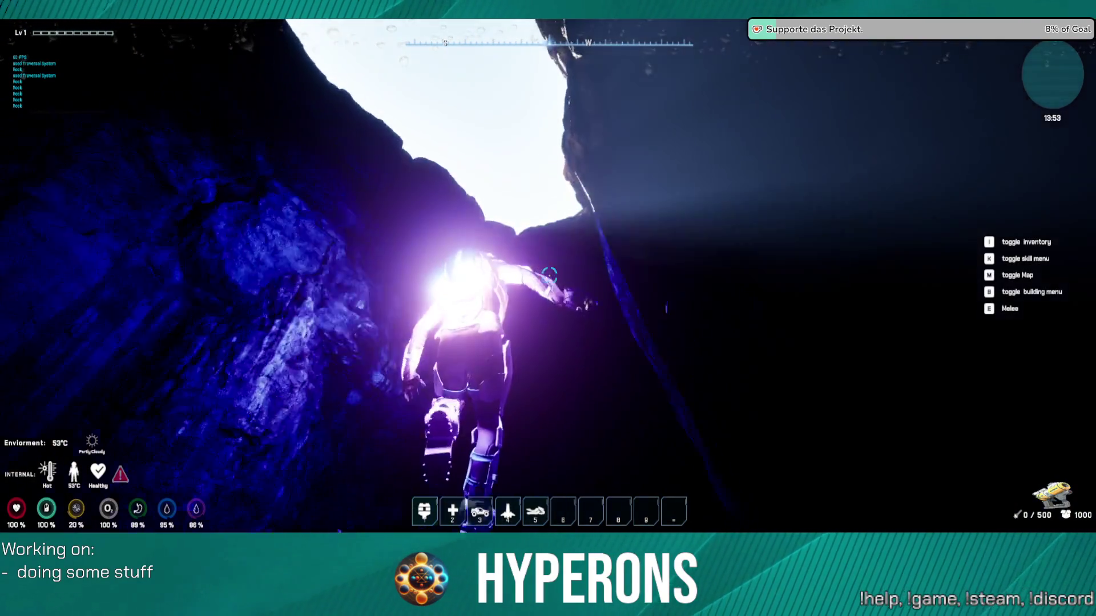
key(w)
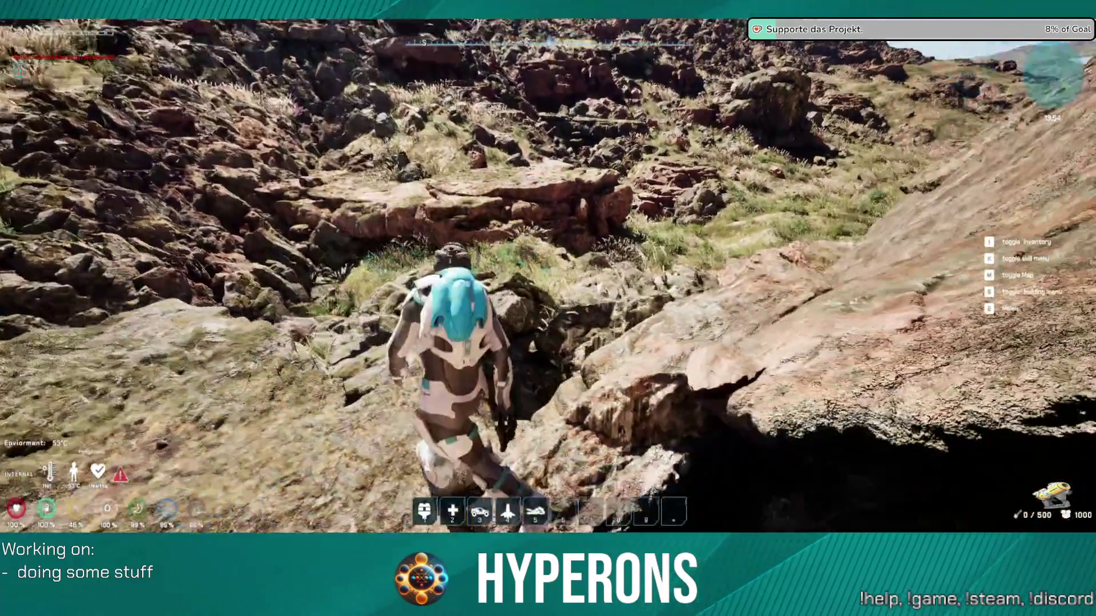
key(i)
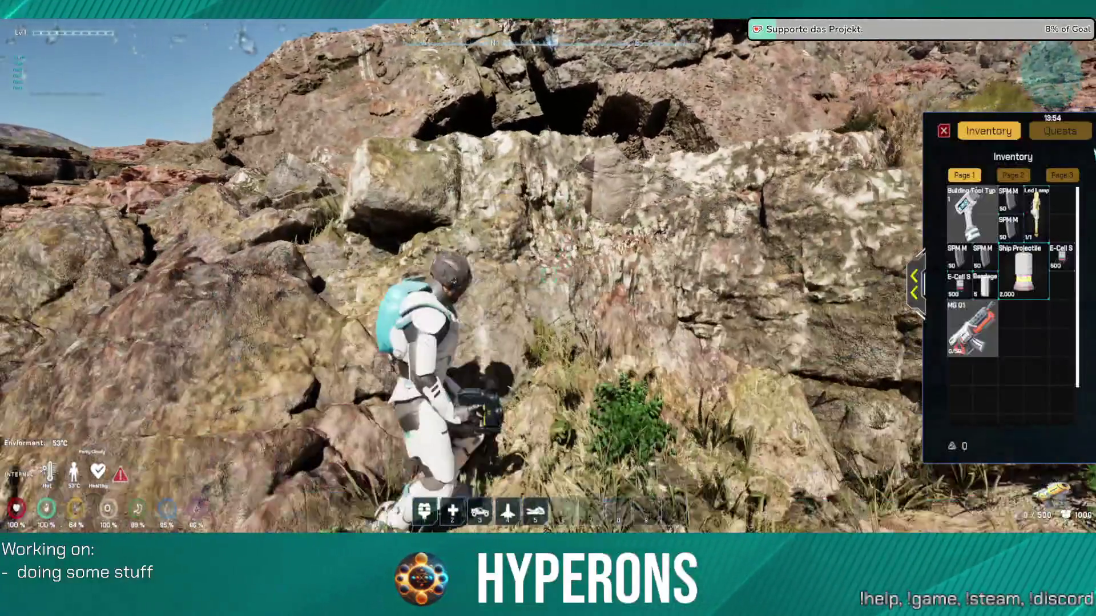
key(i)
Step: Pause the game and scroll through the Video settings, all set to Epic
key(Escape)
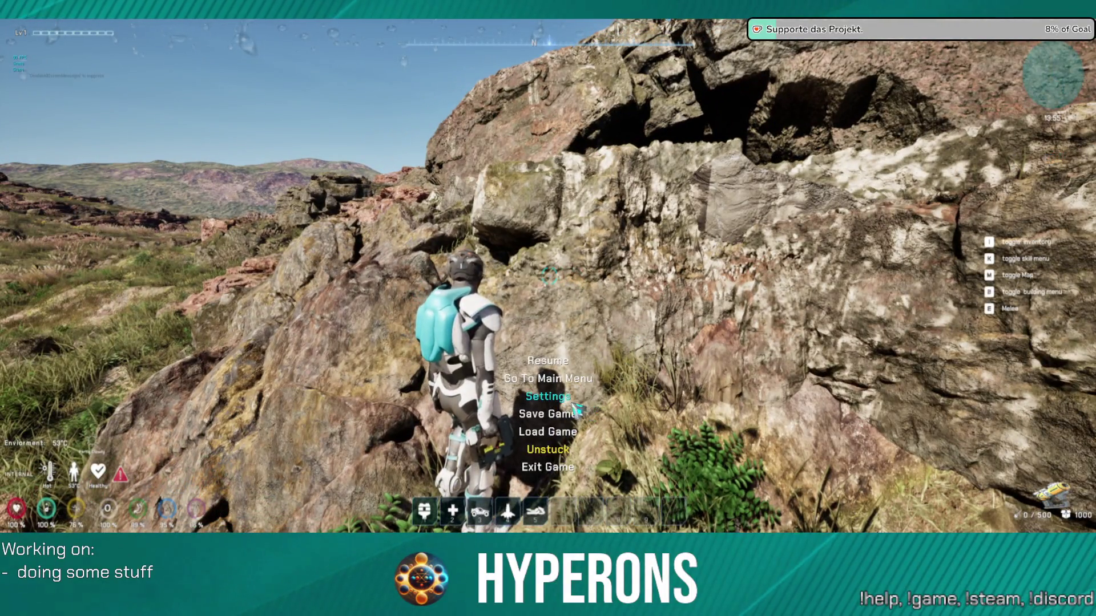
click(571, 402)
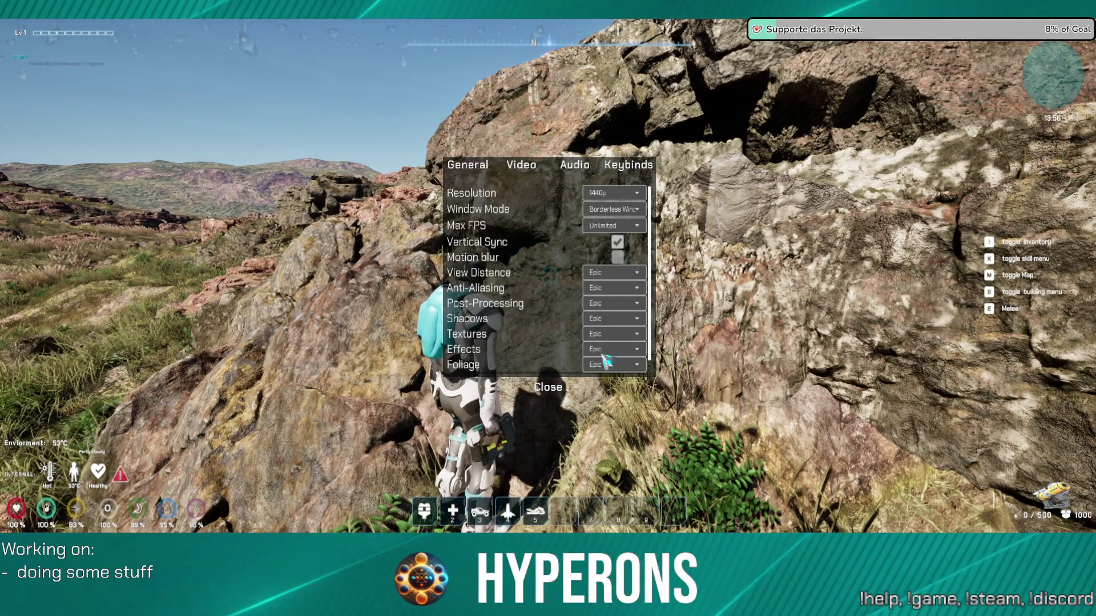
scroll(549, 347, down, 1)
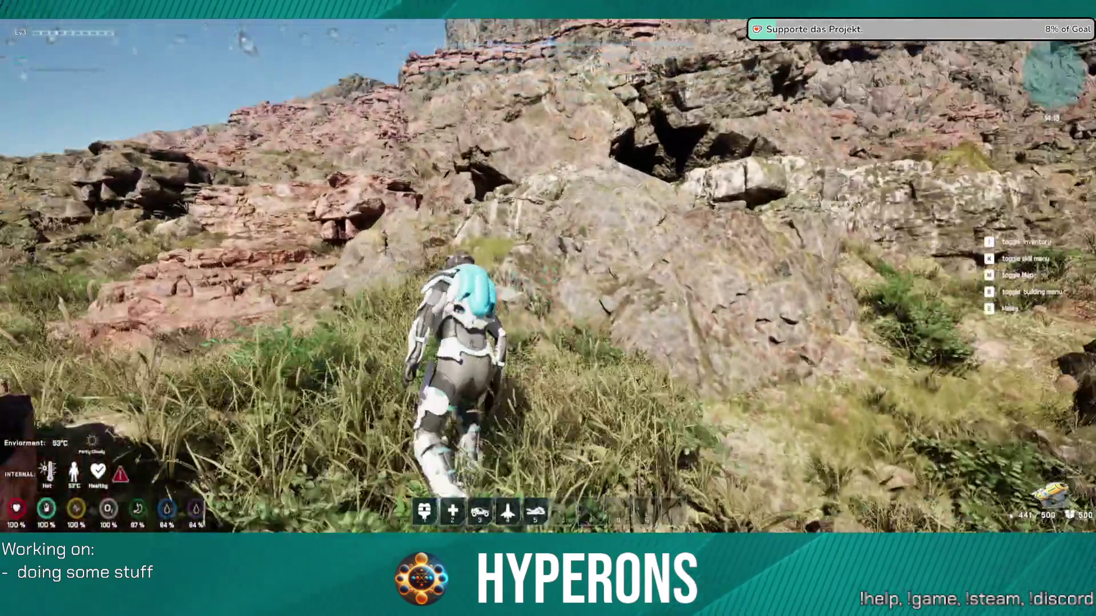
Step: Drop into the cave, boost back out its opening, and climb onto the rock ledge
key(space)
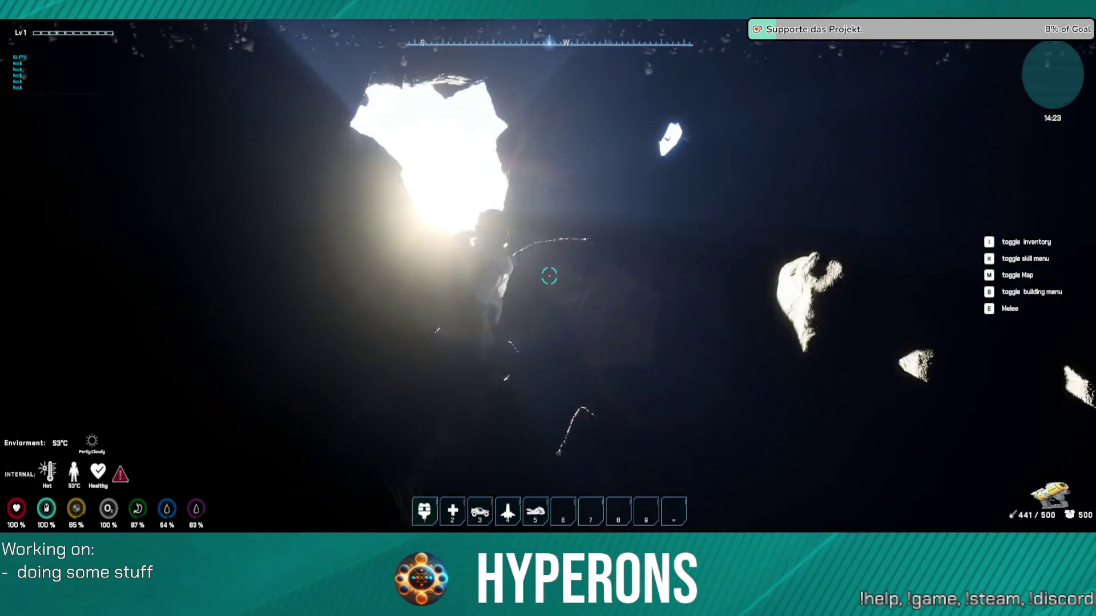
key(space)
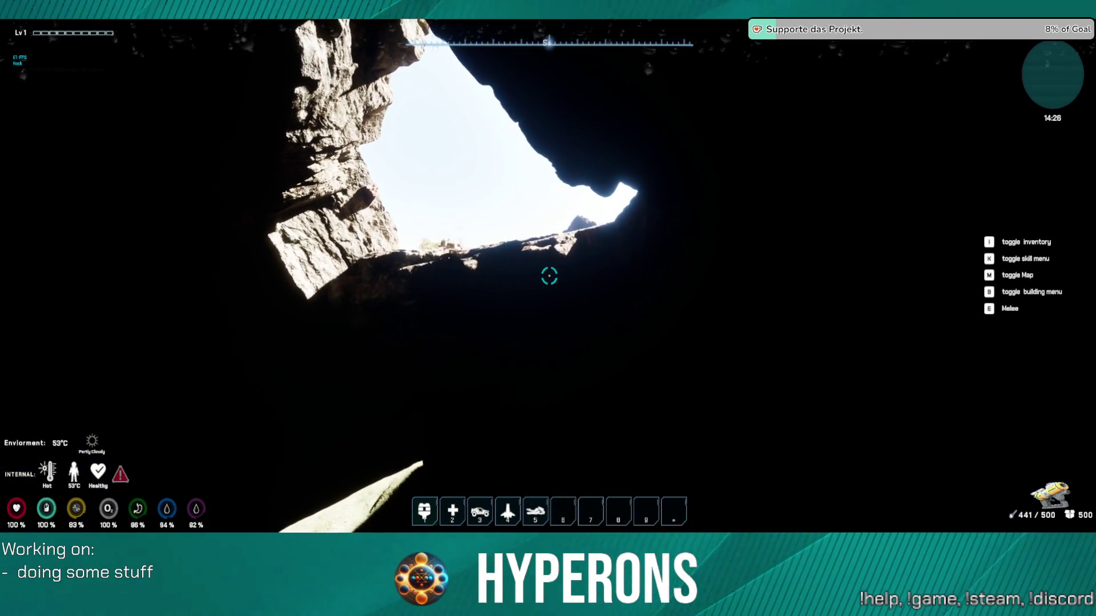
key(space)
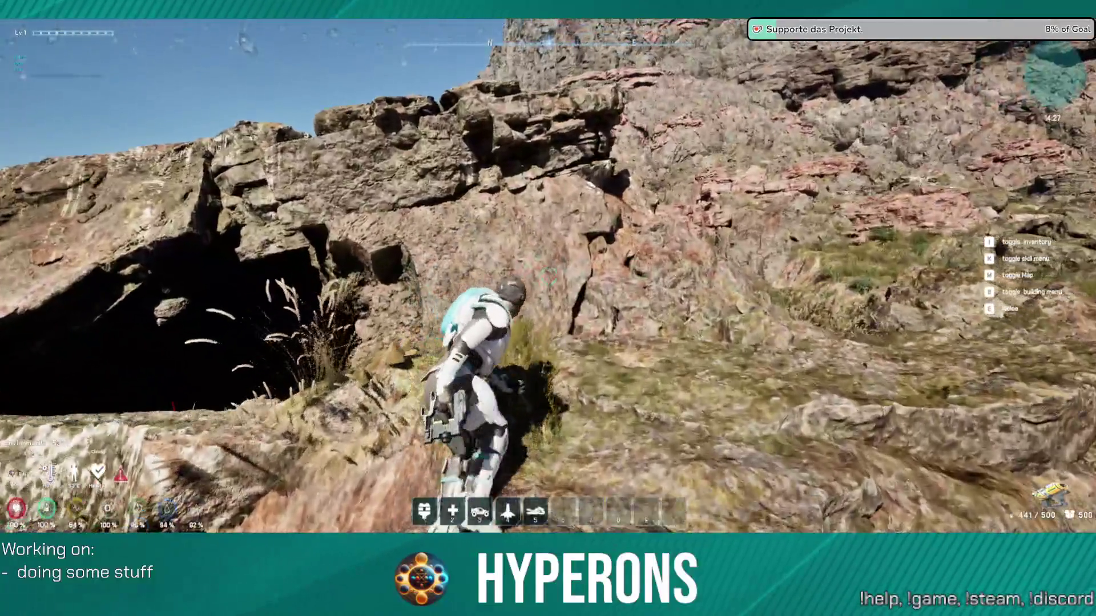
key(w)
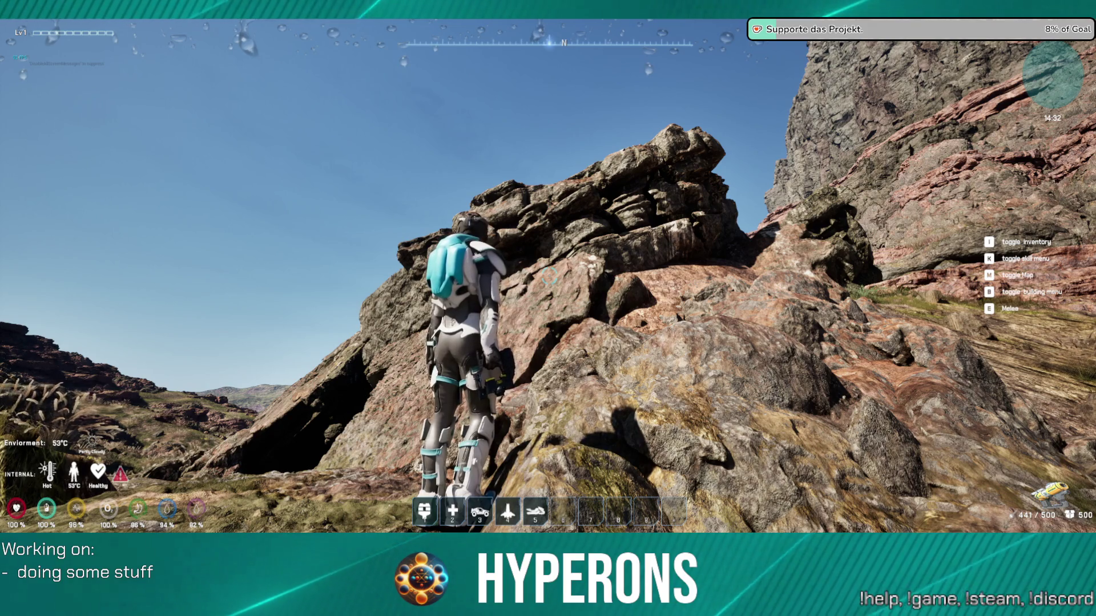
Step: Walk across the rocky valley to the cave in the outcrop and continue past it
key(w)
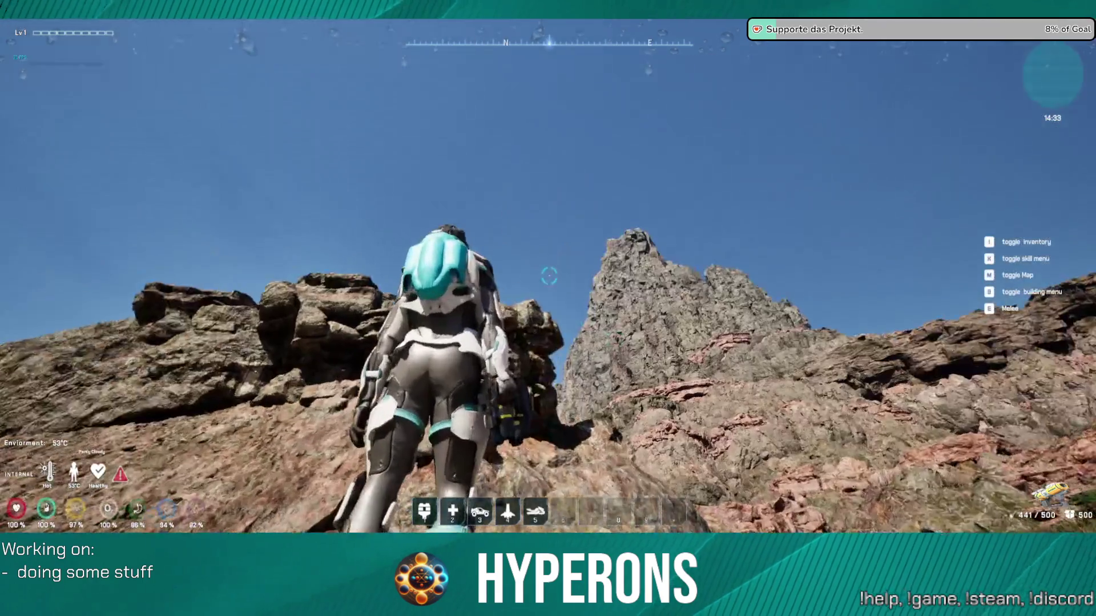
key(w)
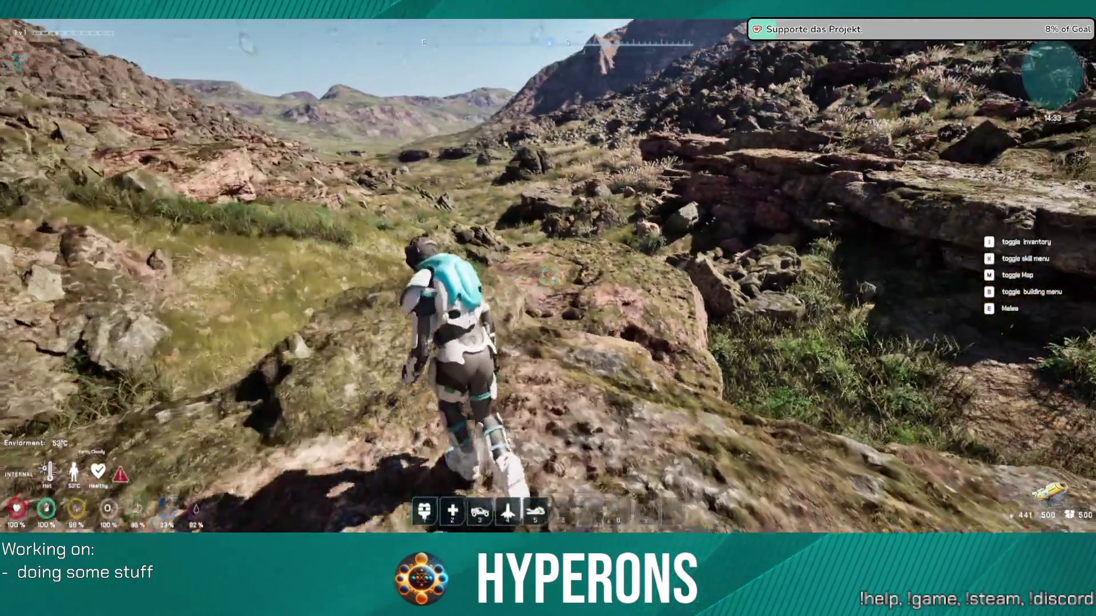
key(w)
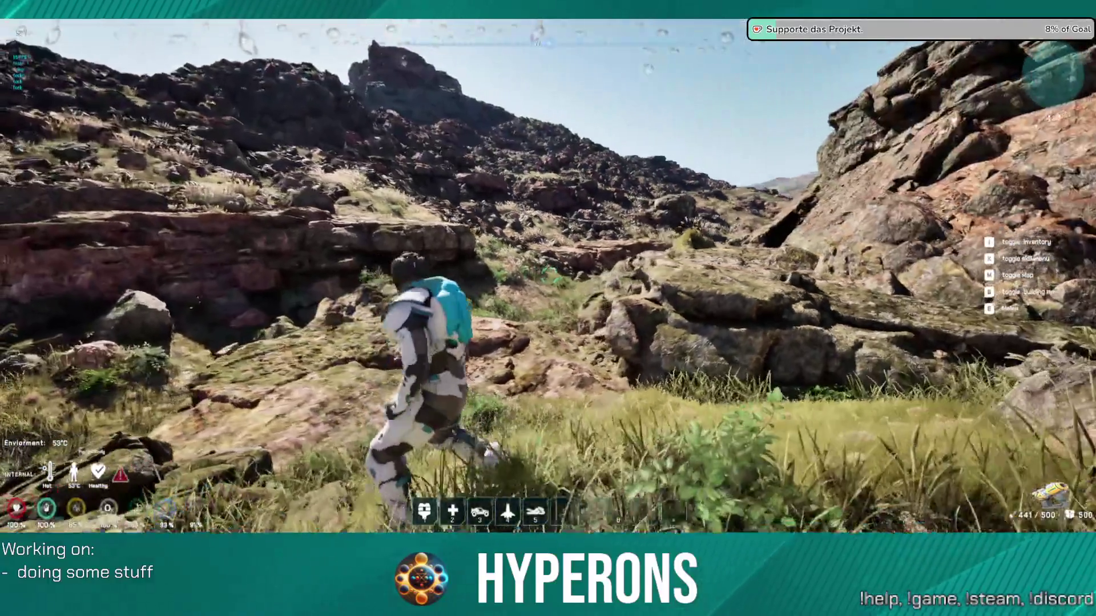
key(w)
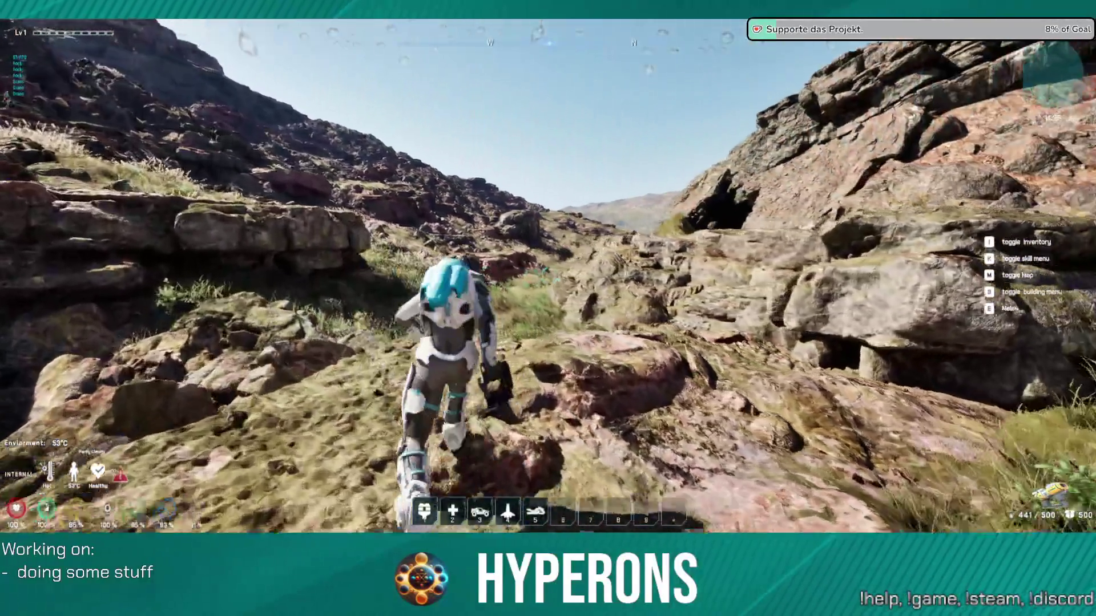
key(w)
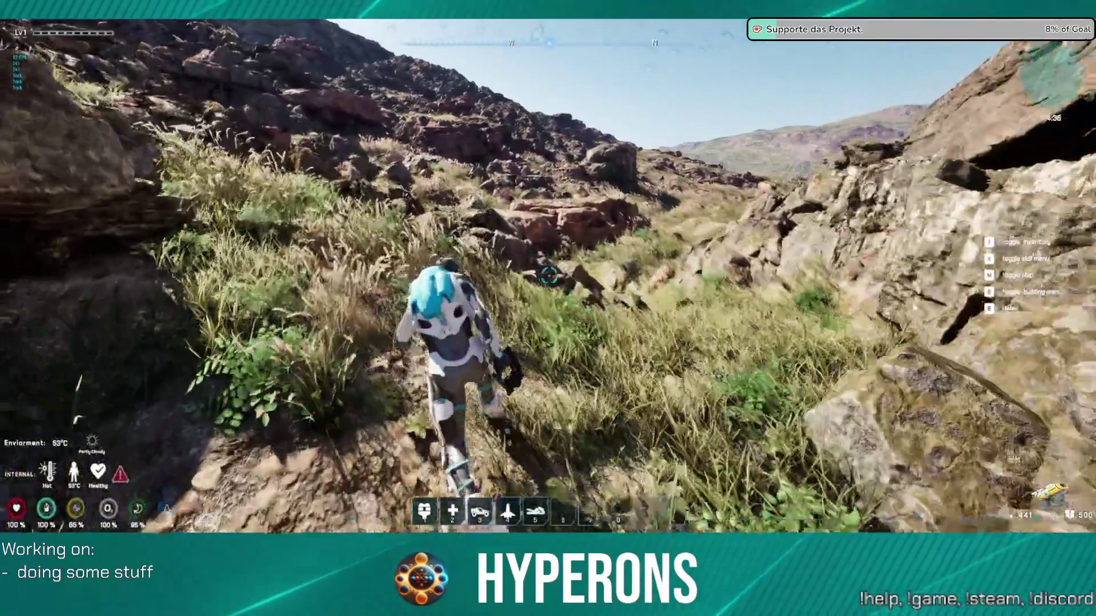
key(w)
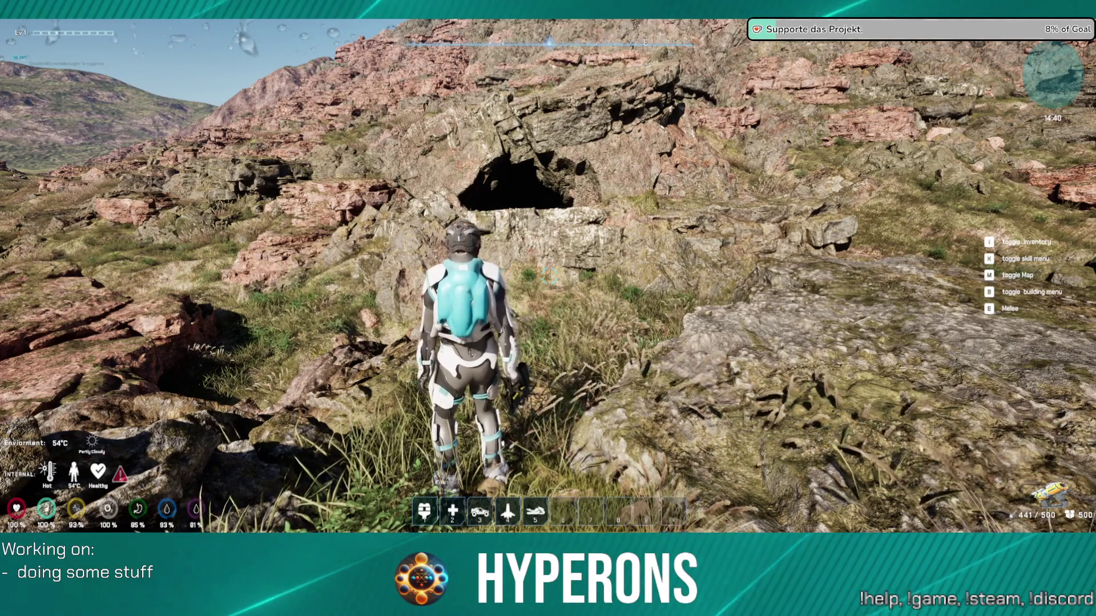
key(w)
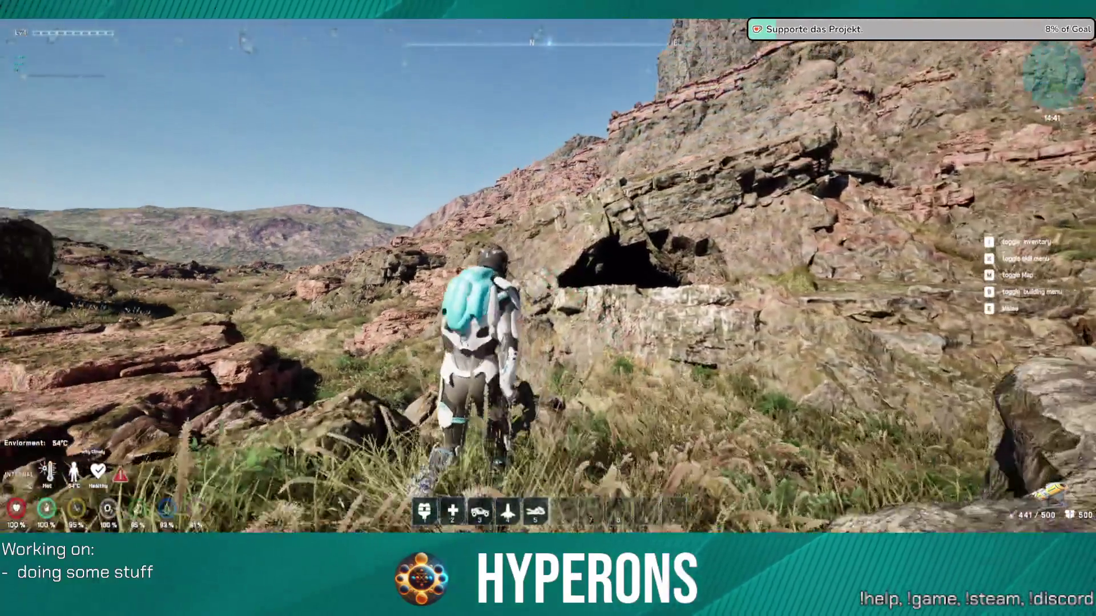
key(w)
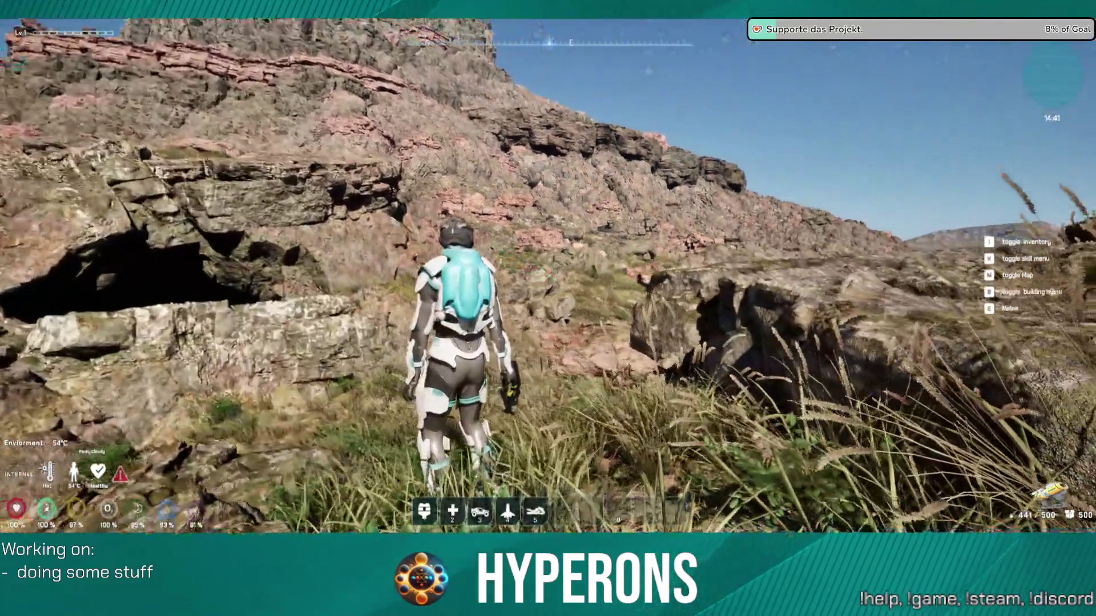
key(w)
key(w)
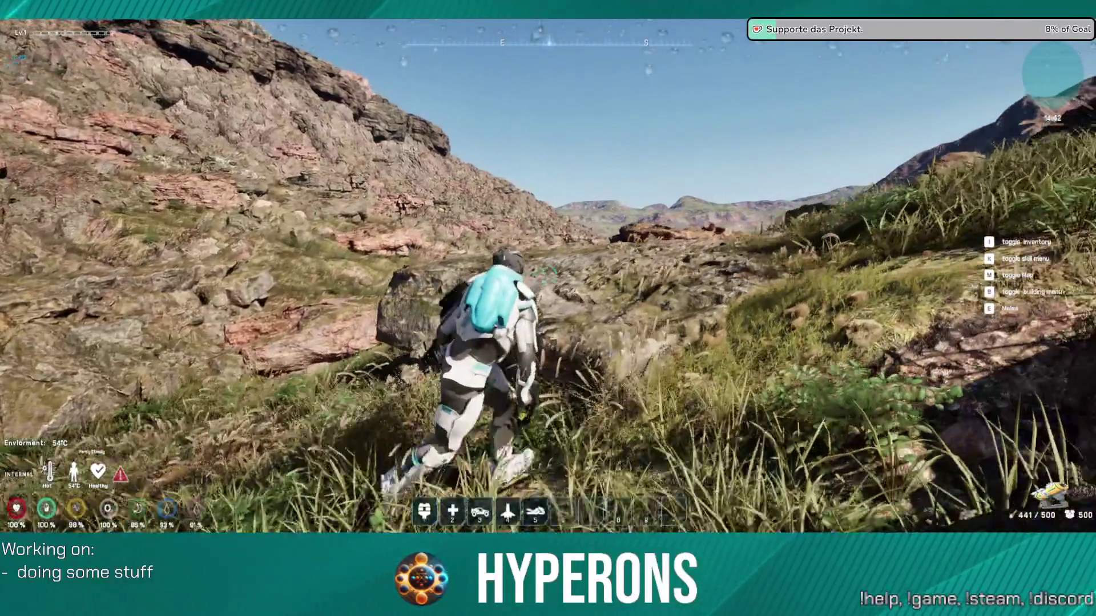
Step: Climb the grassy slope and rocks toward the spire, then fire the mining laser at a rock
key(s)
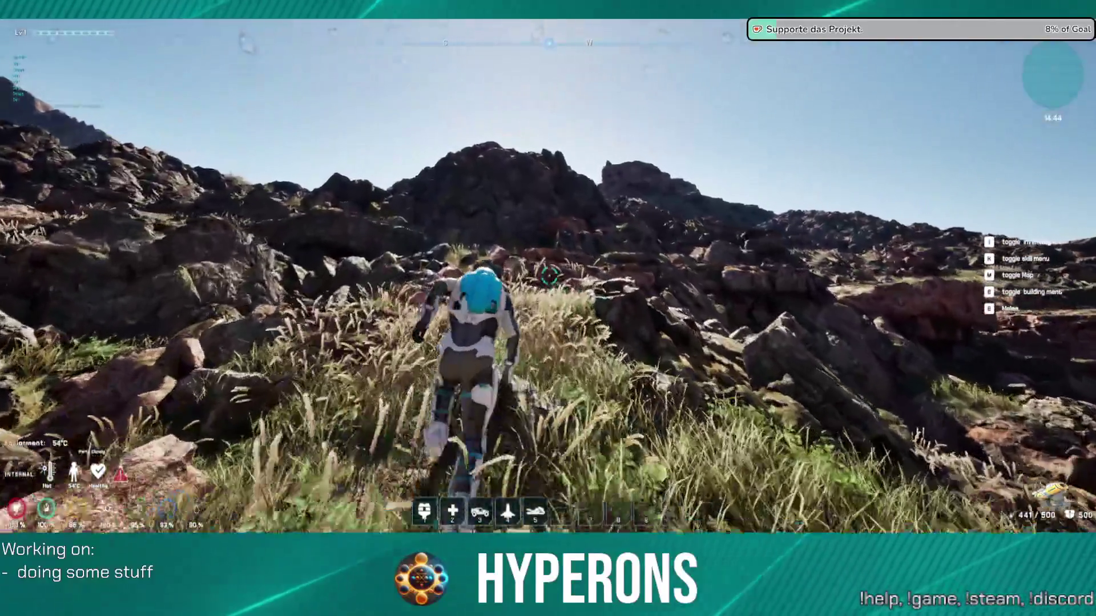
key(w)
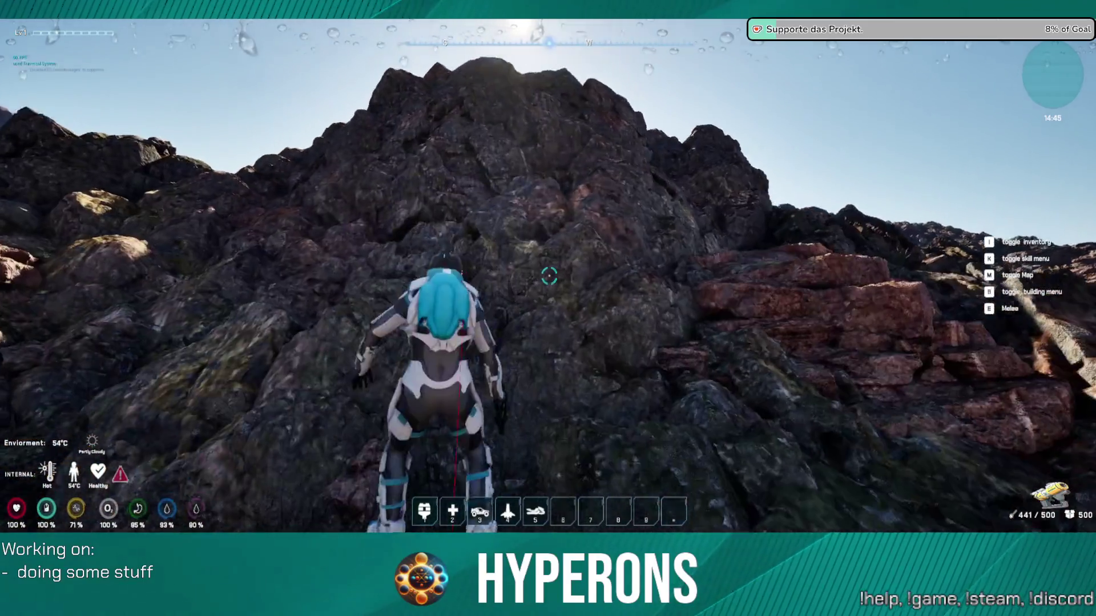
key(w)
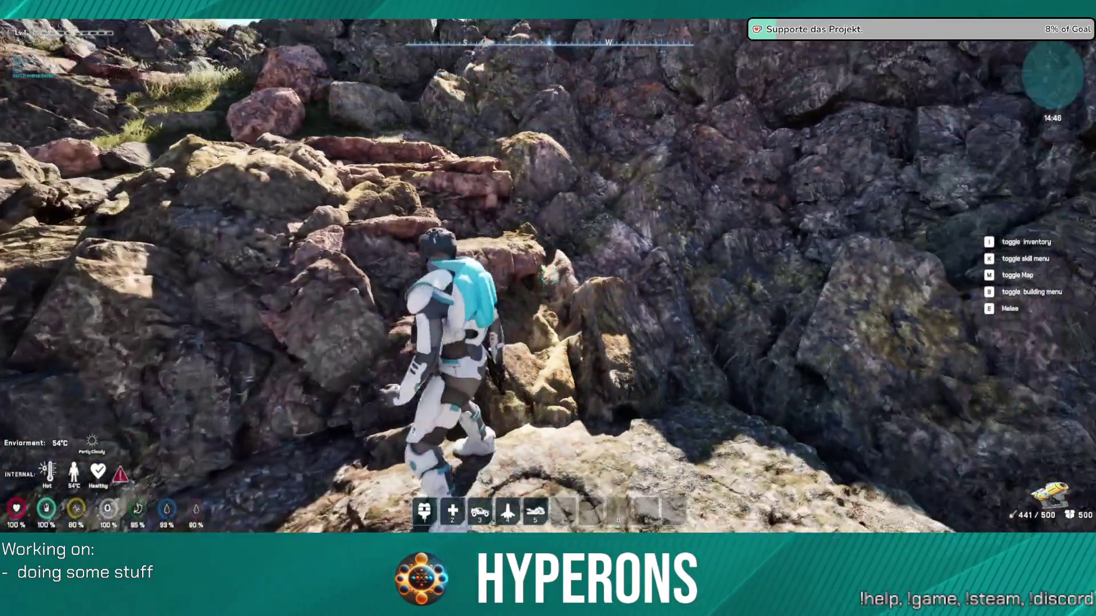
key(w)
key(w)
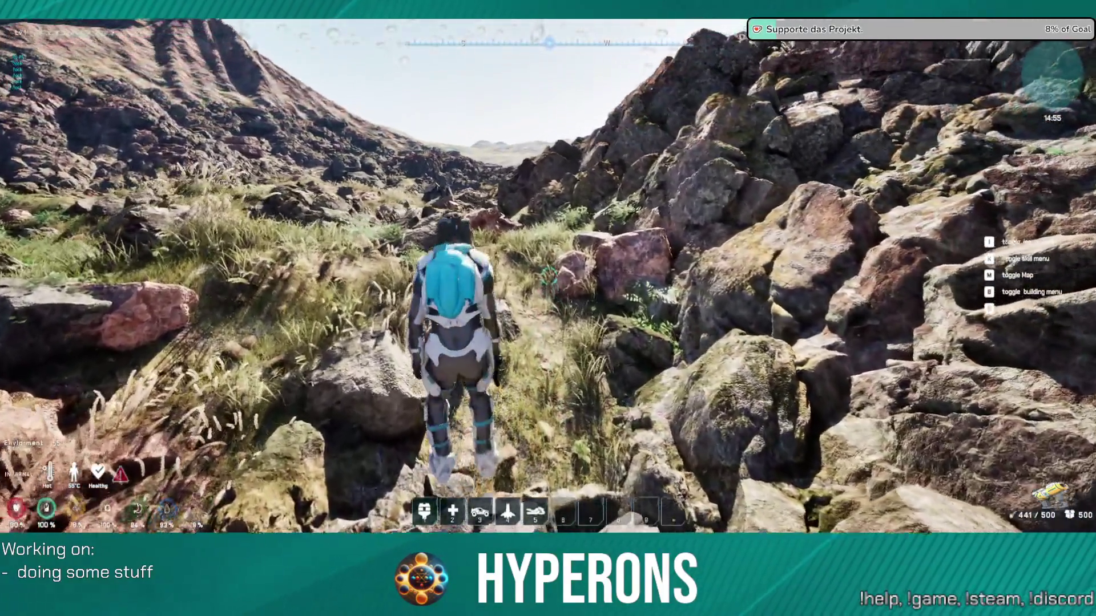
key(w)
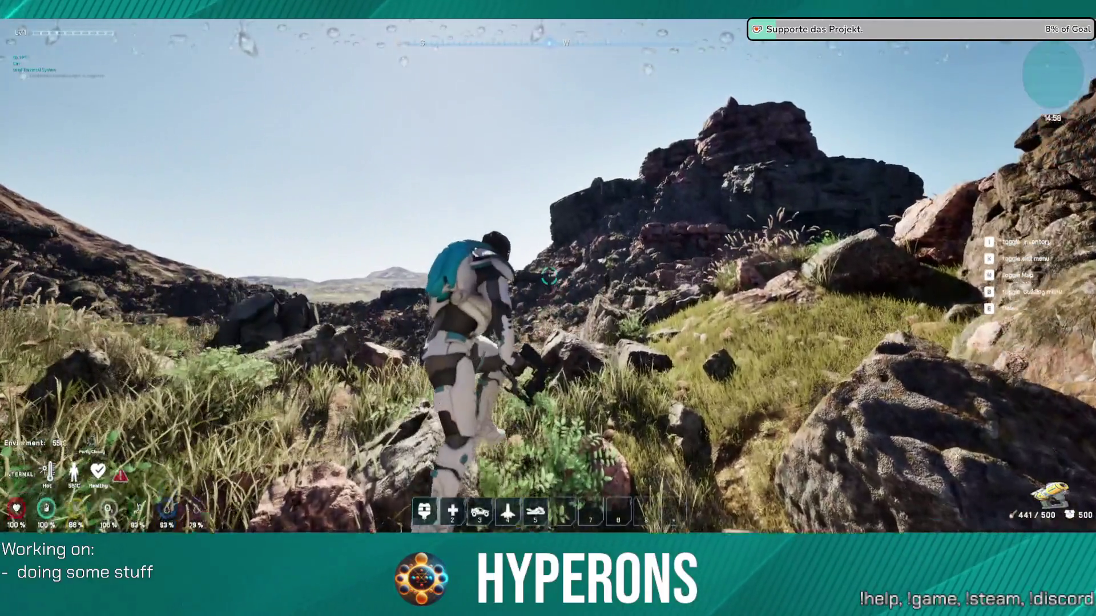
key(w)
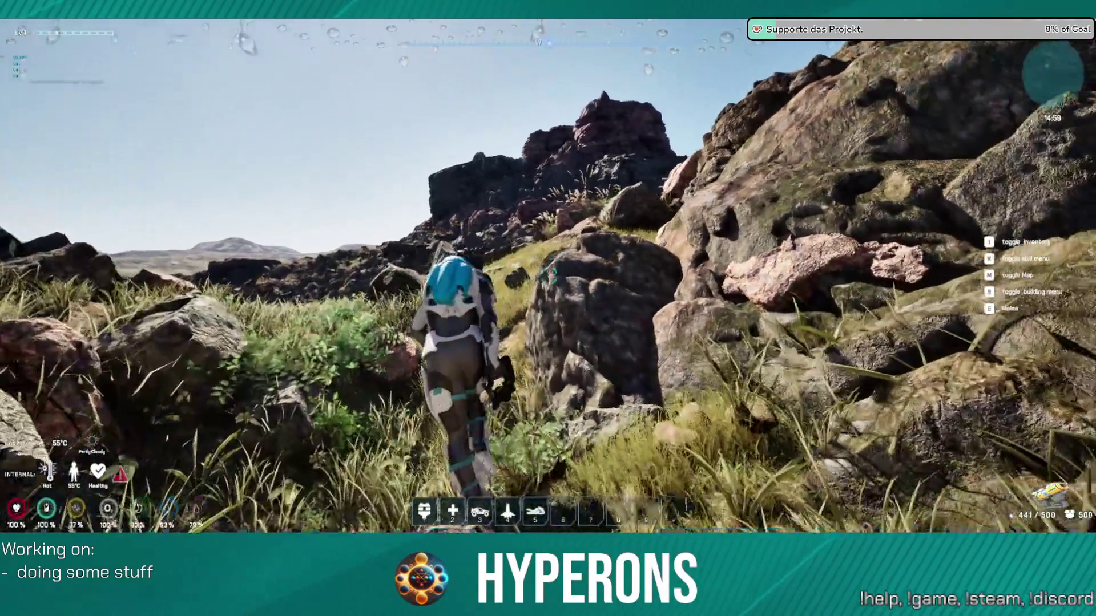
key(w)
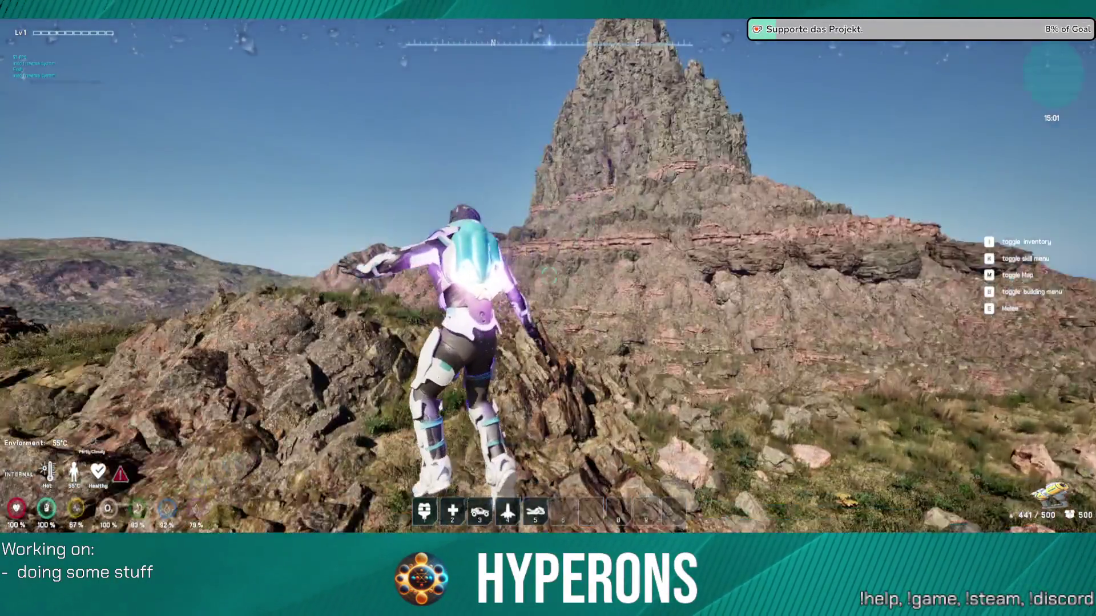
key(w)
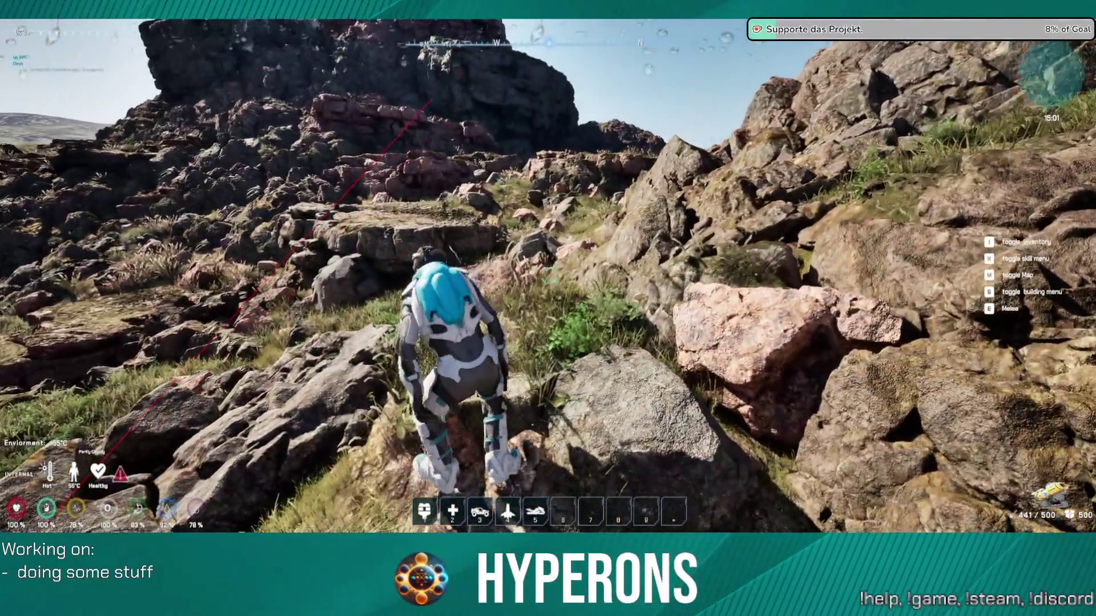
key(w)
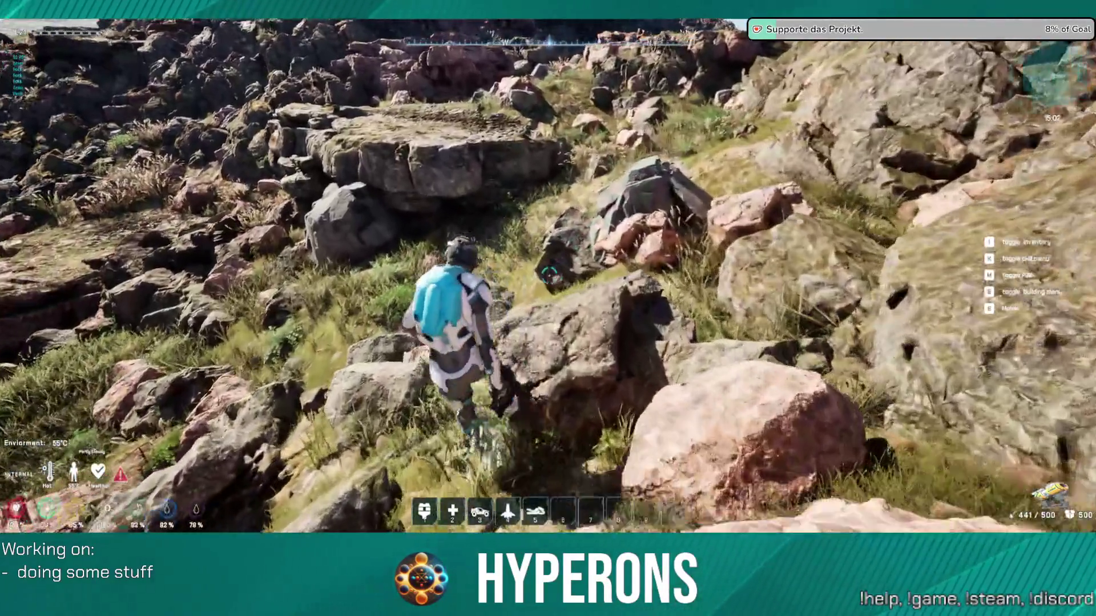
key(w)
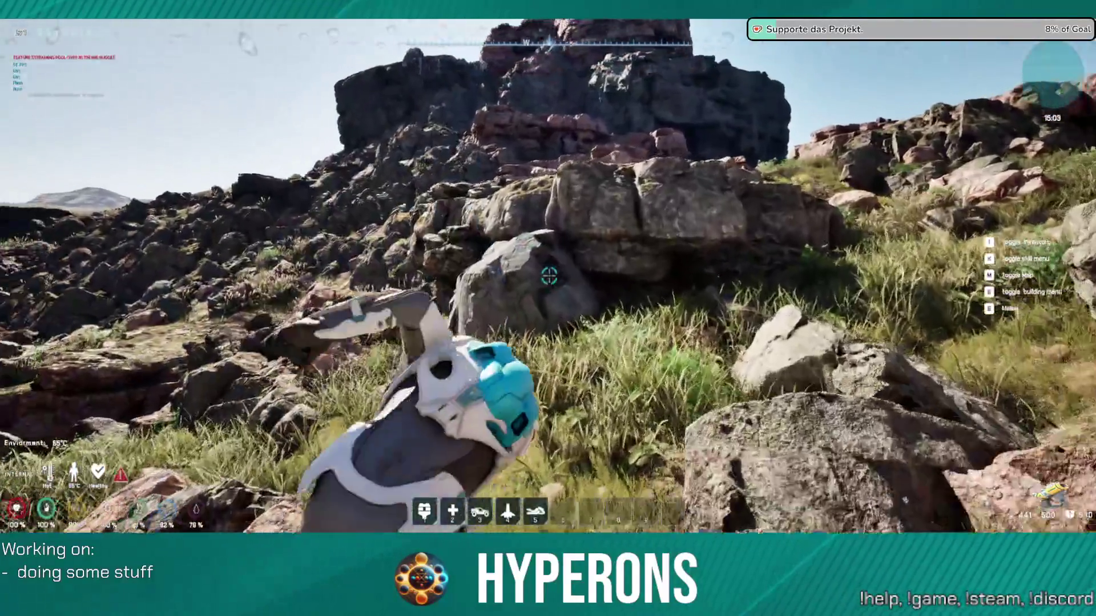
click(549, 276)
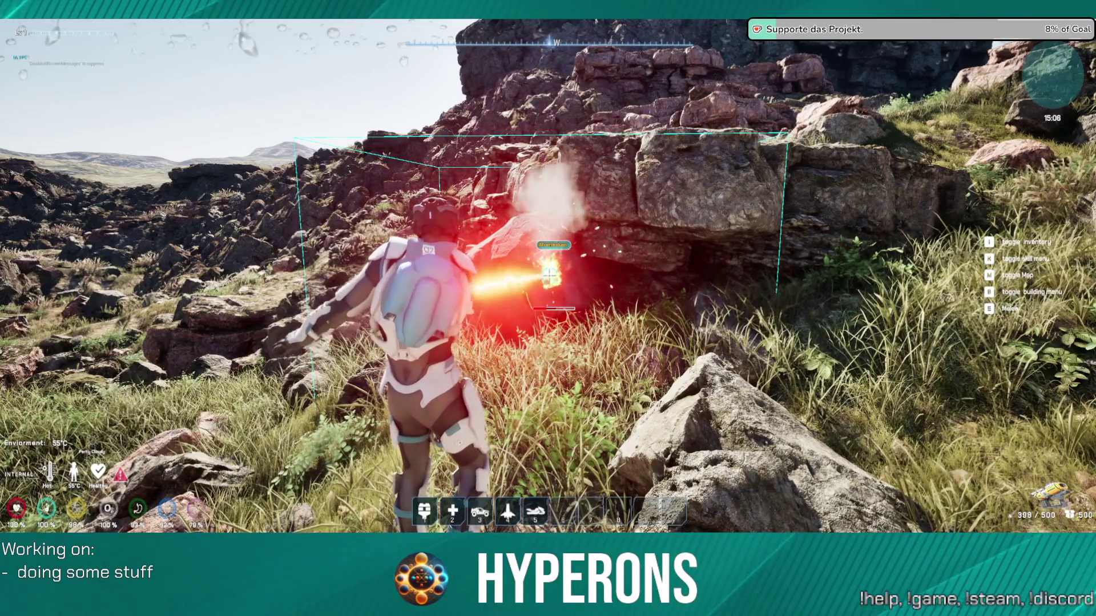
Step: Move to the large boulder and laser-mine it until red fractures split it
key(s)
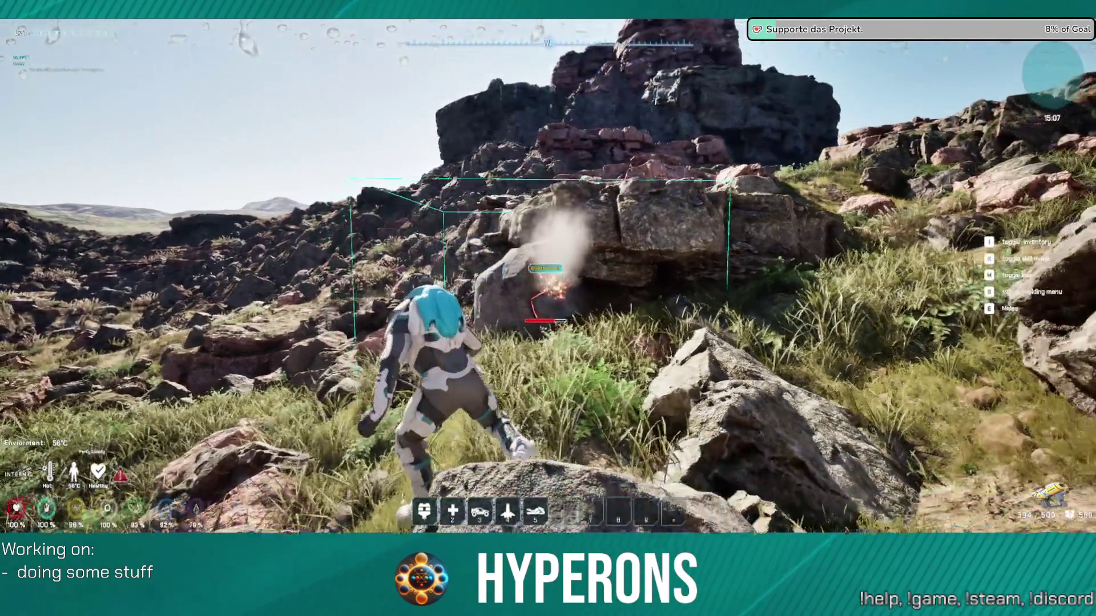
key(w)
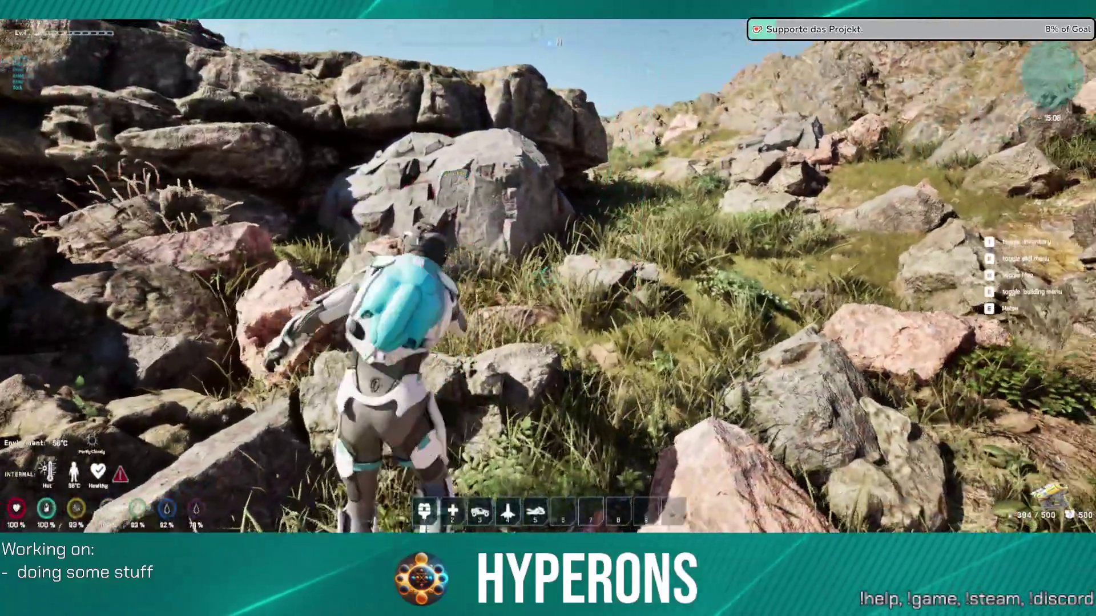
click(552, 275)
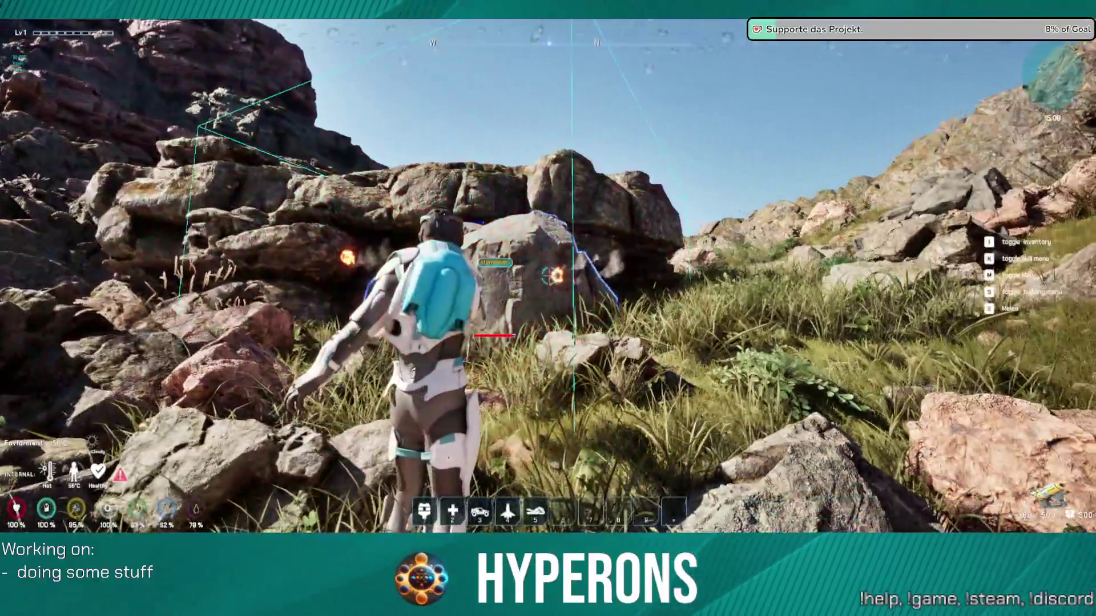
key(w)
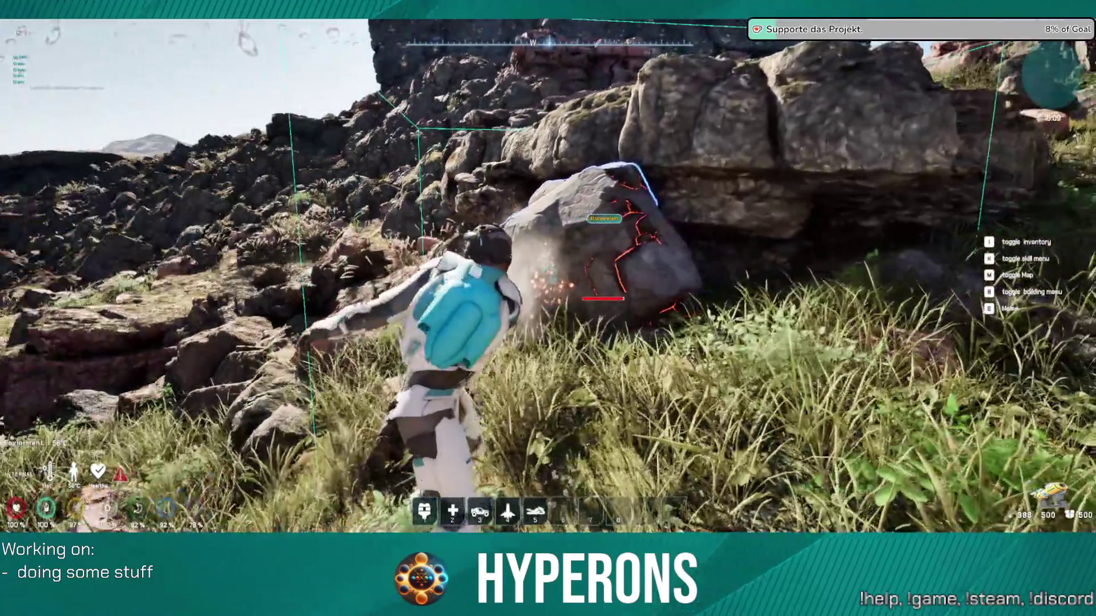
click(547, 274)
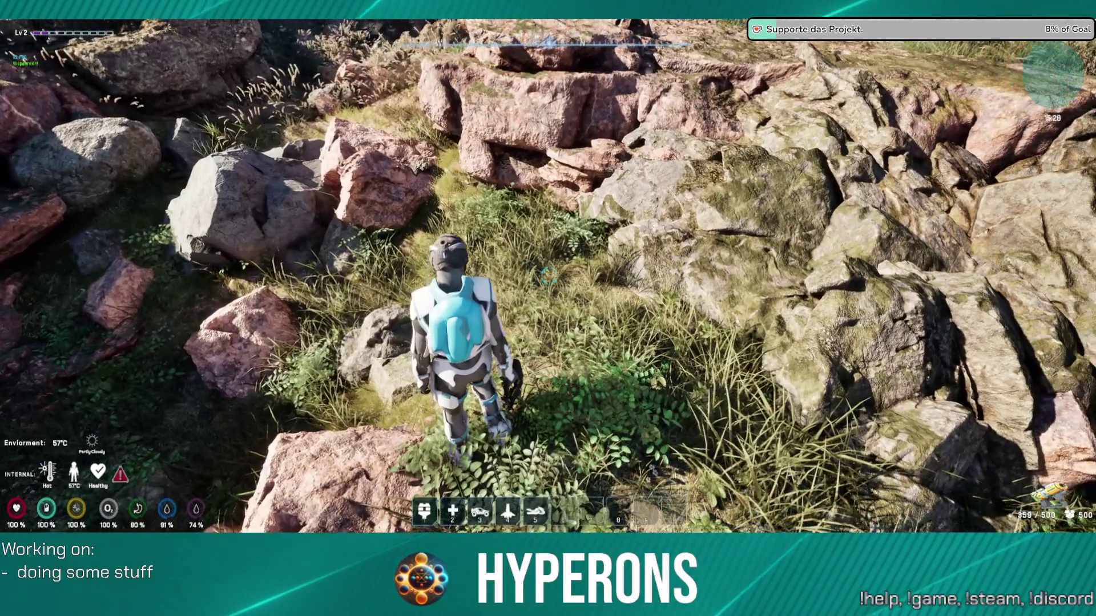
Step: Jetpack up the rock wall and run along the ridge to the foot of the cliff gully
key(w)
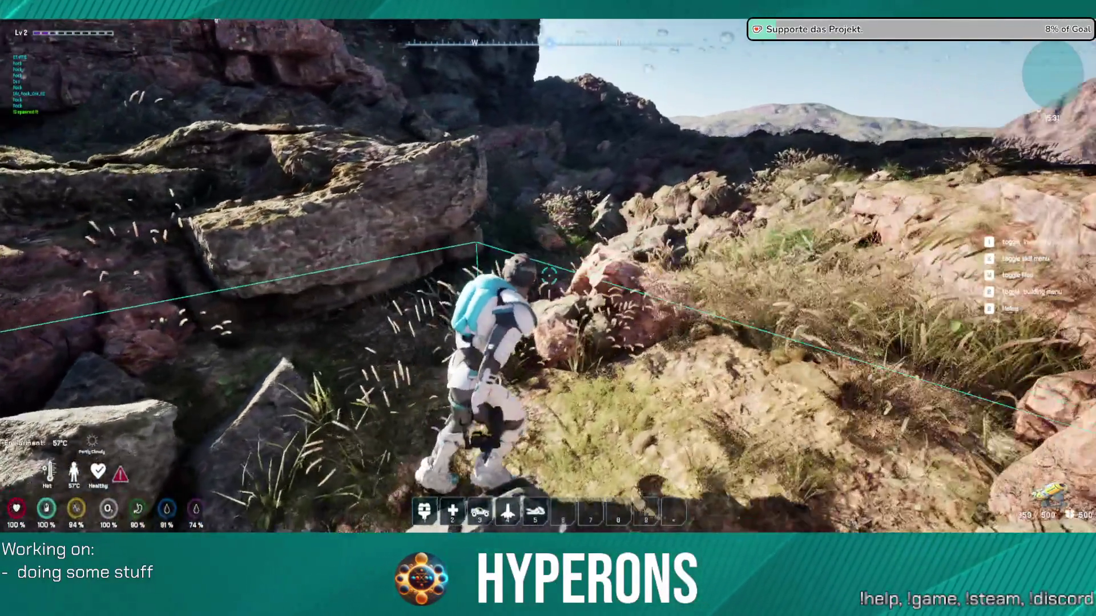
key(space)
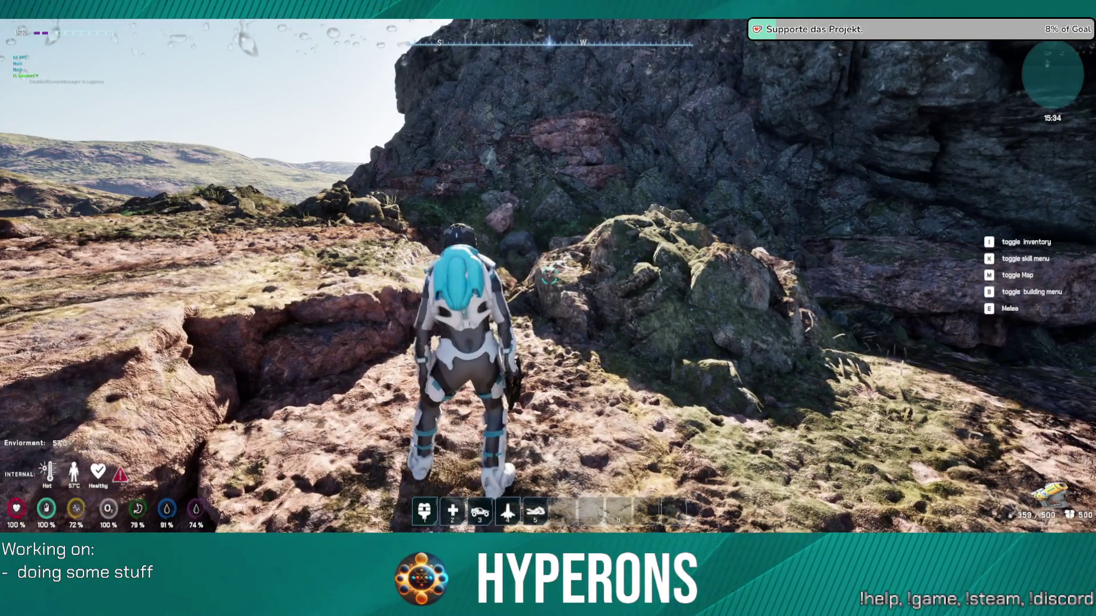
key(a)
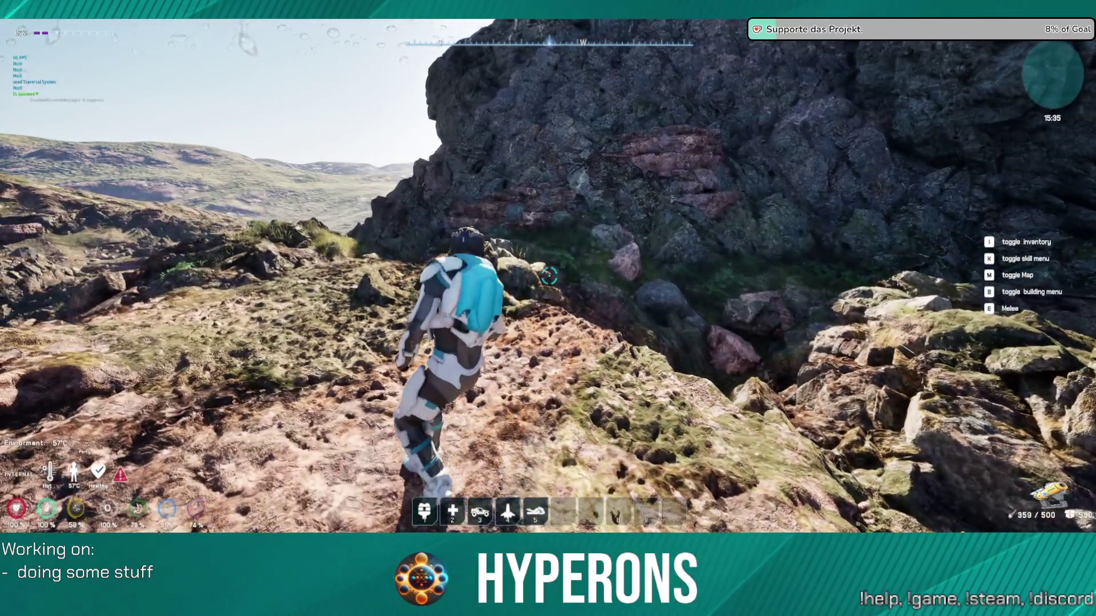
key(w)
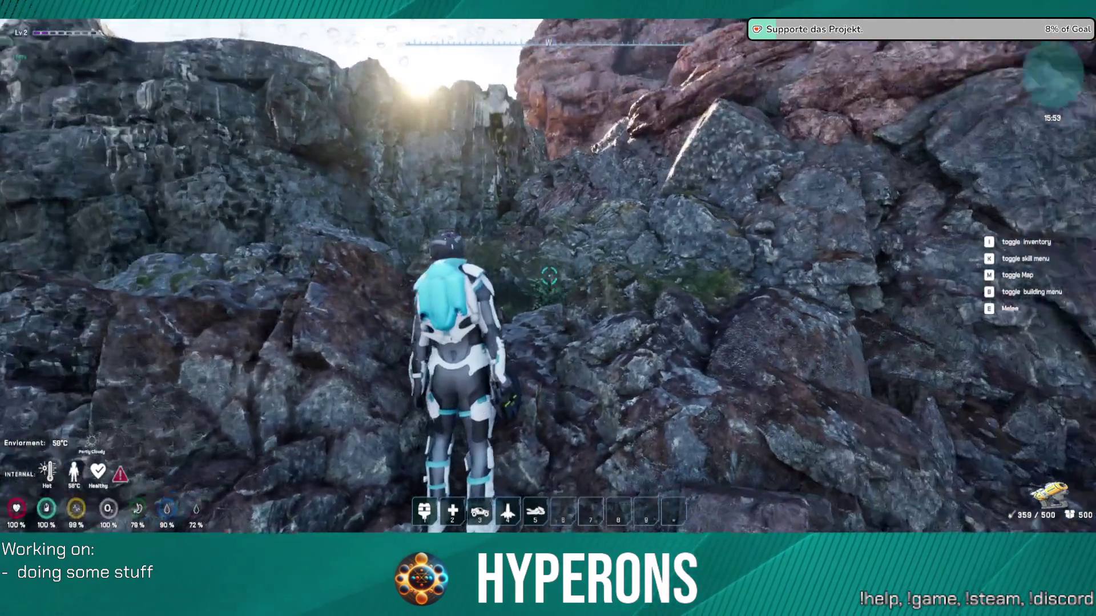
Step: Climb the successive rock walls and ledges up onto the rock ridge
key(space)
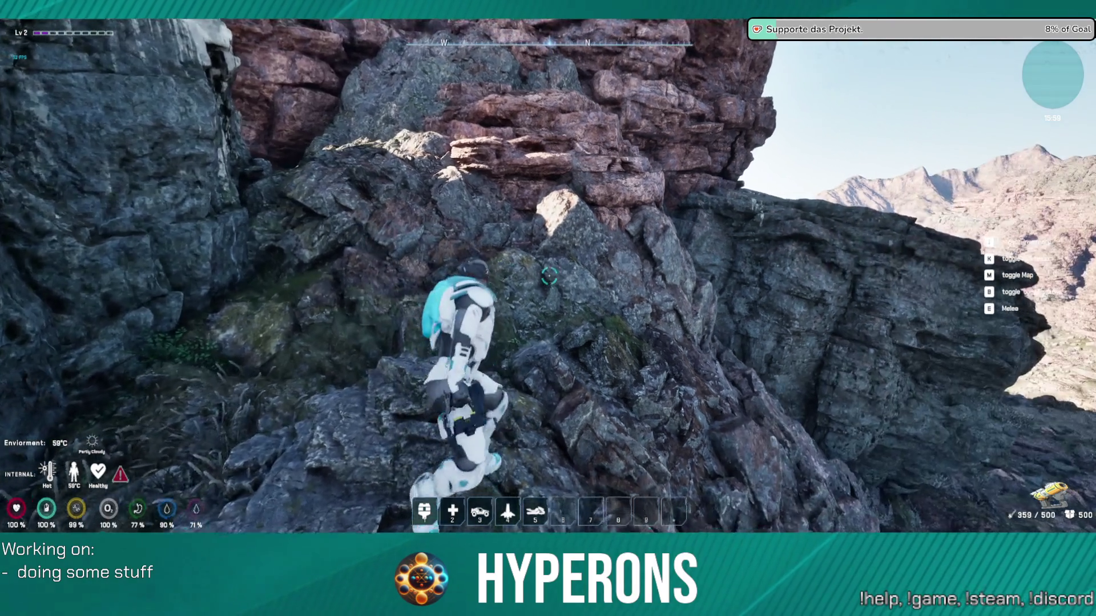
key(w)
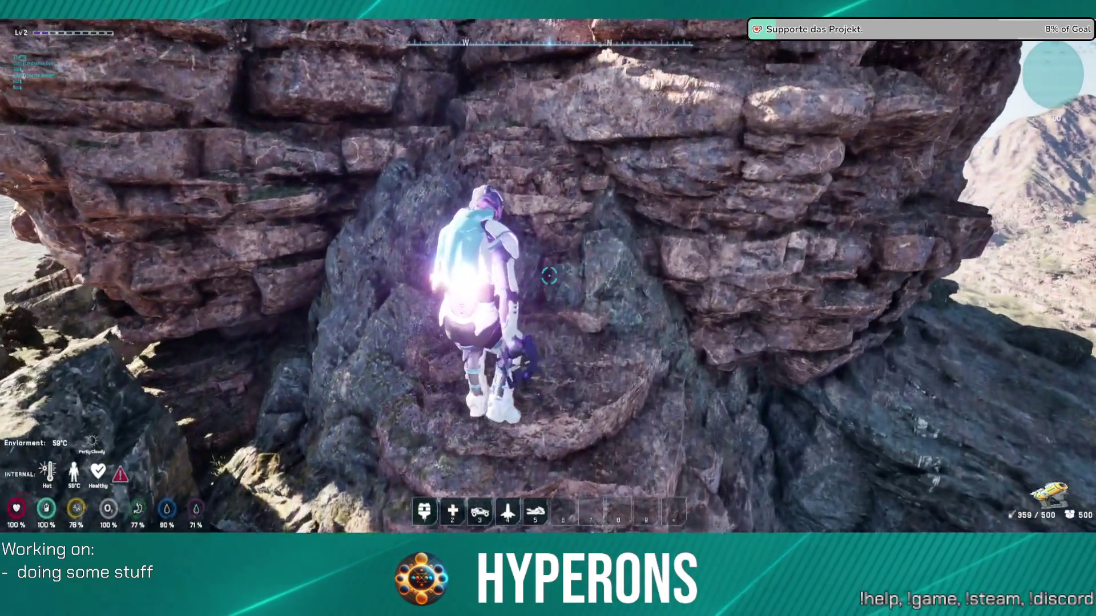
key(w)
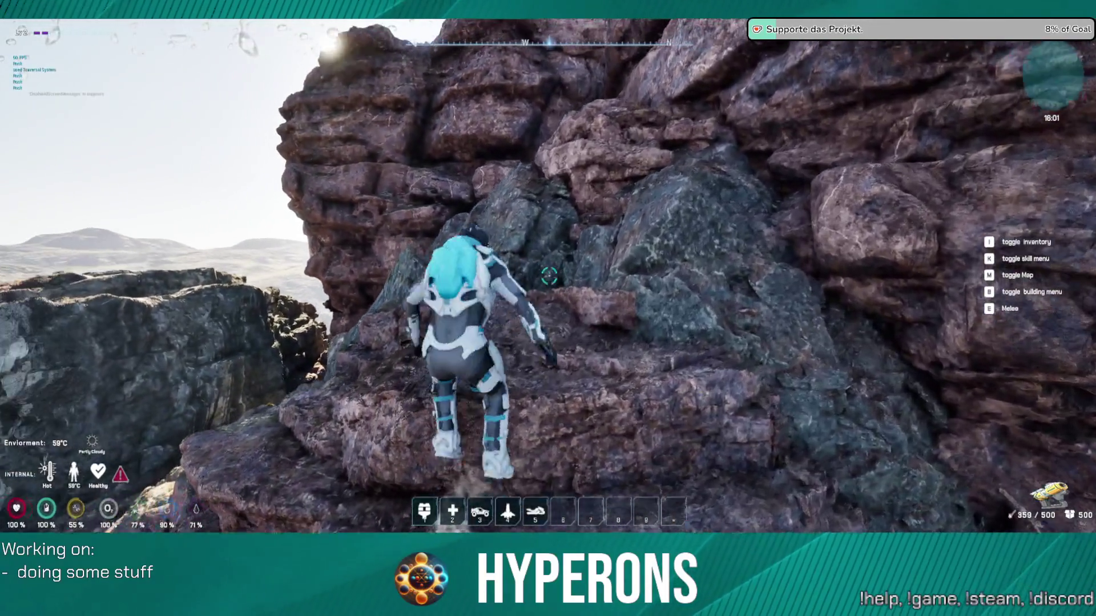
key(w)
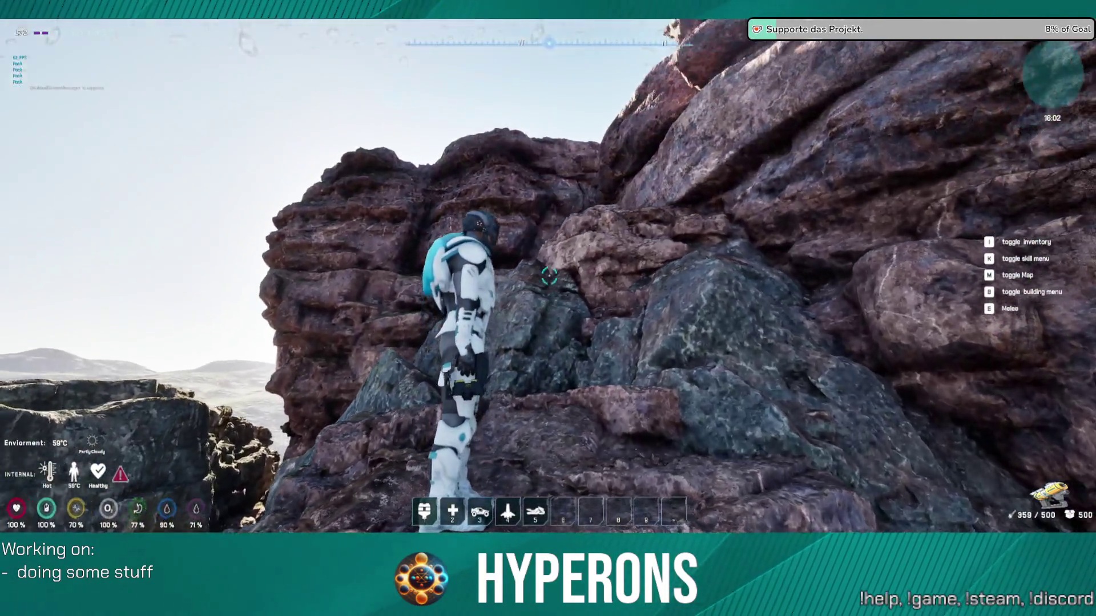
key(w)
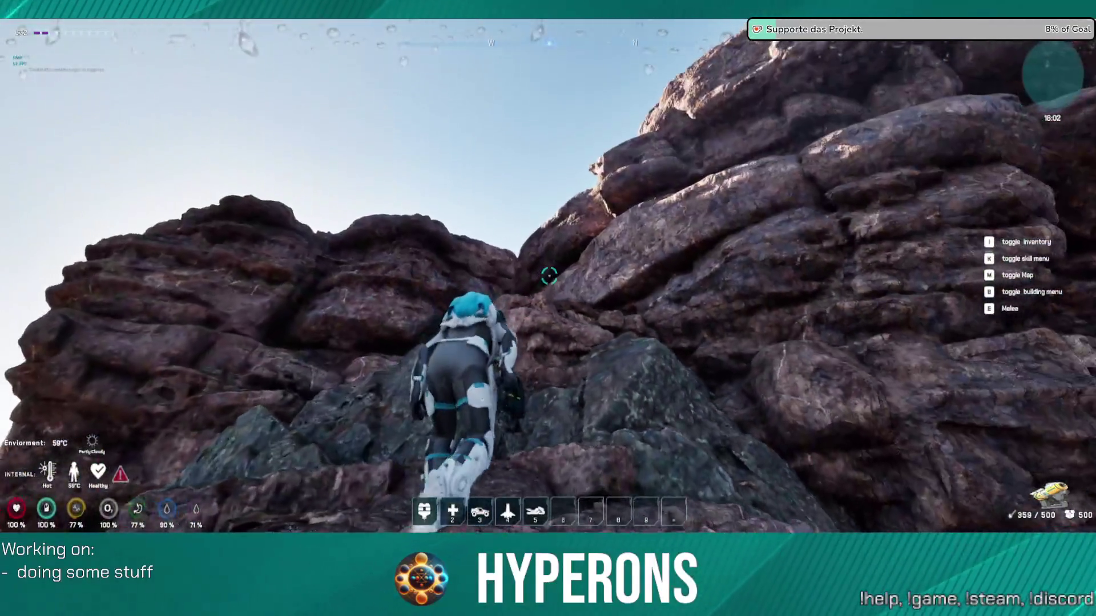
key(w)
key(w)
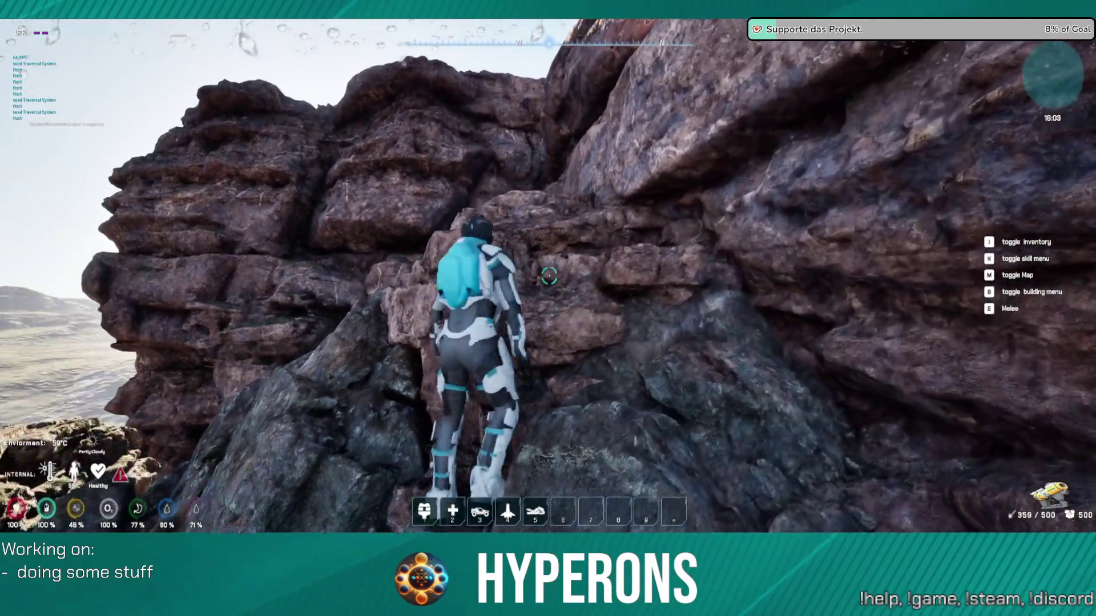
key(w)
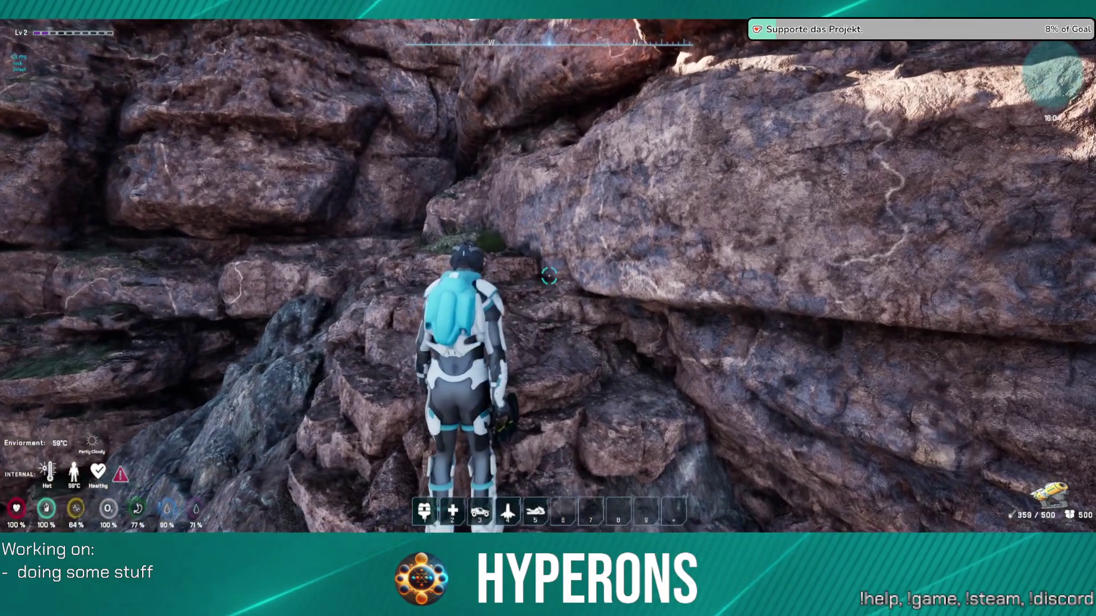
key(w)
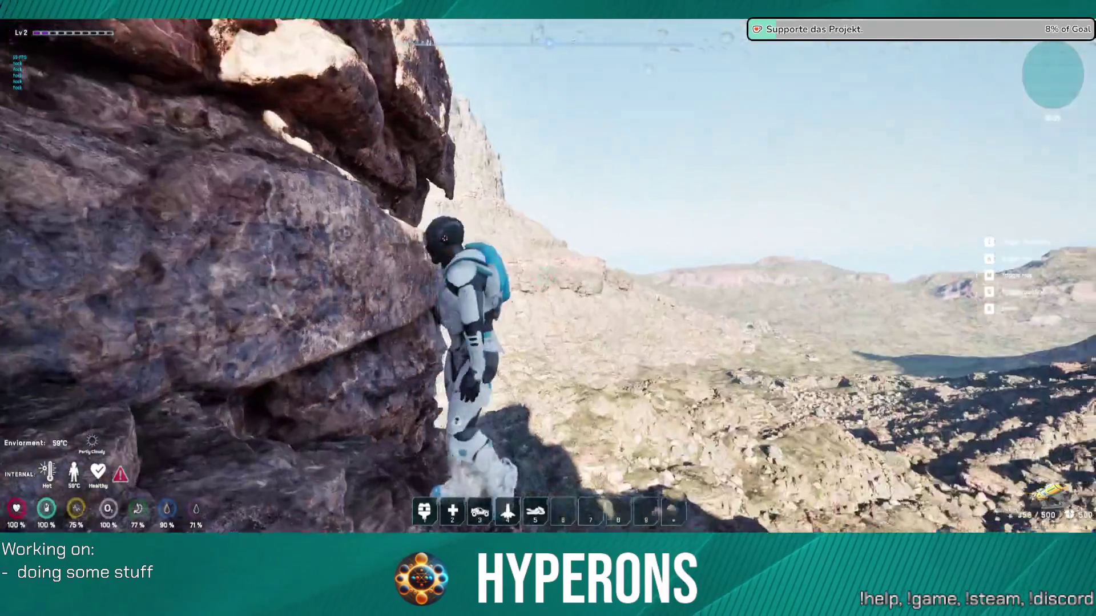
key(w)
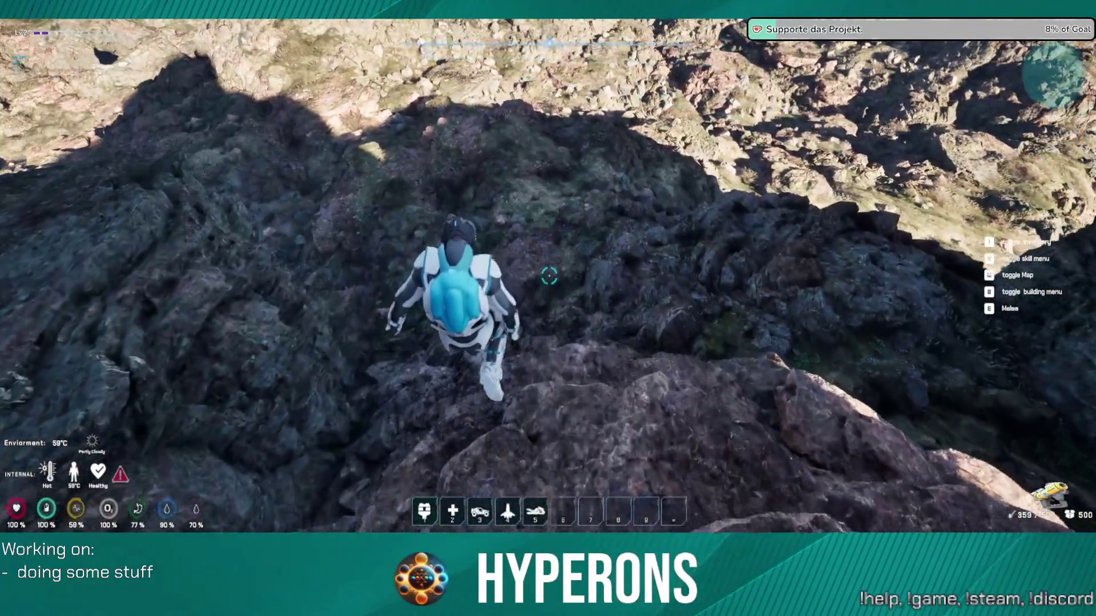
key(w)
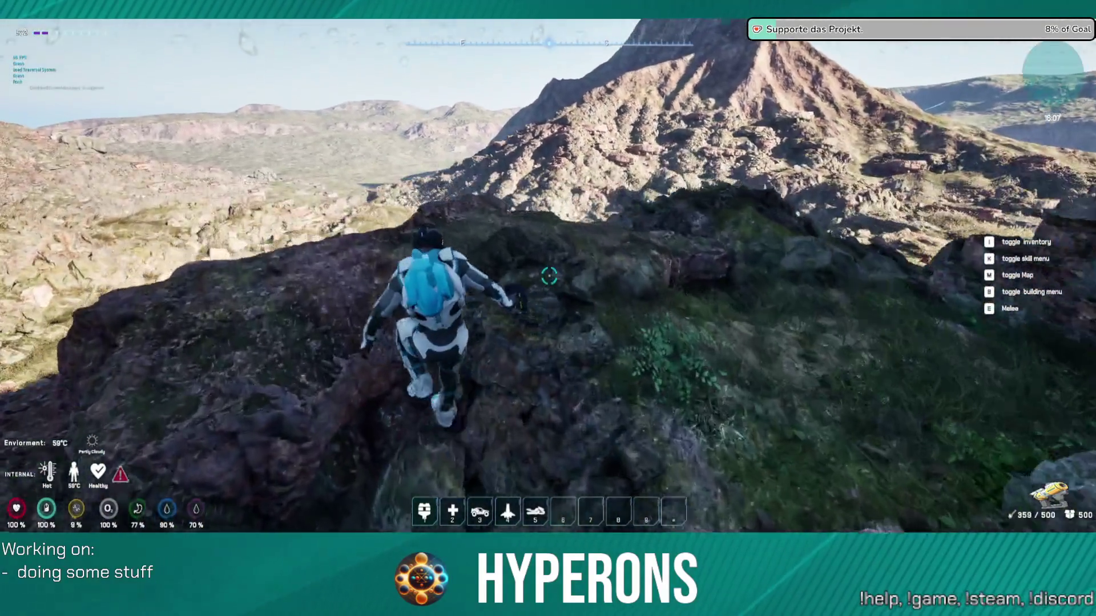
Step: Cross the ridge to the grassy slope and start mining the ore rock
key(w)
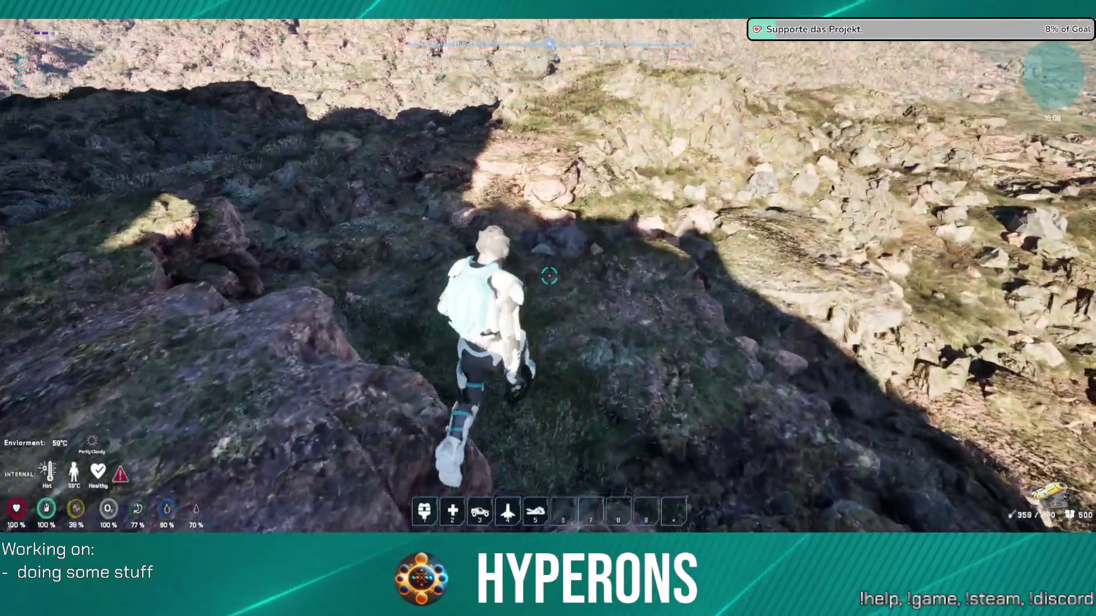
key(w)
key(w)
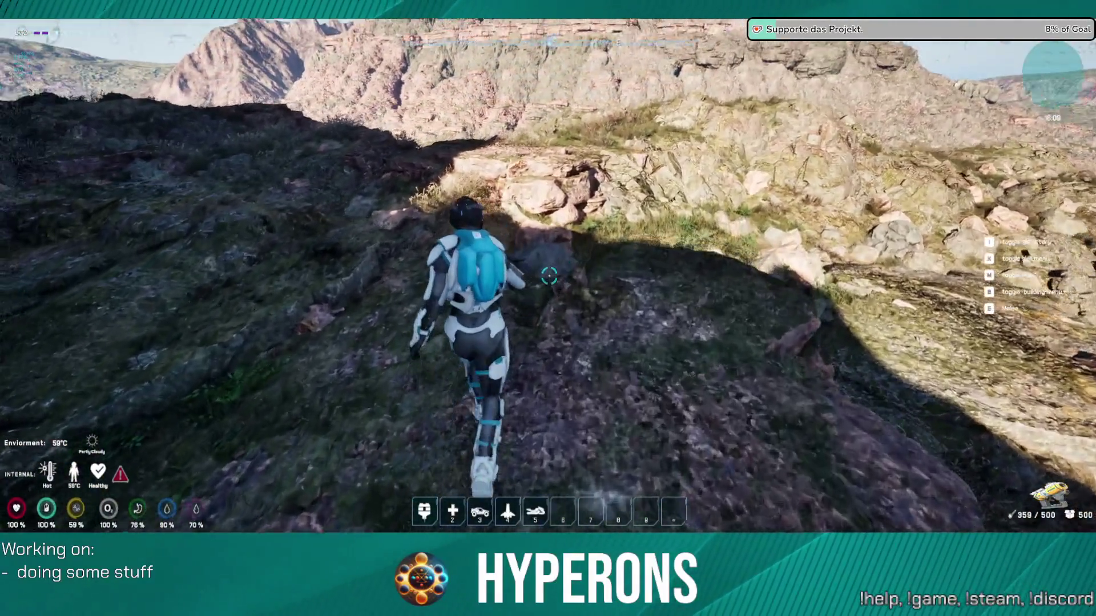
click(549, 276)
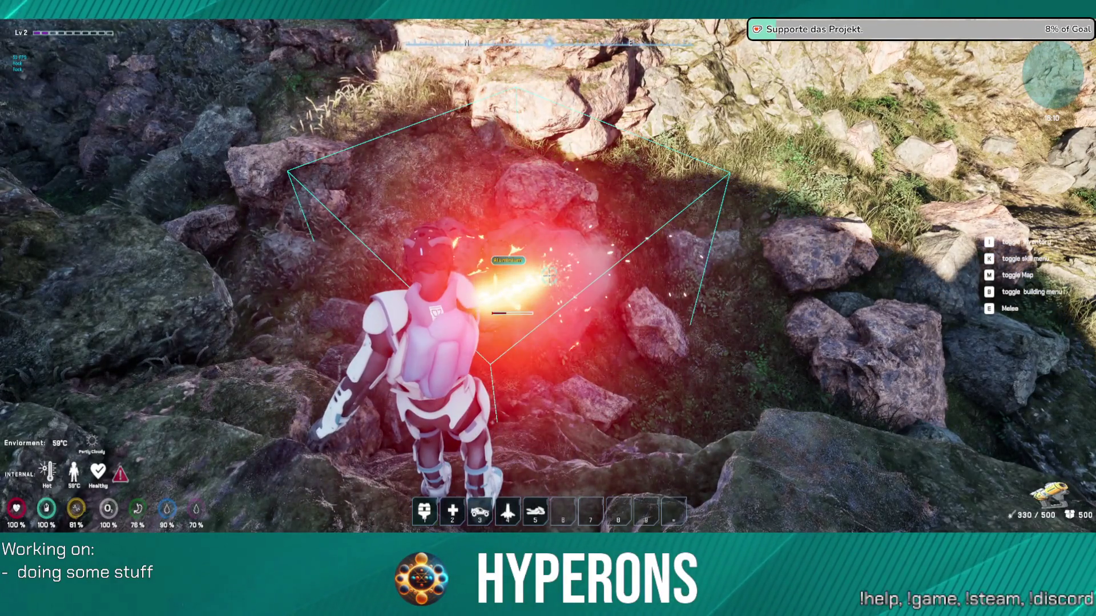
Step: Stop mining the ore rock and turn around toward the dark rock face
key(w)
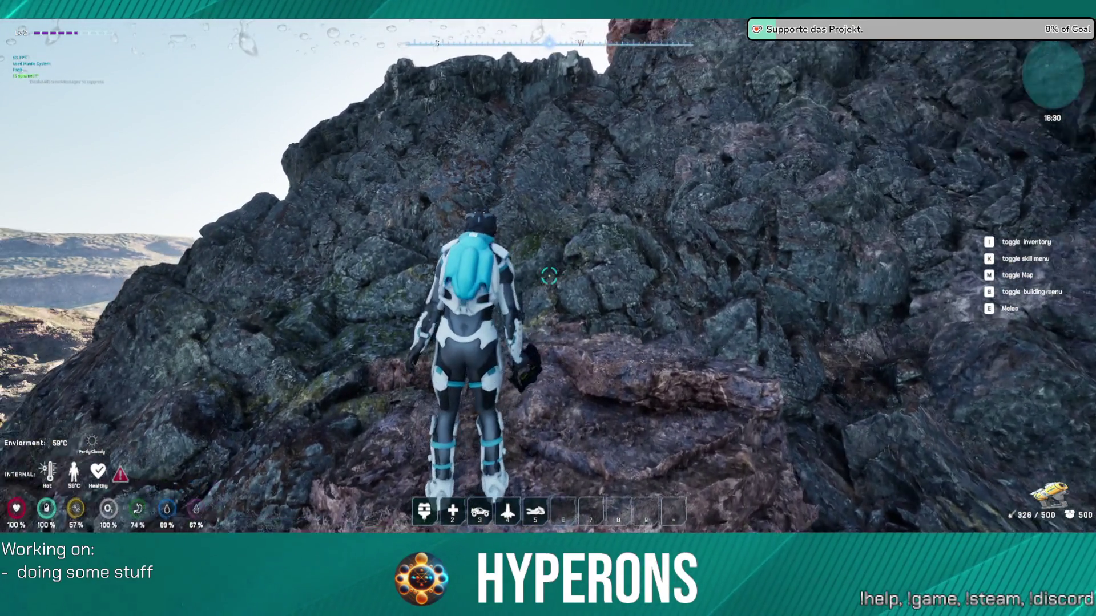
Step: Jetpack up the rock wall onto the ledge above and move along it toward the canyon
key(w)
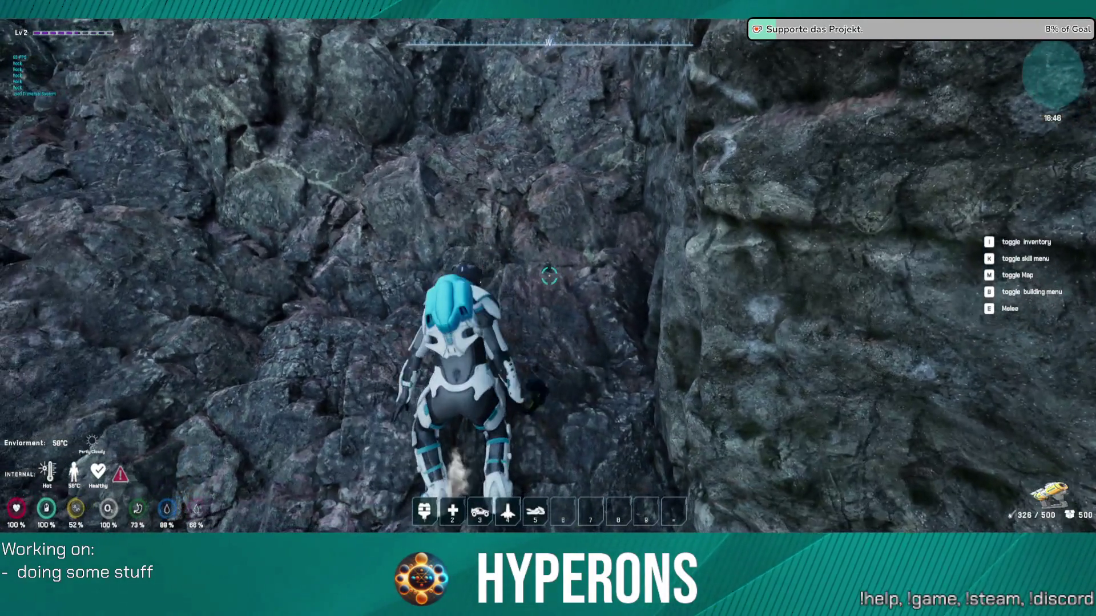
key(w)
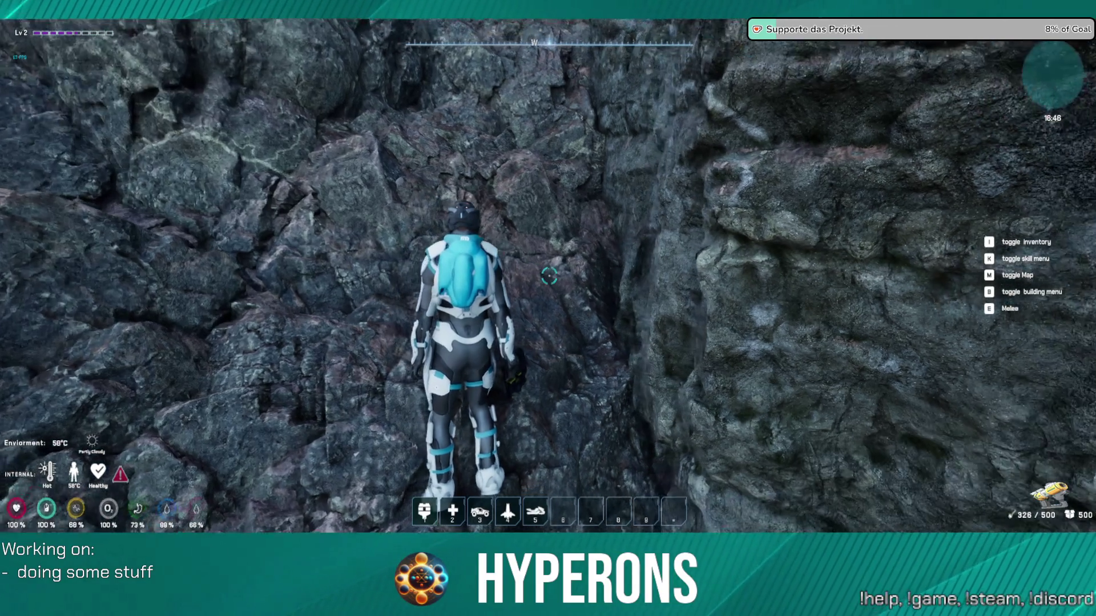
key(d)
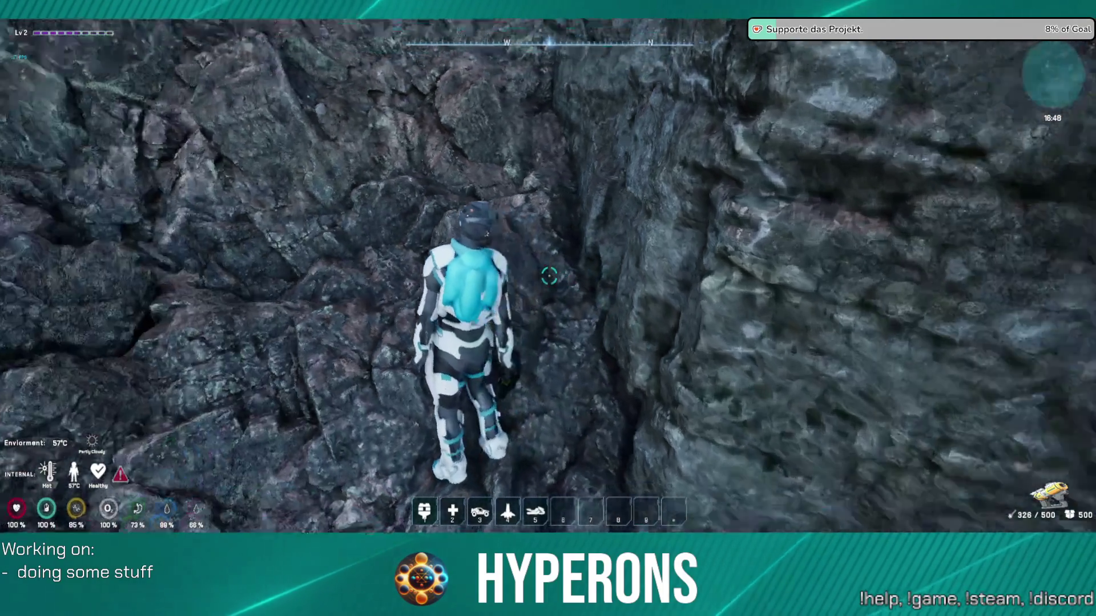
key(space)
key(d)
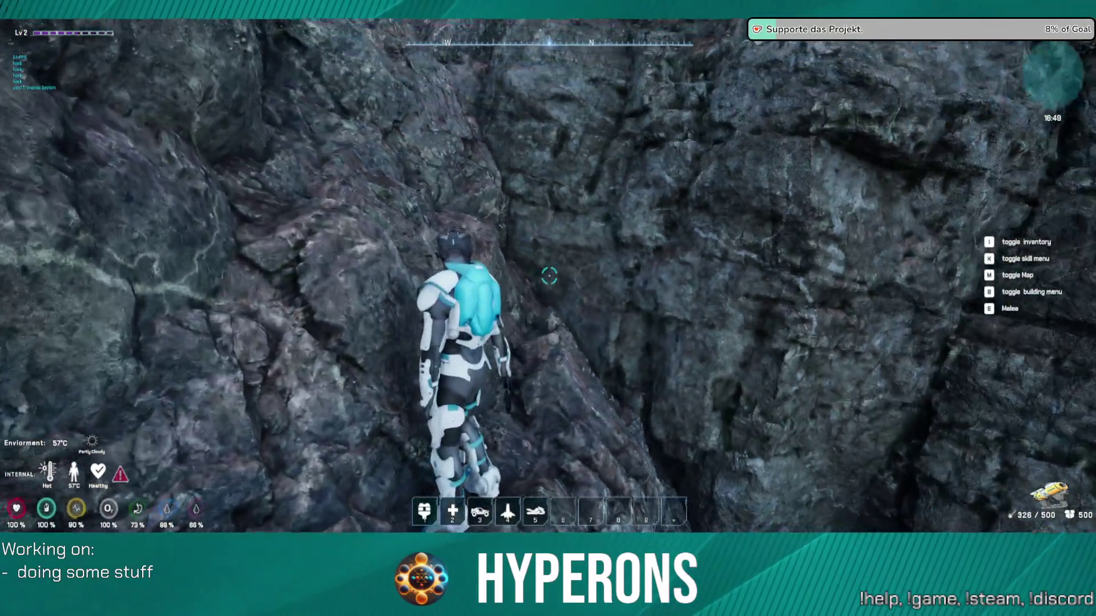
key(a)
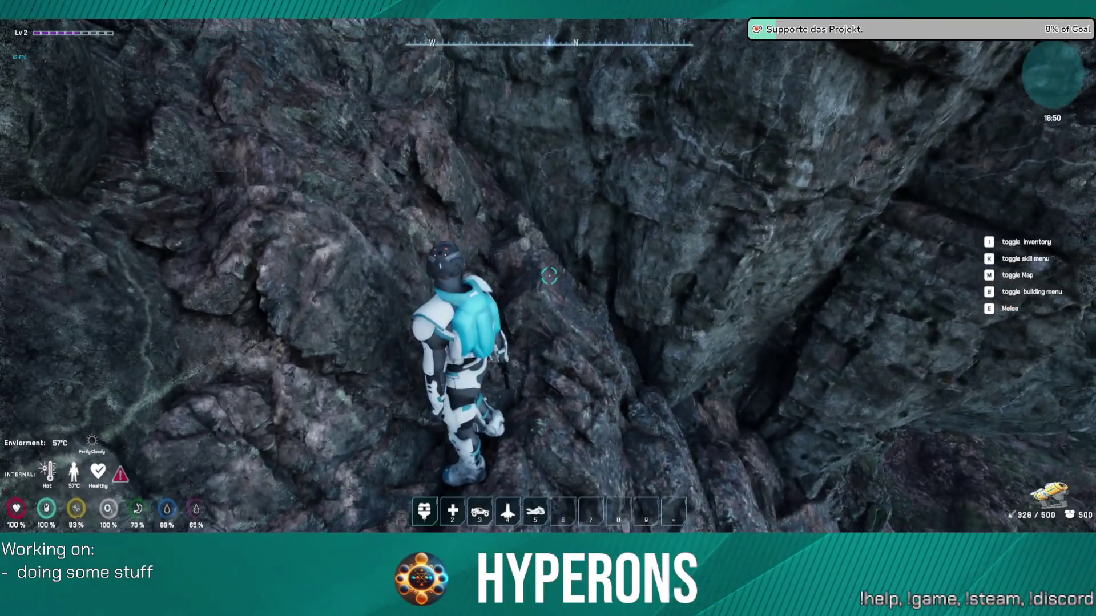
key(d)
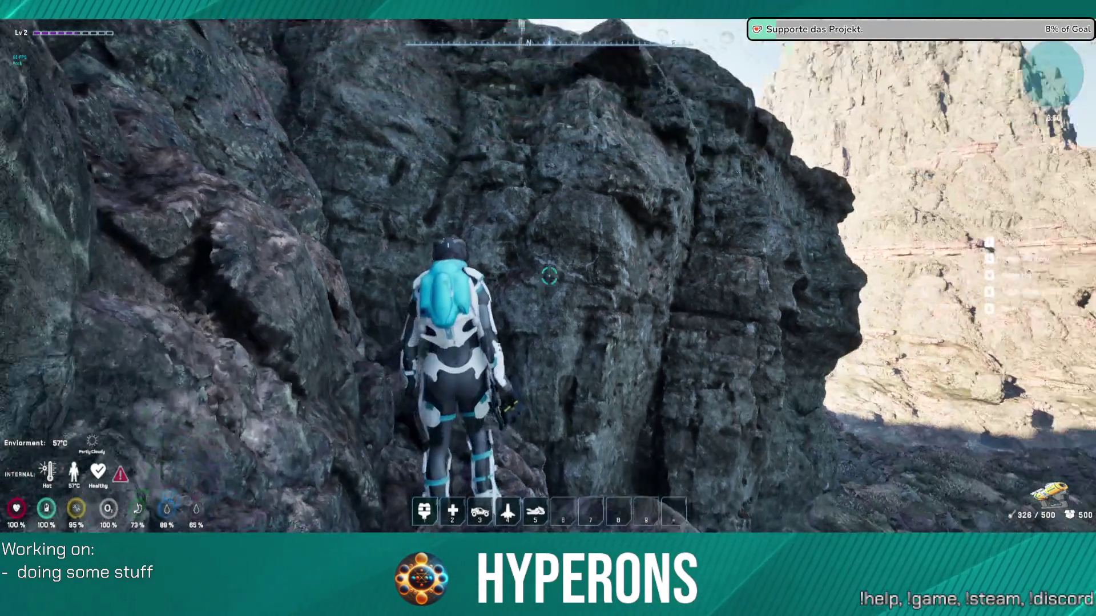
key(w)
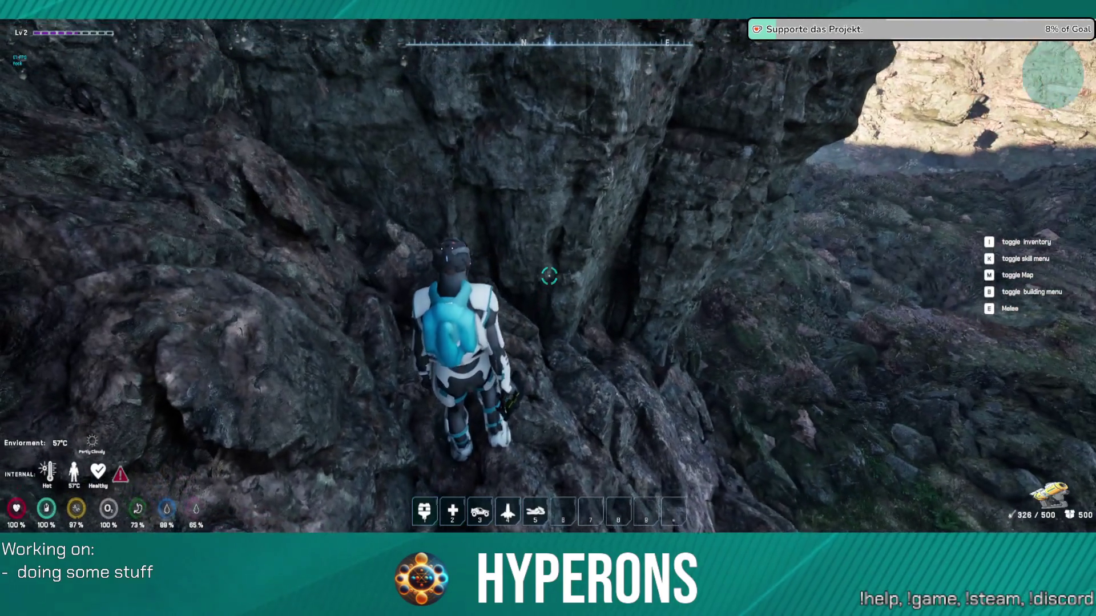
Step: Look around the canyon and the sunlit rock wall from the ledge
key(a)
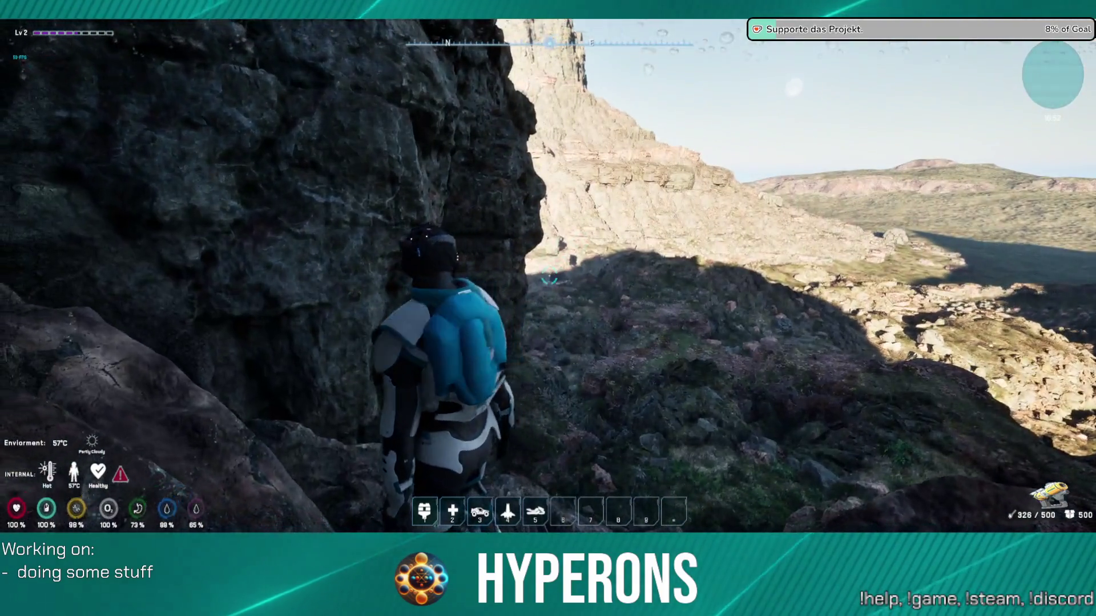
key(a)
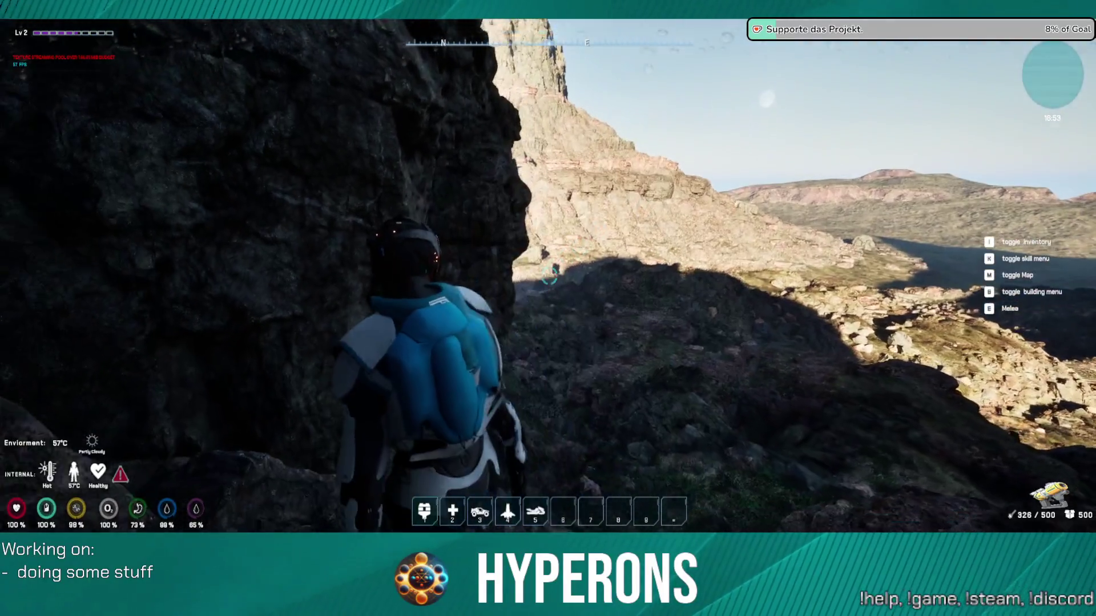
key(a)
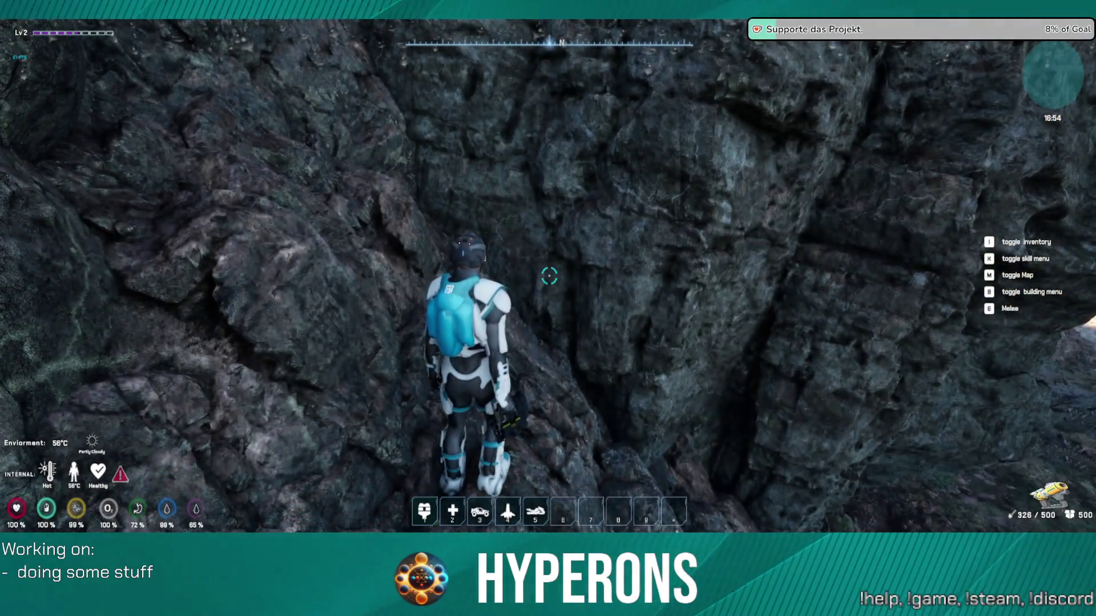
key(a)
key(a)
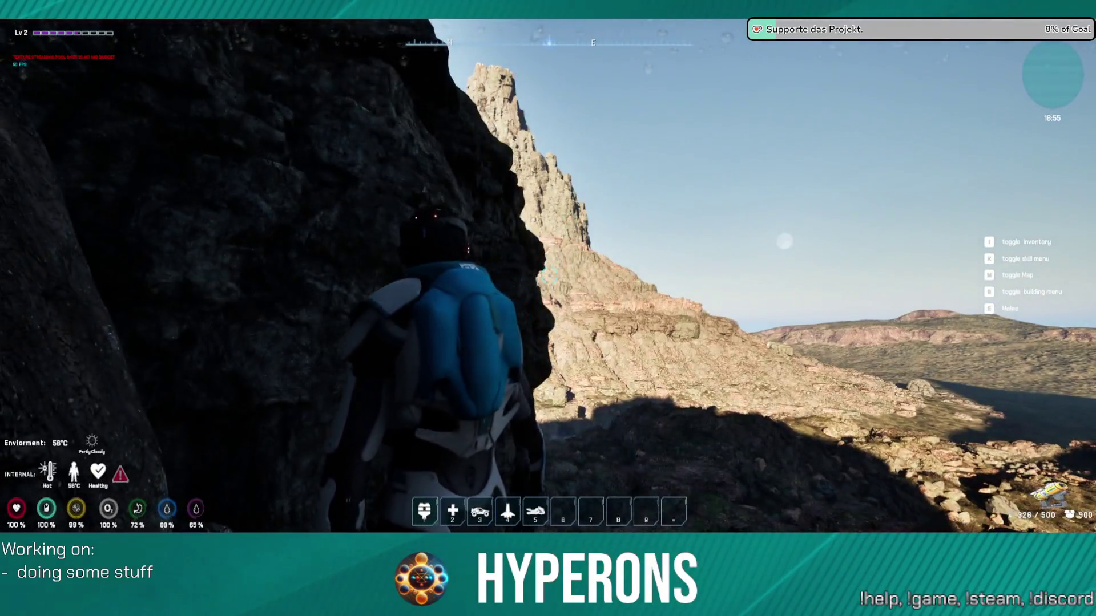
key(a)
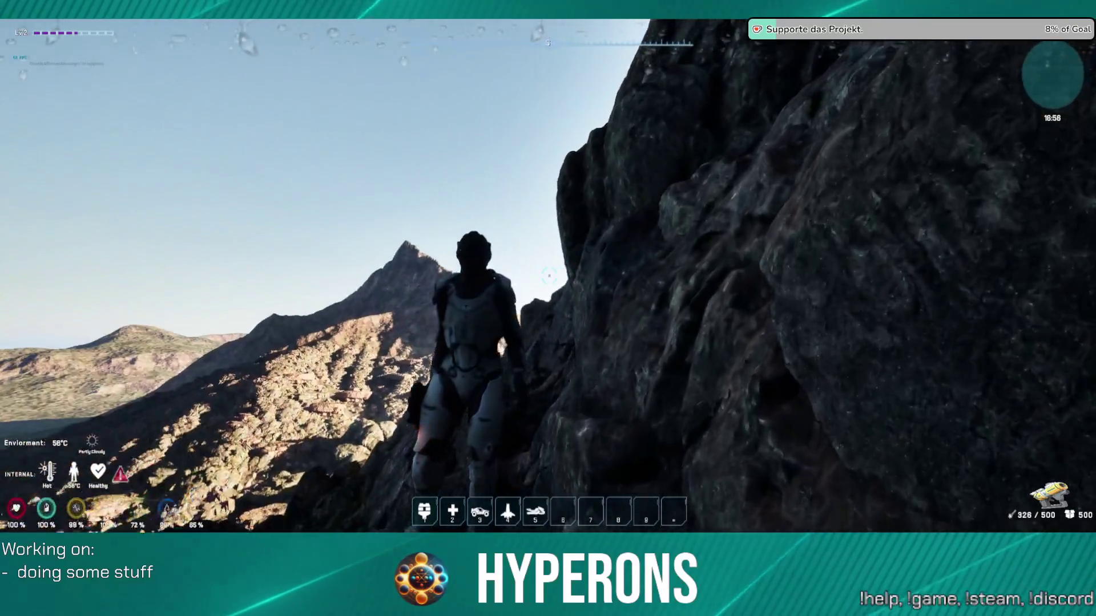
key(a)
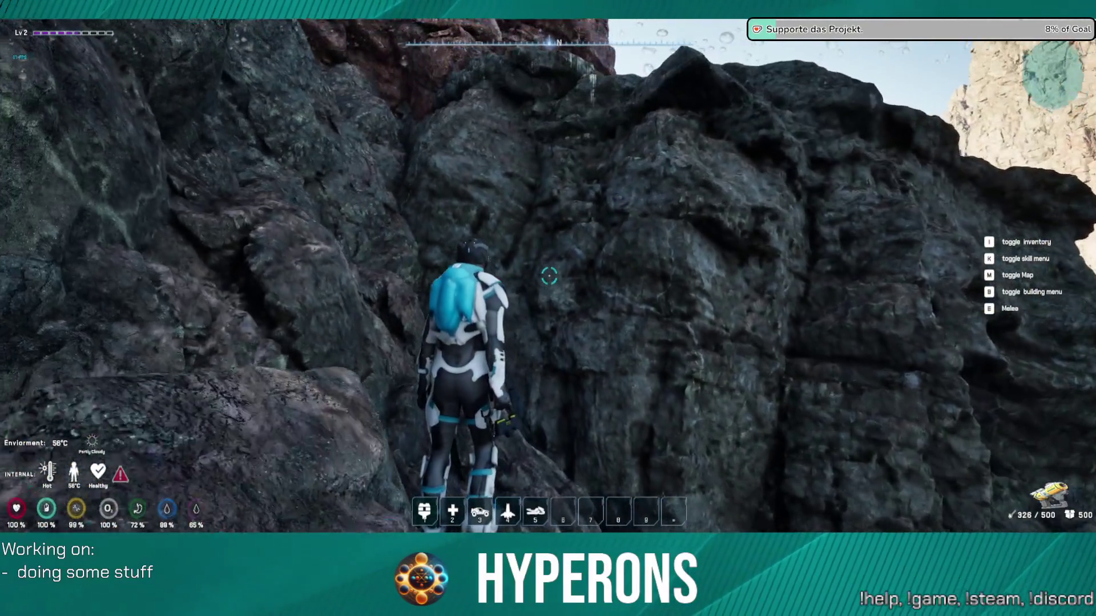
key(a)
key(a)
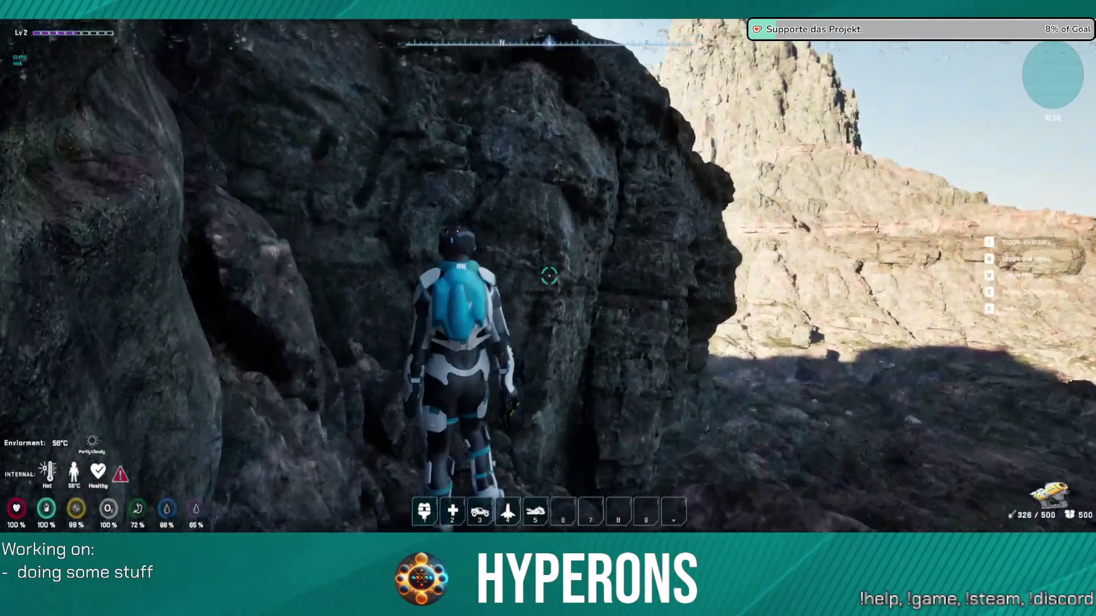
Step: Climb the dark rock wall and boost over the ridge to the base of the tall rock
key(w)
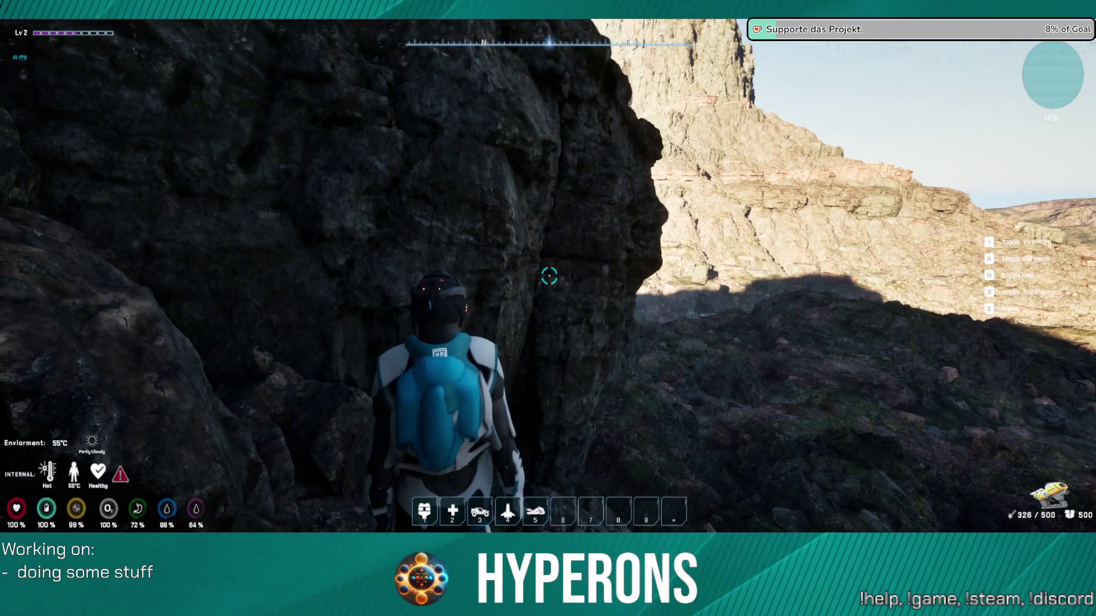
key(w)
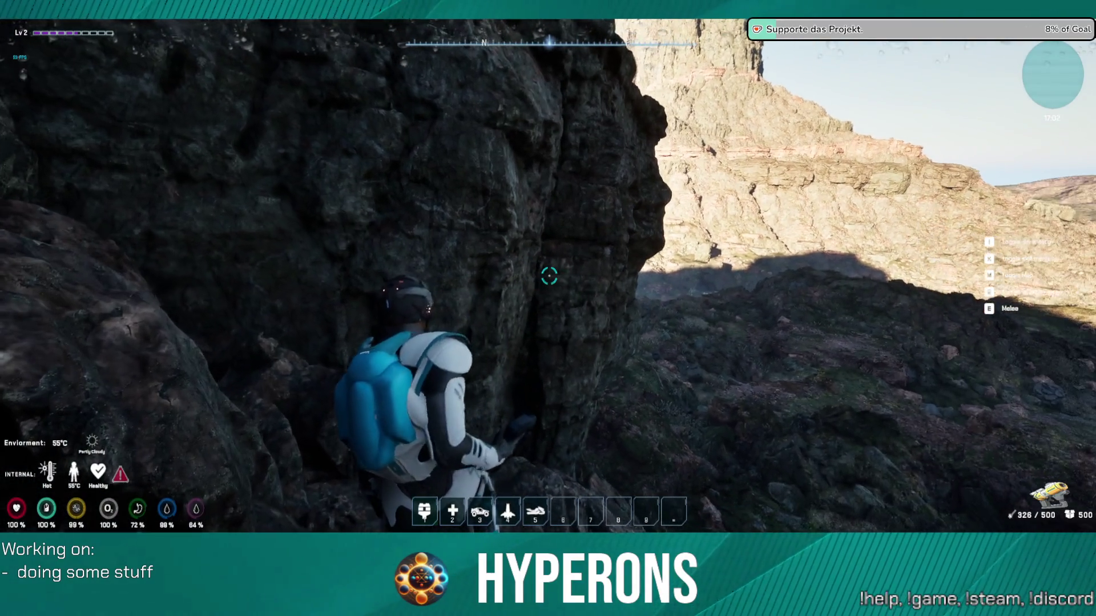
key(space)
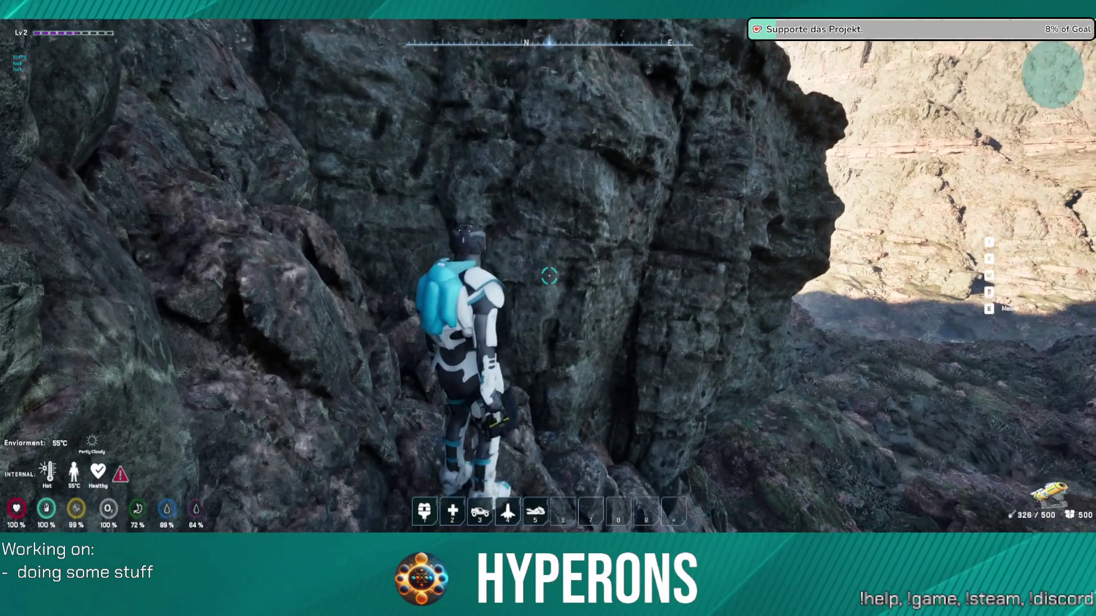
key(w)
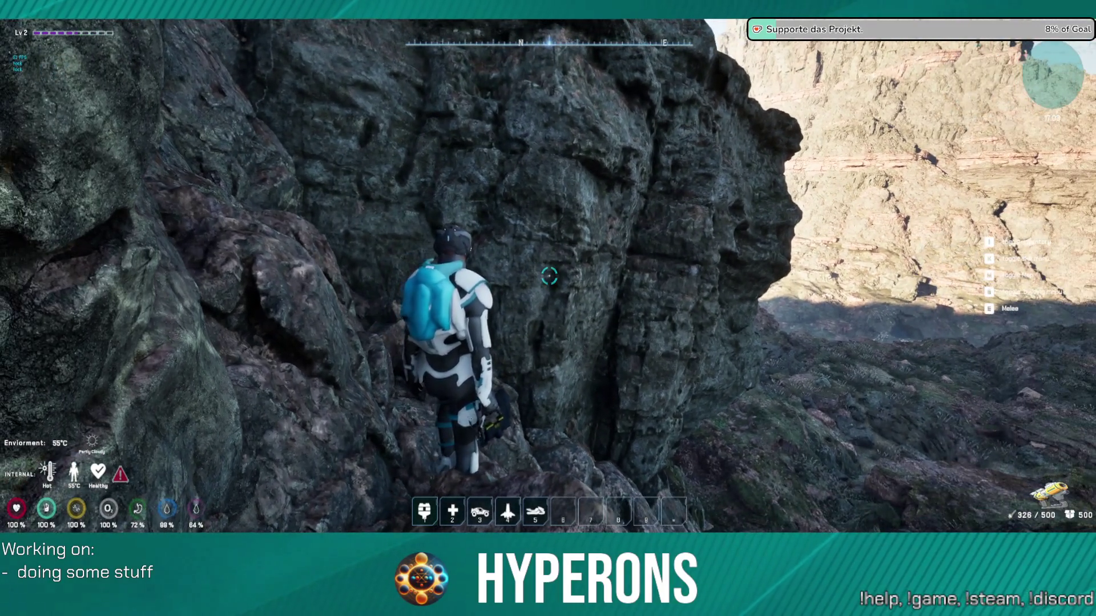
key(space)
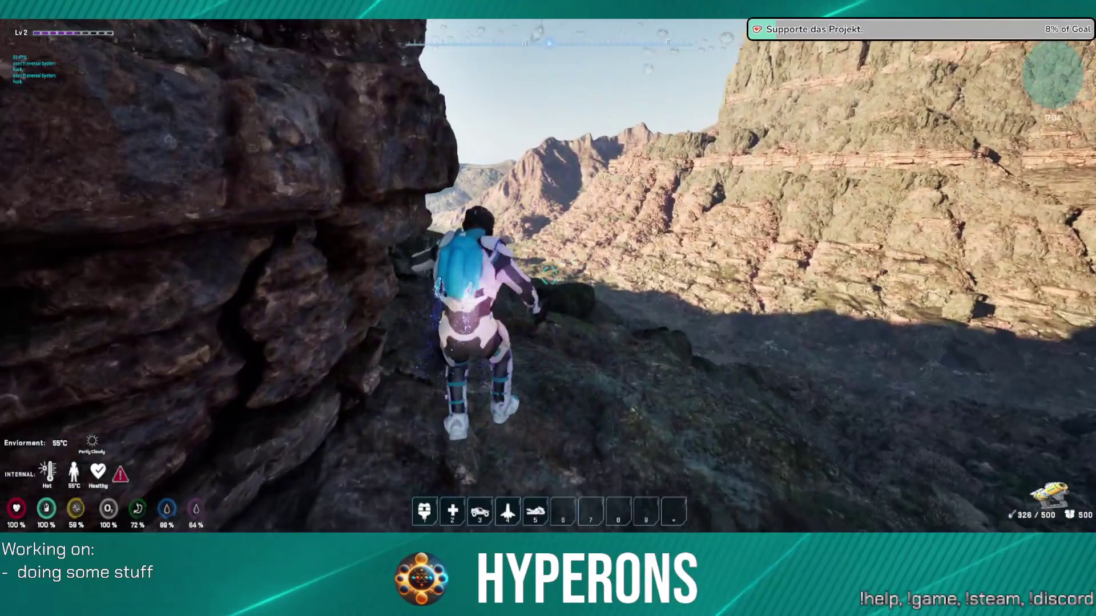
key(space)
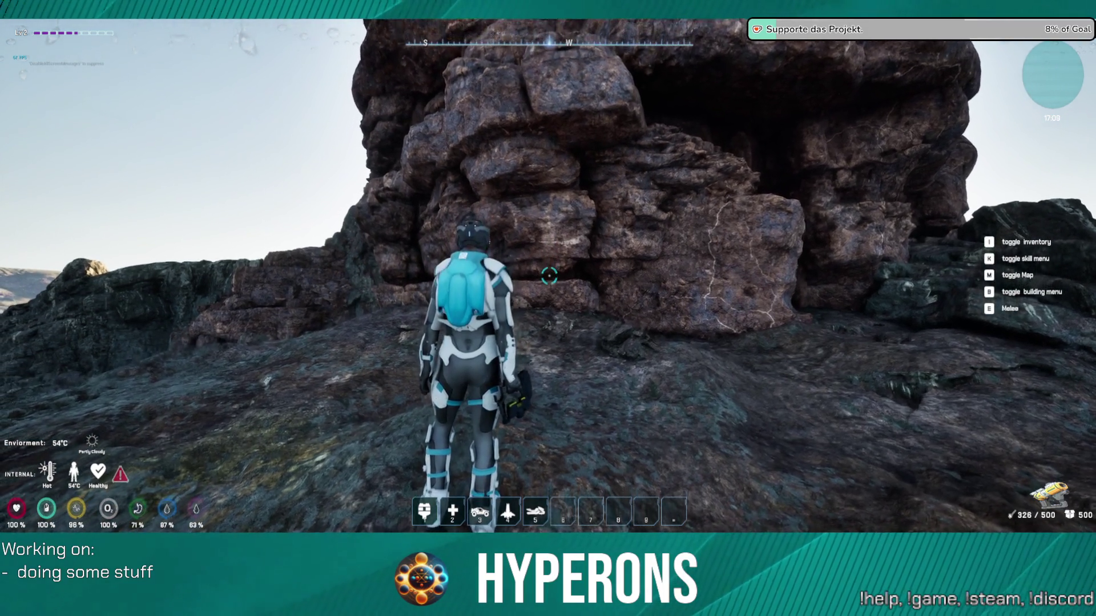
Step: Scale the tall rock face with repeated traversal boosts
key(w)
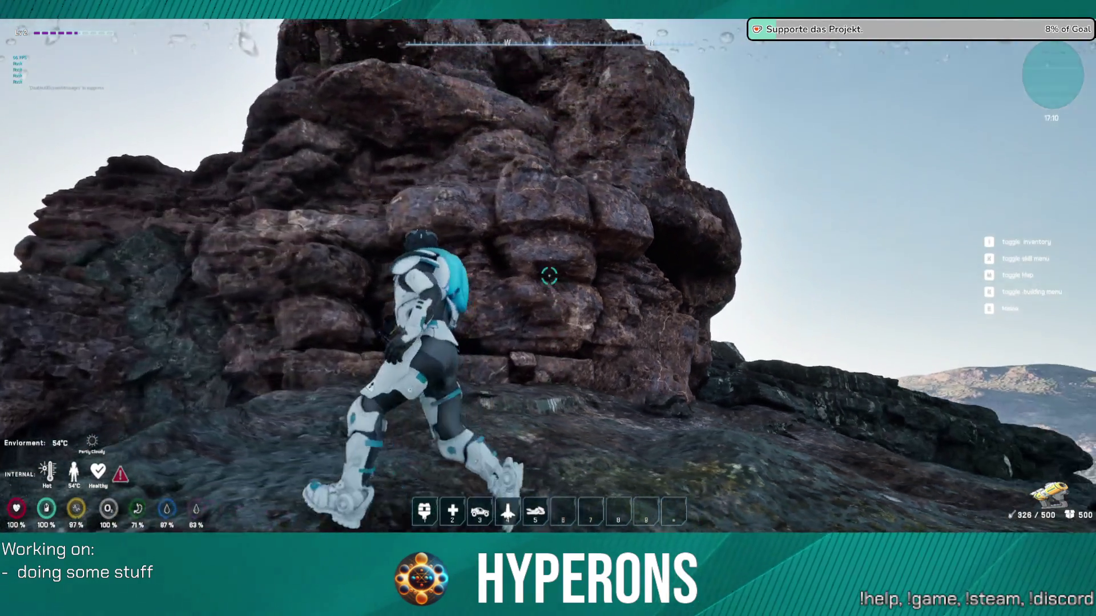
key(space)
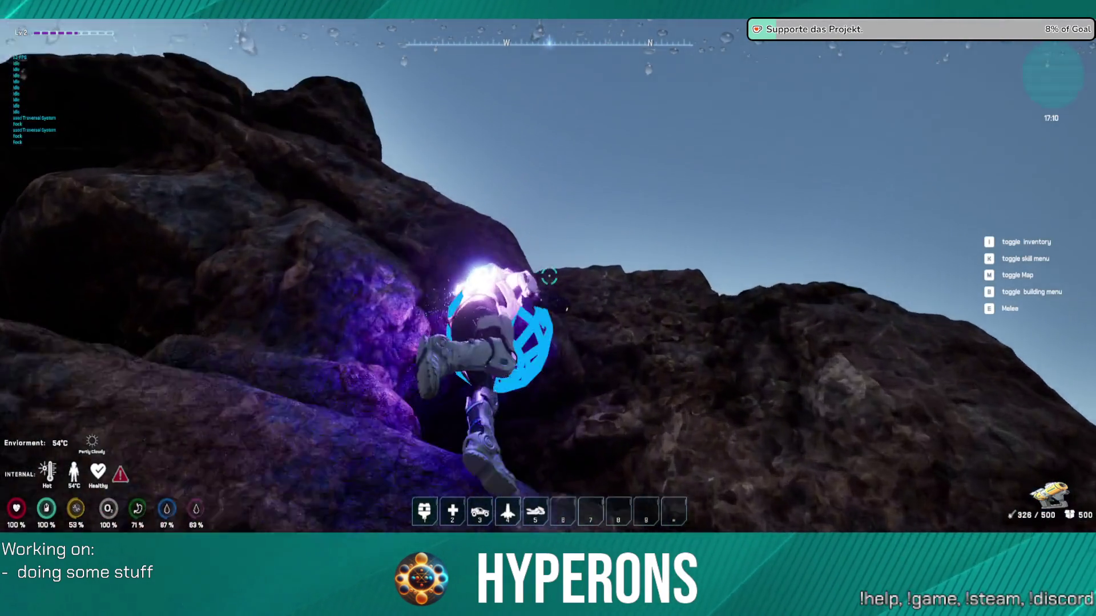
key(space)
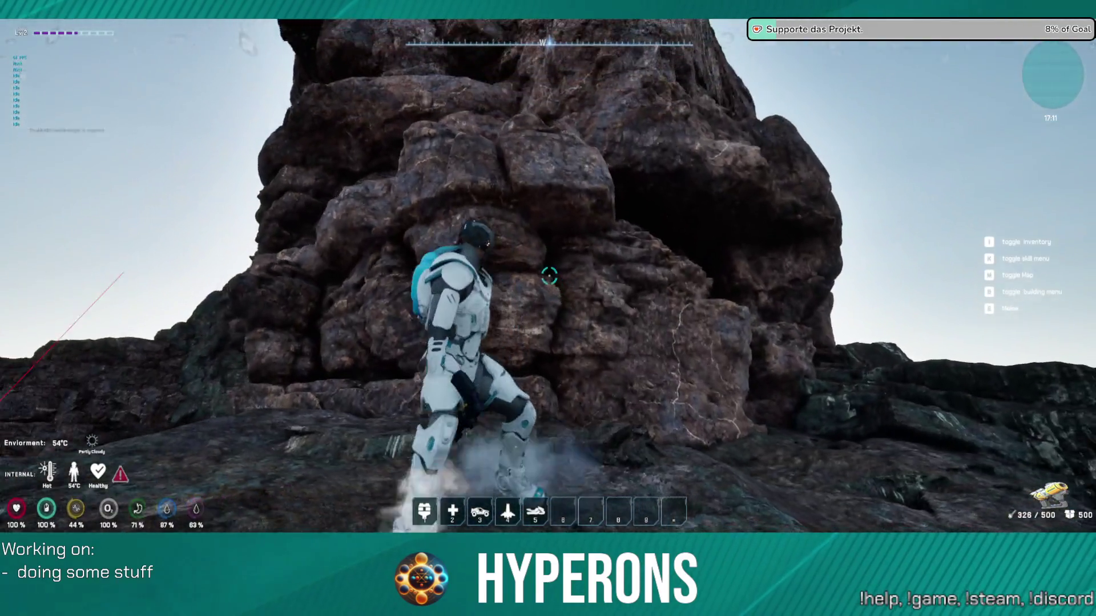
key(space)
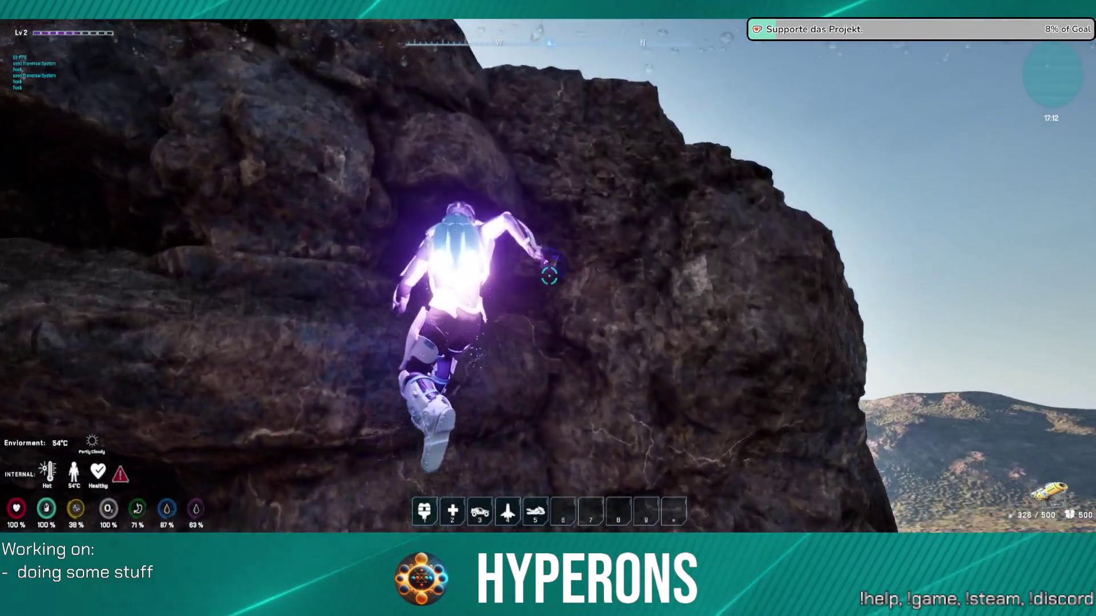
key(space)
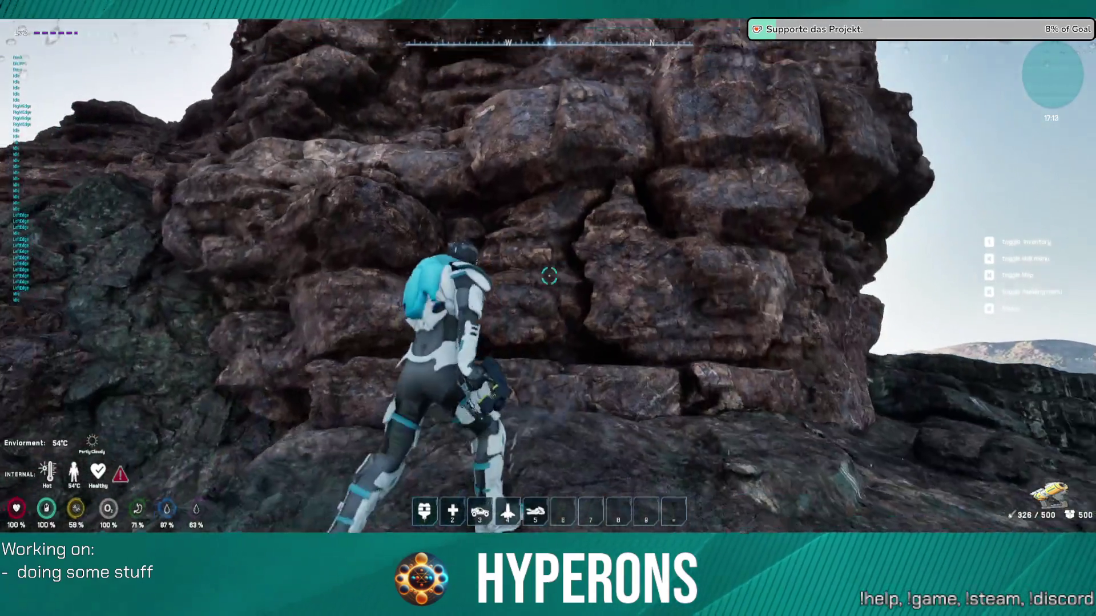
key(space)
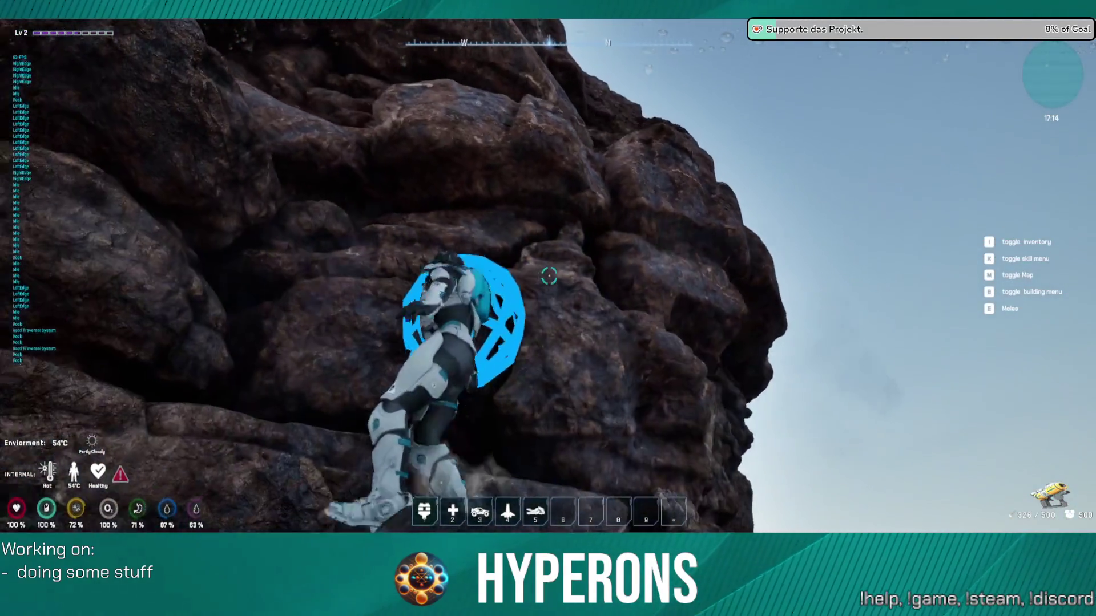
key(space)
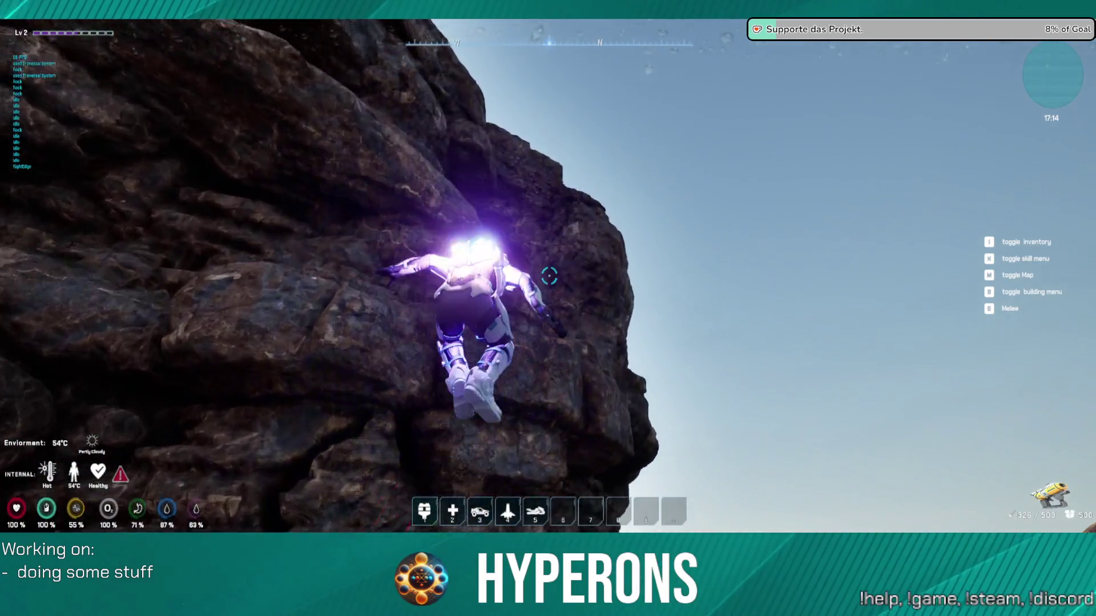
Step: Walk along the narrow ledge, climb onto the top plateau and reach the next rock wall
key(w)
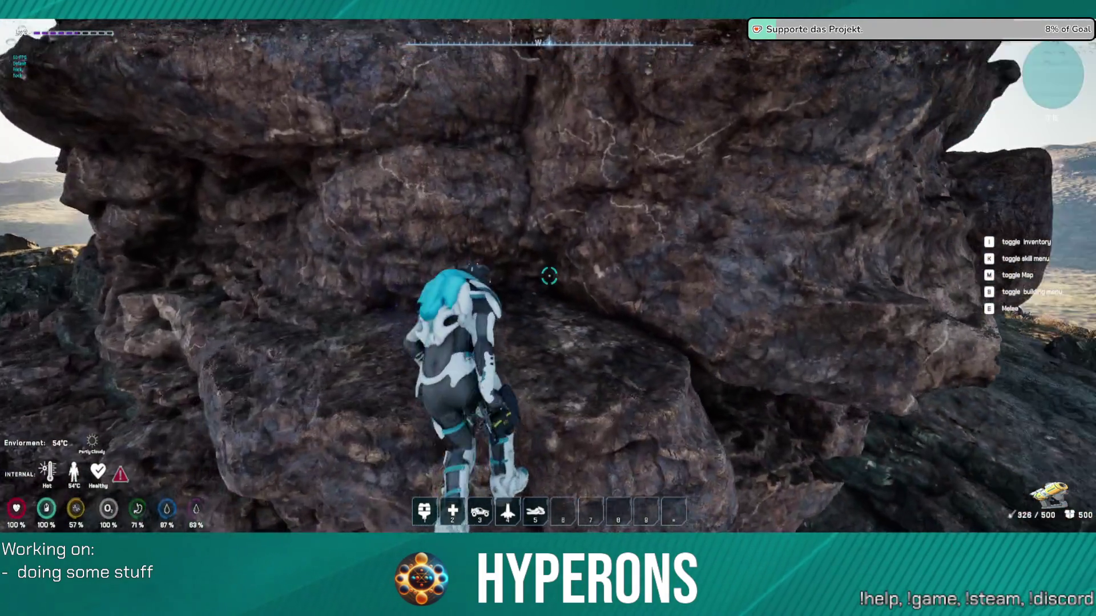
key(w)
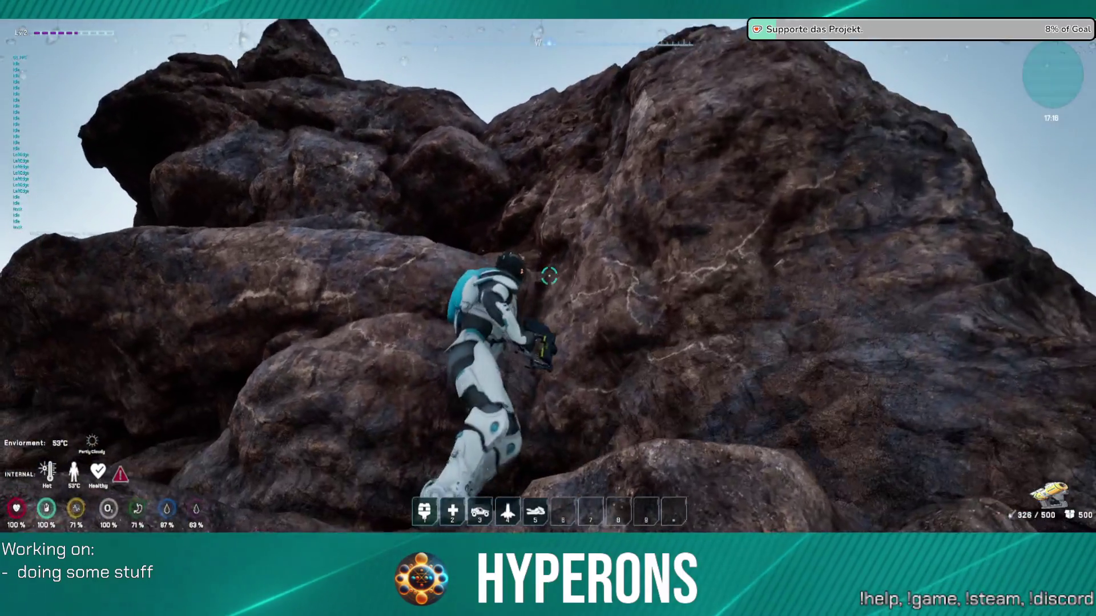
key(w)
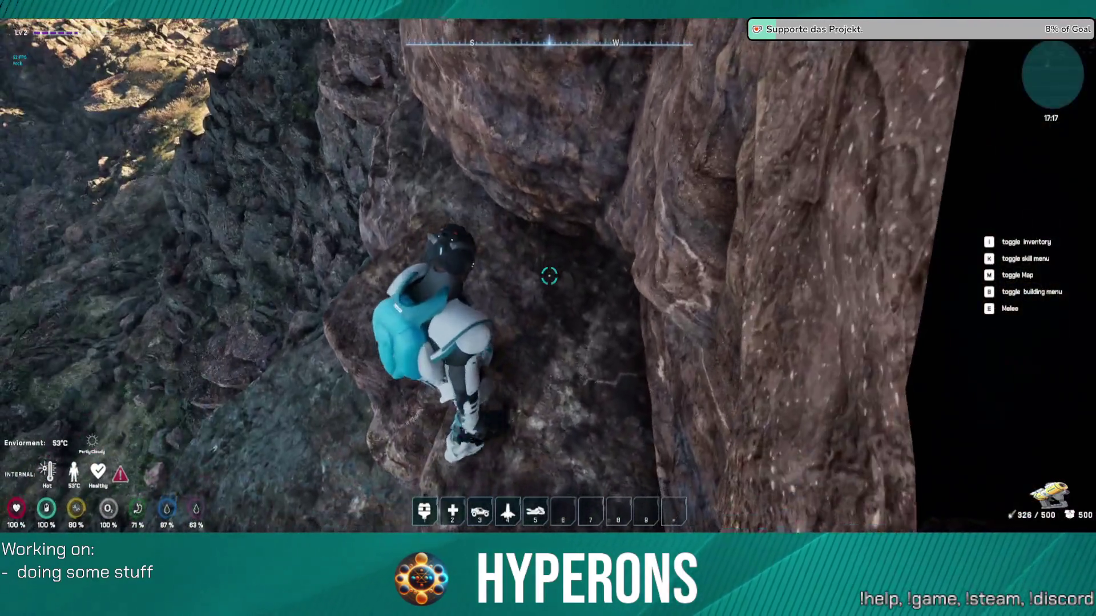
key(w)
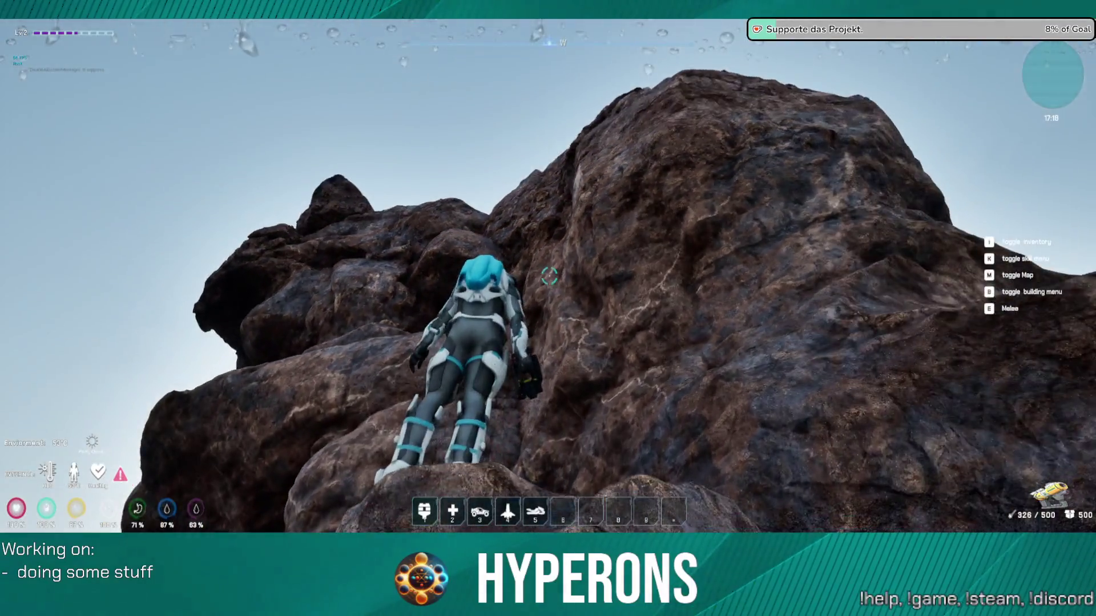
key(w)
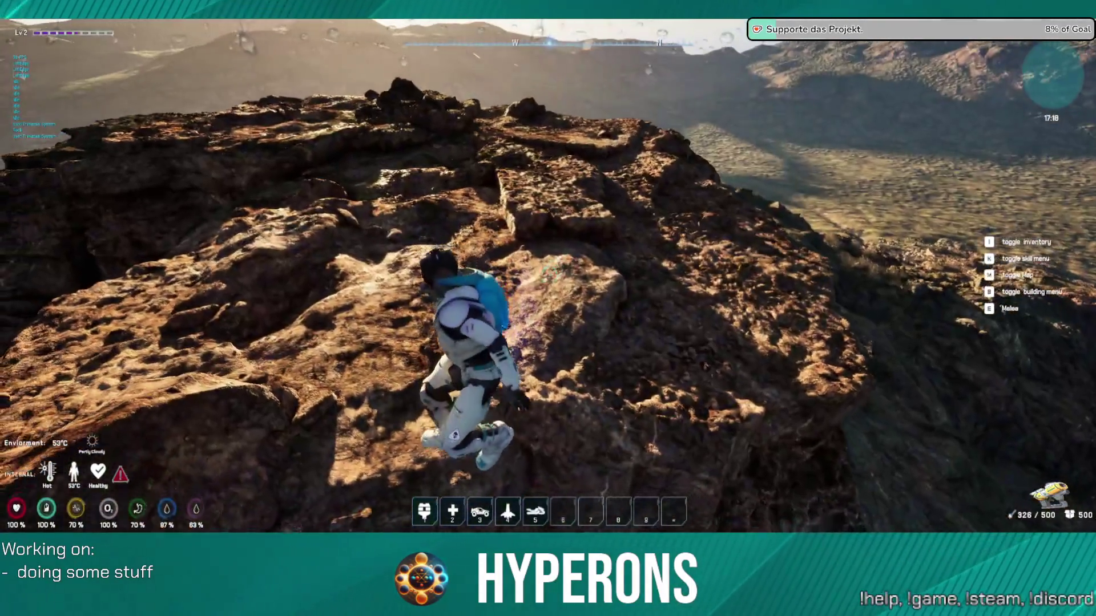
key(w)
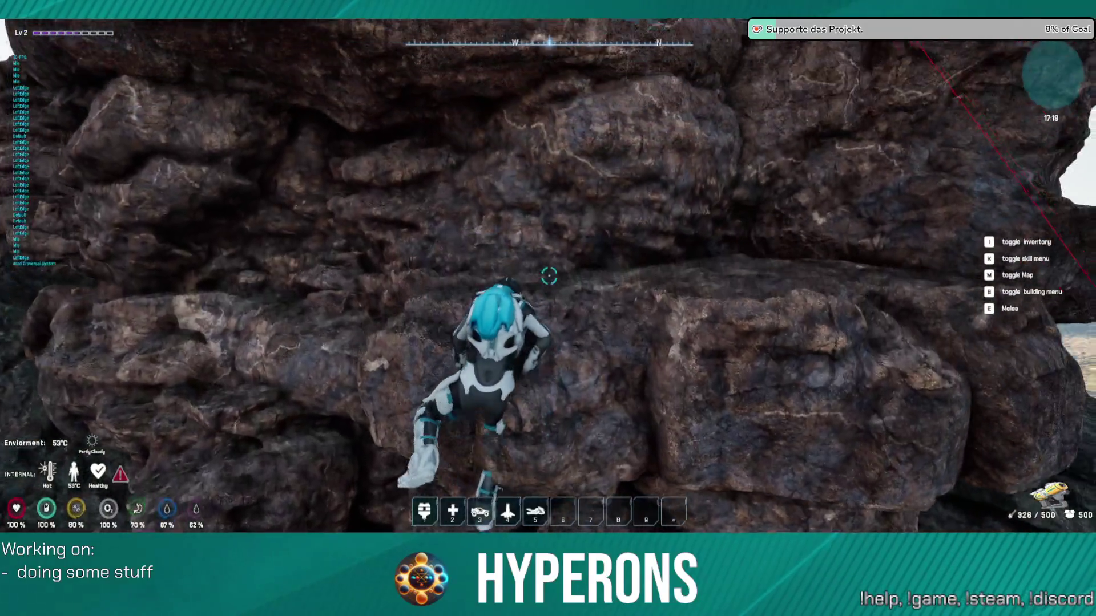
key(space)
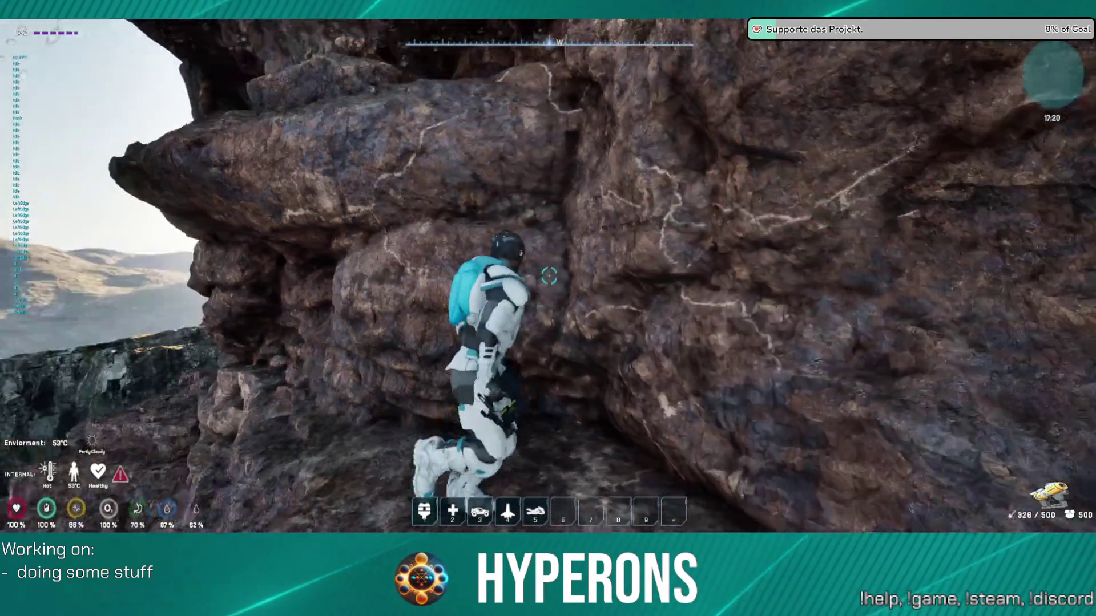
Step: Climb and strafe along the rock wall, dip into the cave, then climb onto the ledge
key(w)
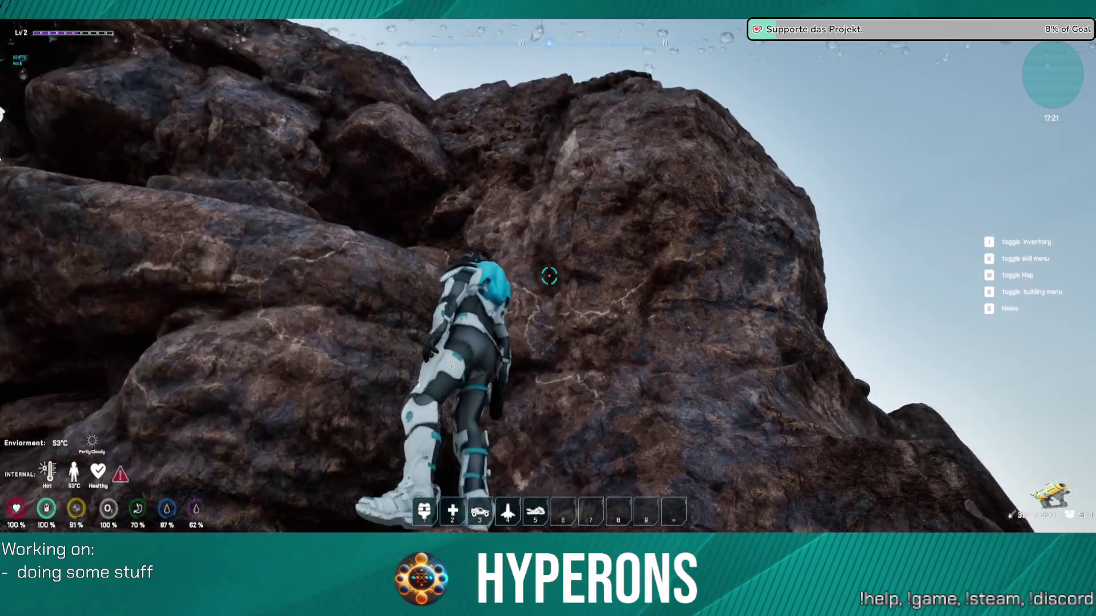
key(a)
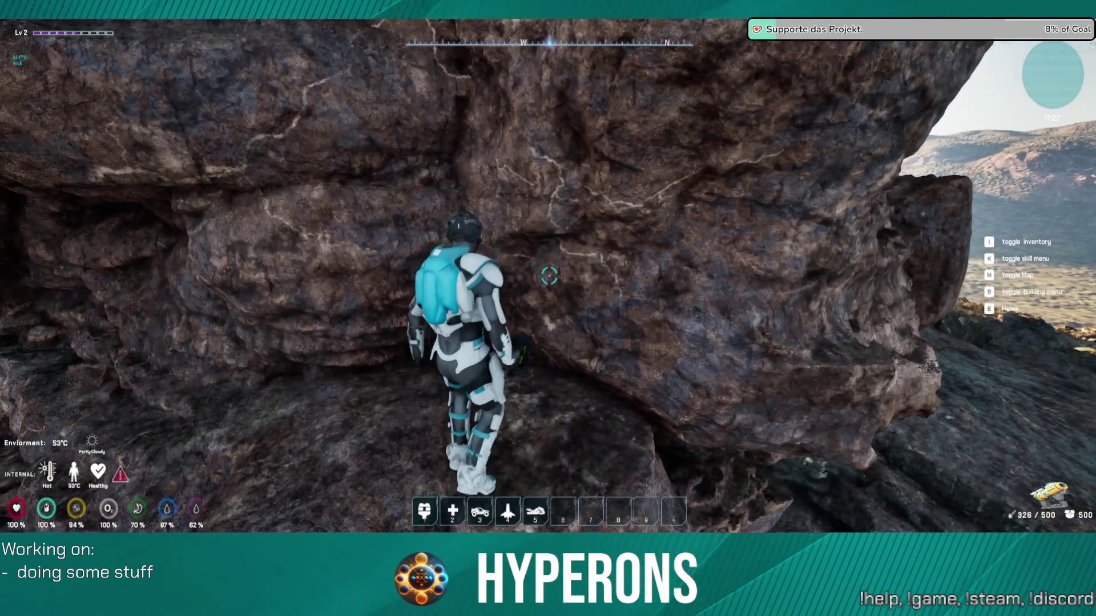
key(w)
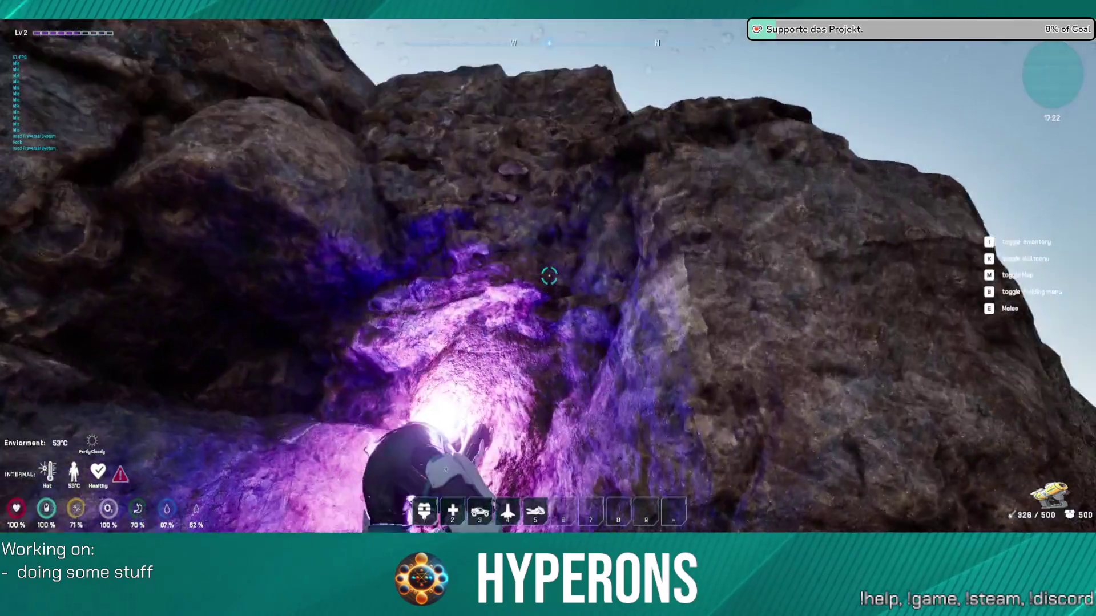
key(d)
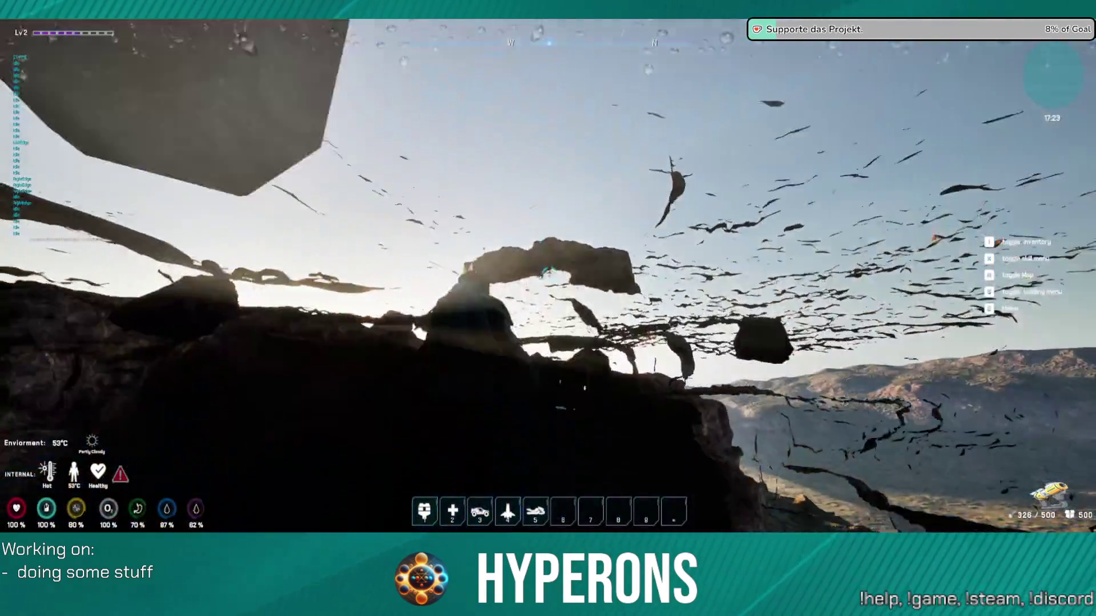
key(s)
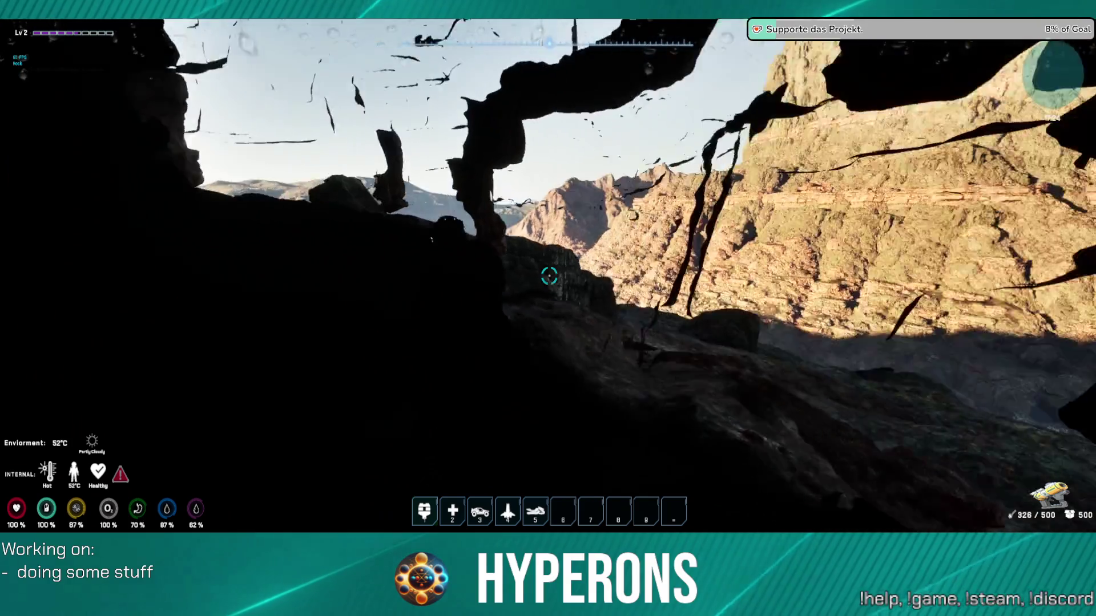
key(w)
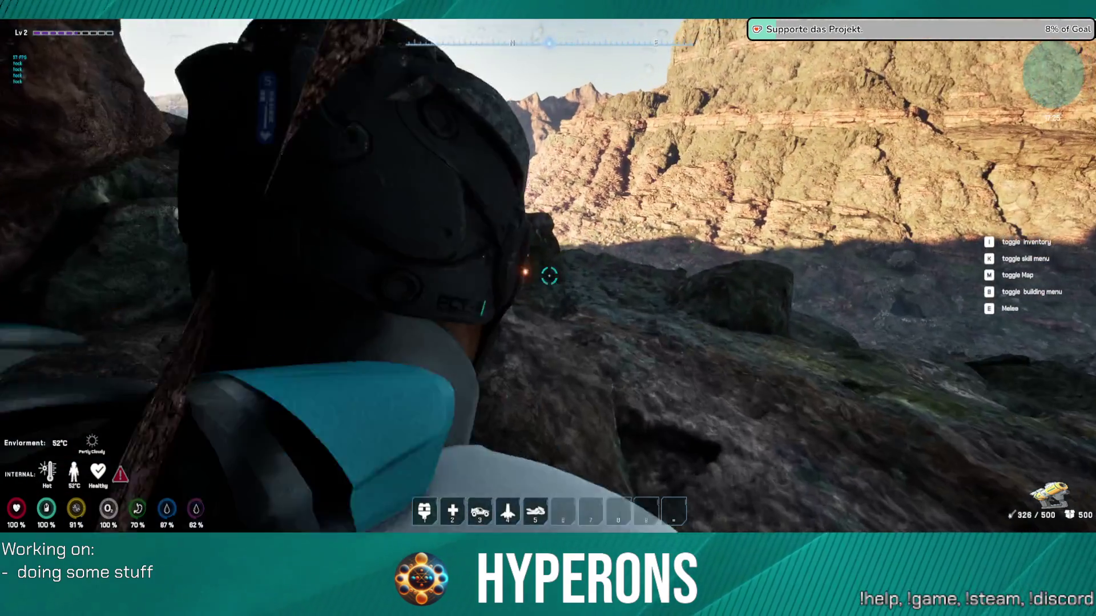
key(w)
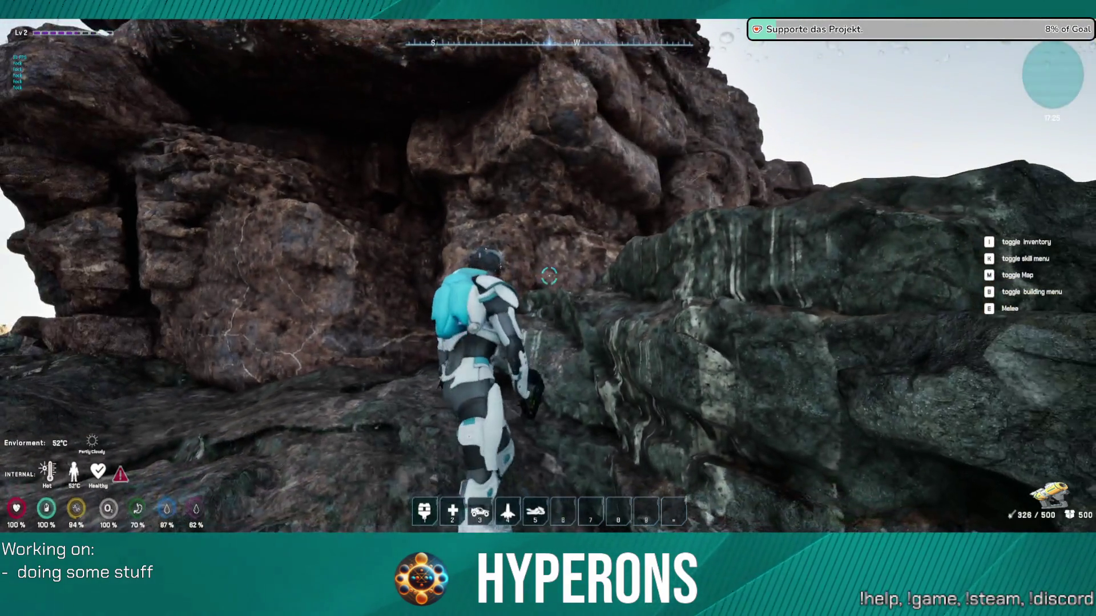
Step: Climb the next rock face and walk across the plateau and ridge toward the sun
key(w)
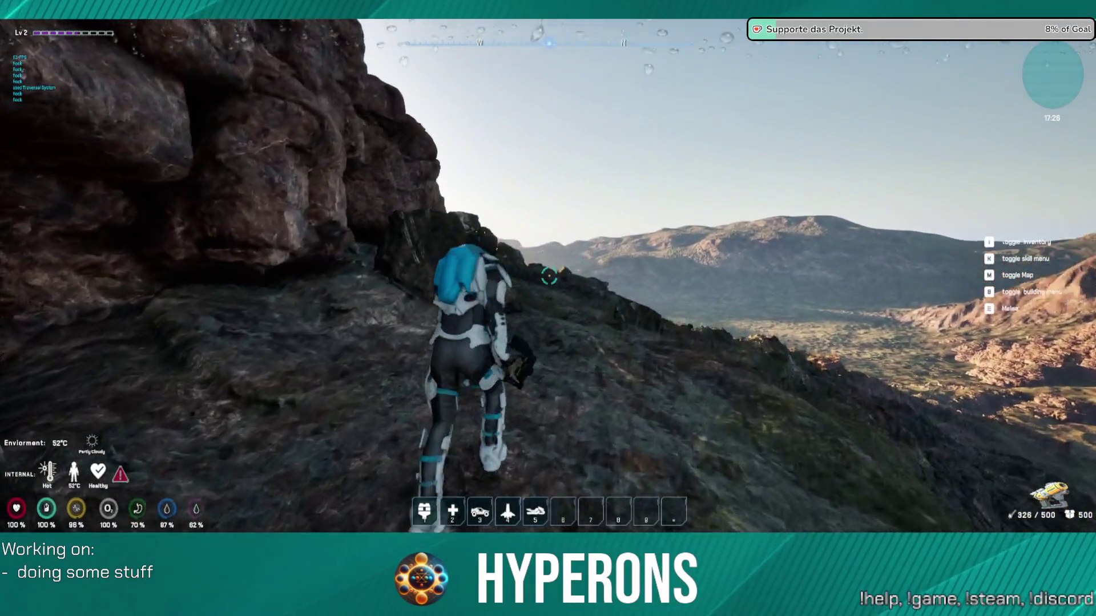
key(w)
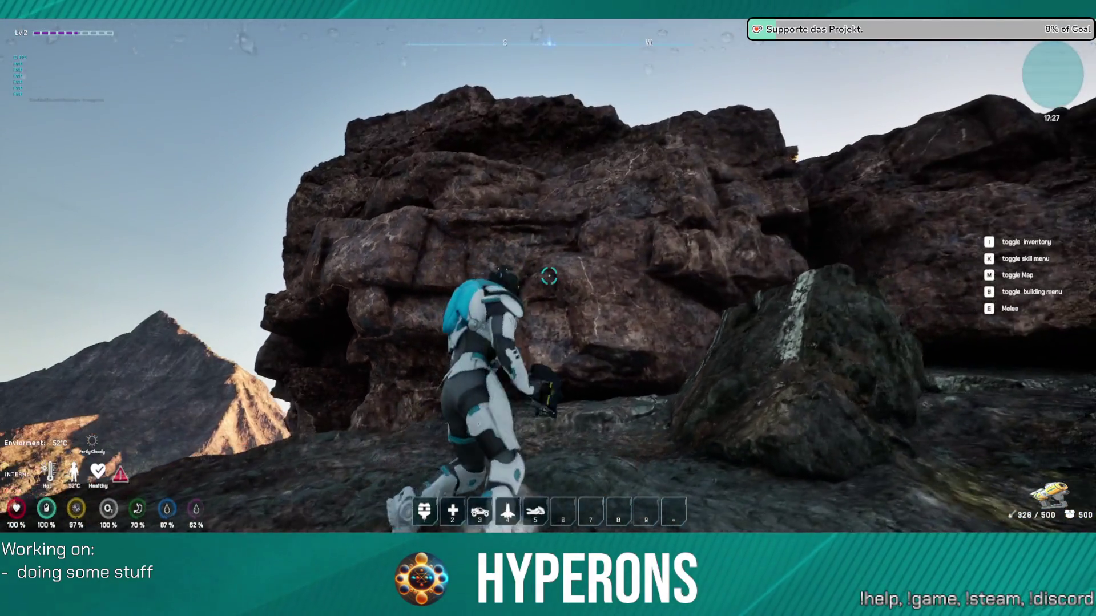
key(w)
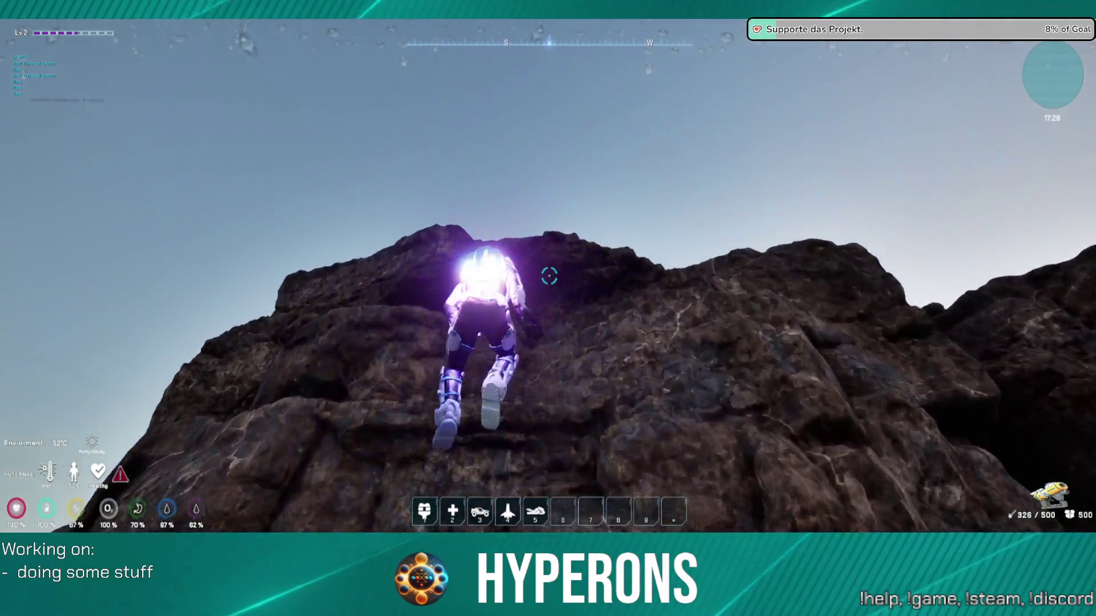
key(w)
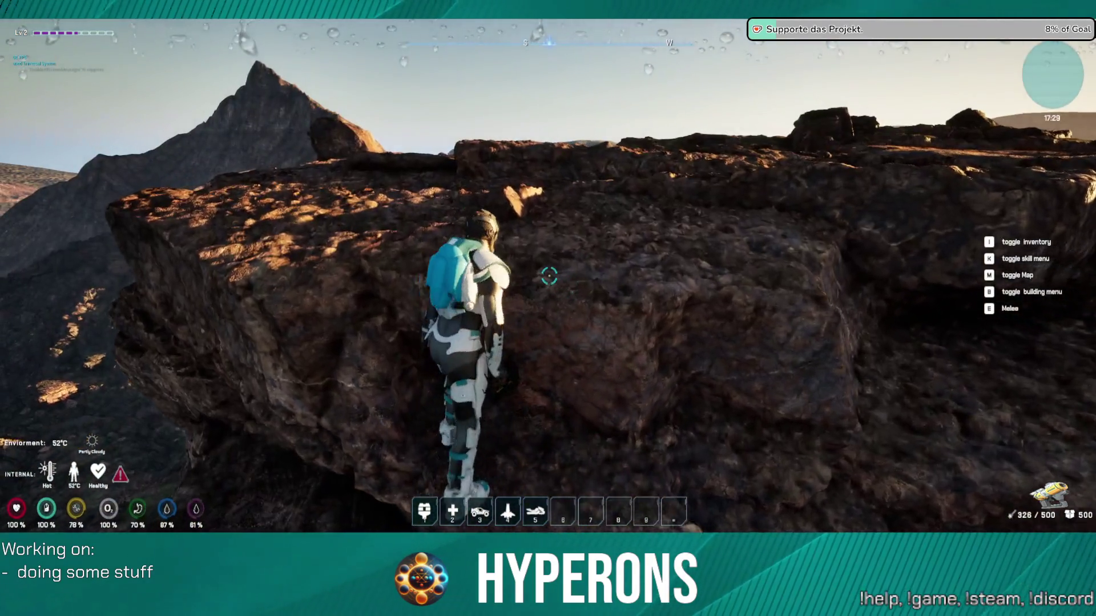
key(w)
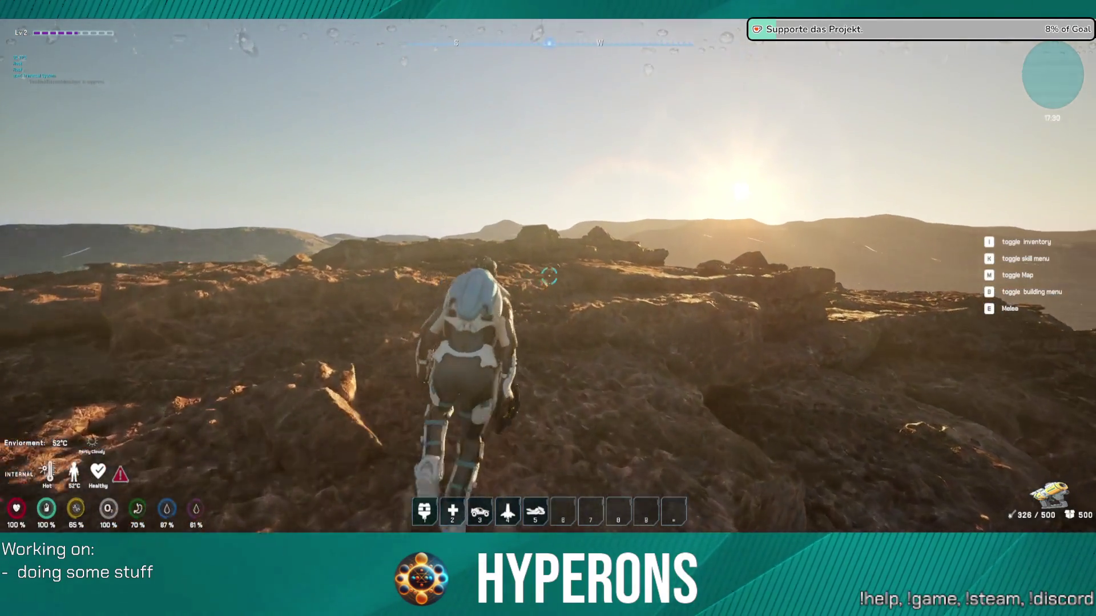
key(w)
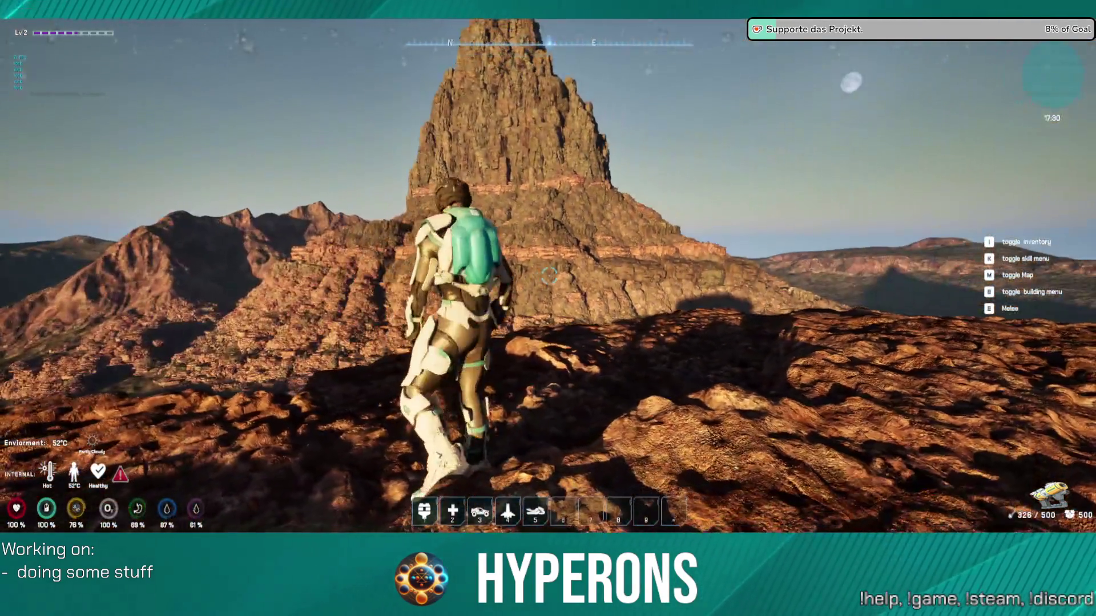
key(w)
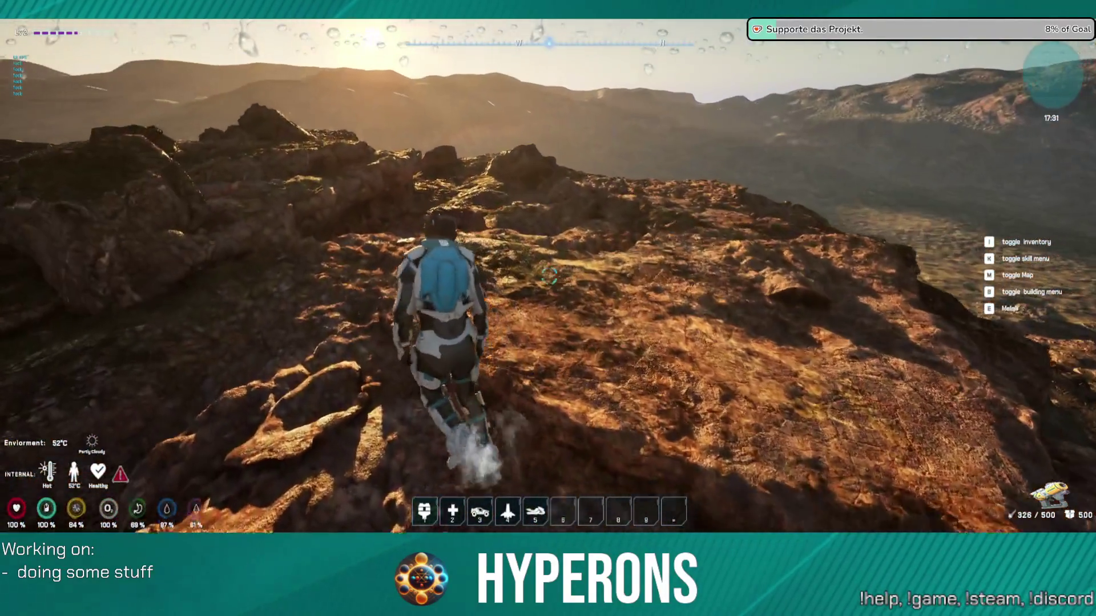
key(w)
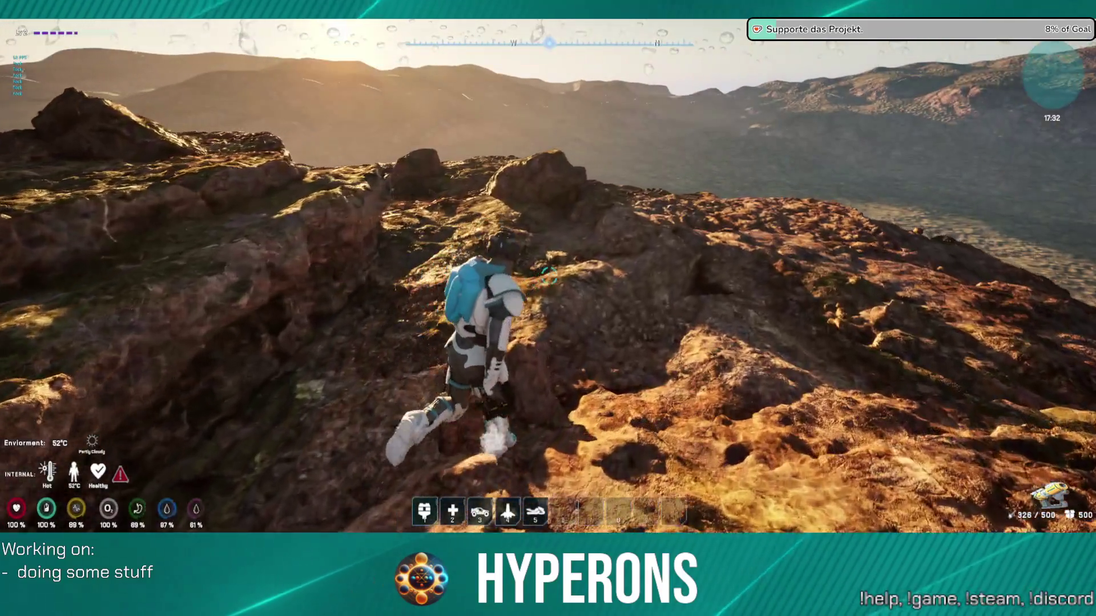
key(w)
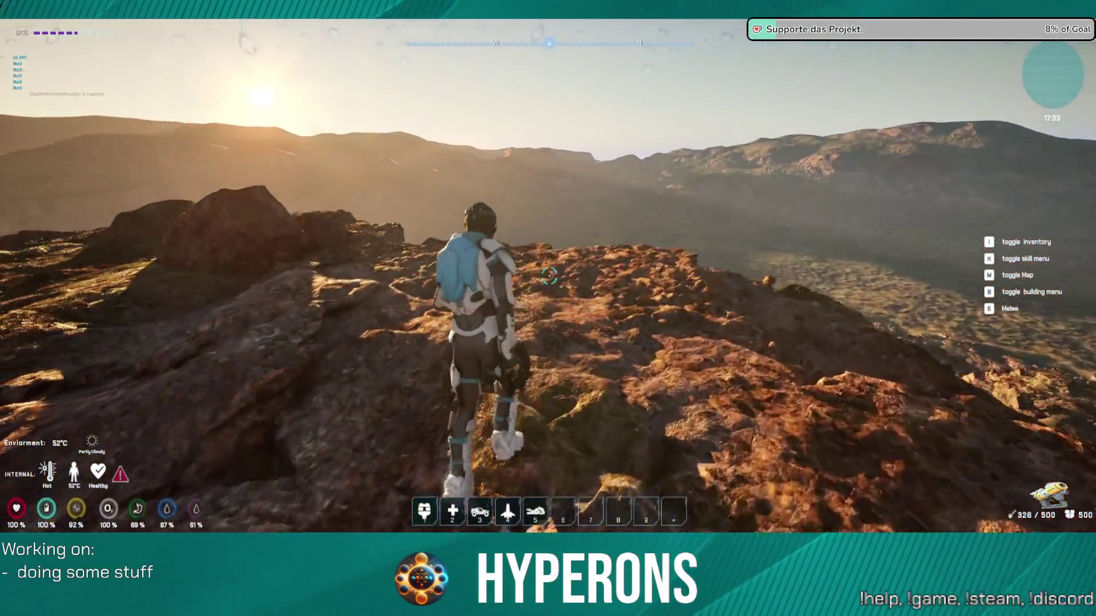
key(w)
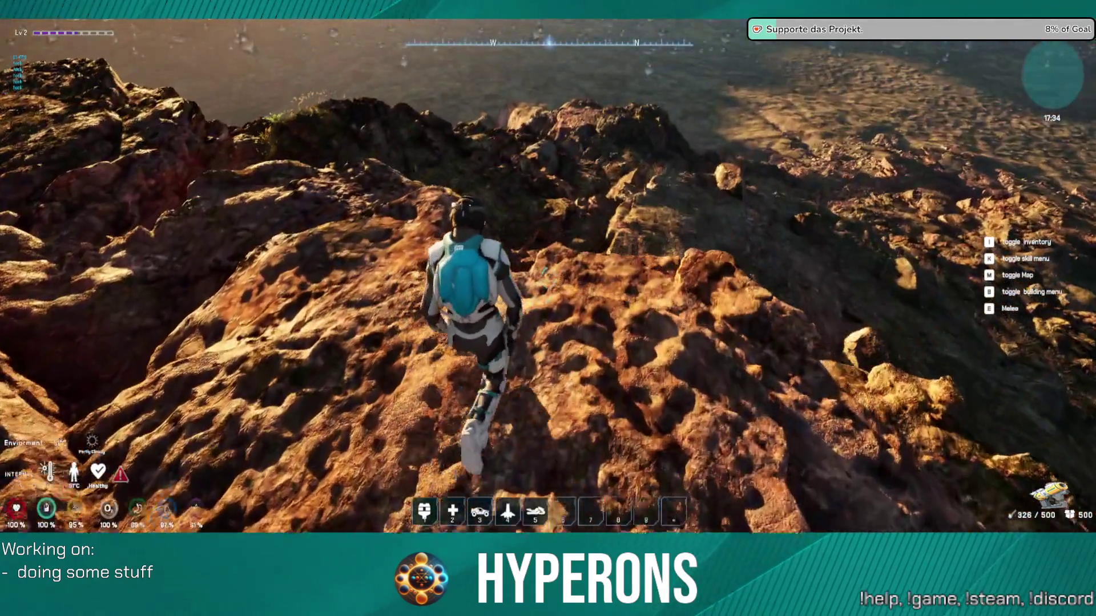
key(w)
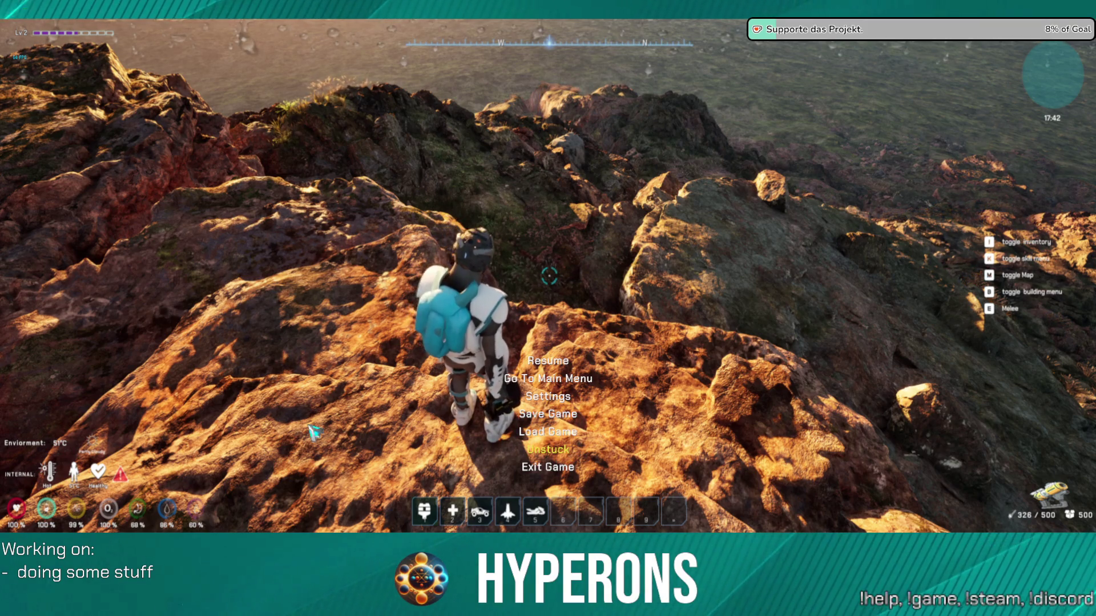
Step: Choose Resume in the pause menu to continue walking on the red rock plateau
click(554, 362)
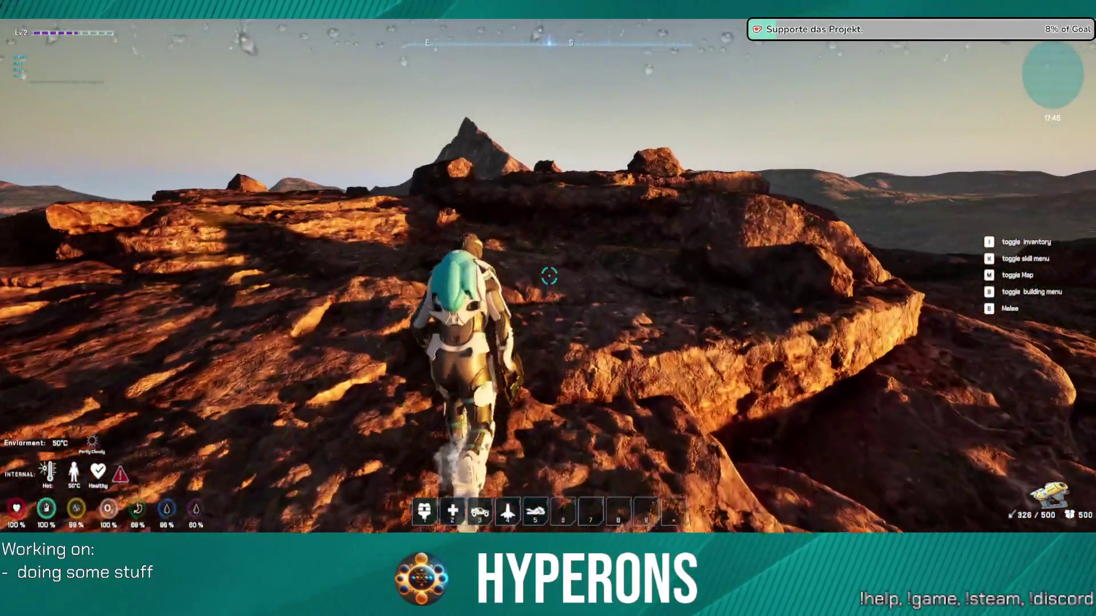
Step: Run across the rocks and jetpack up onto the rock ledge with short hops
key(w)
key(w)
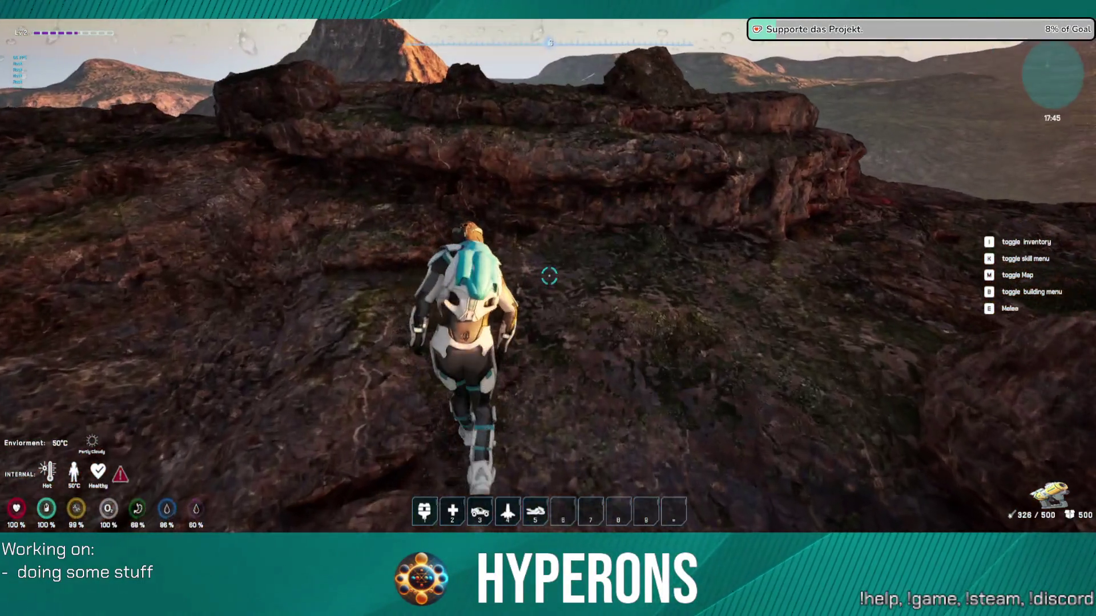
key(space)
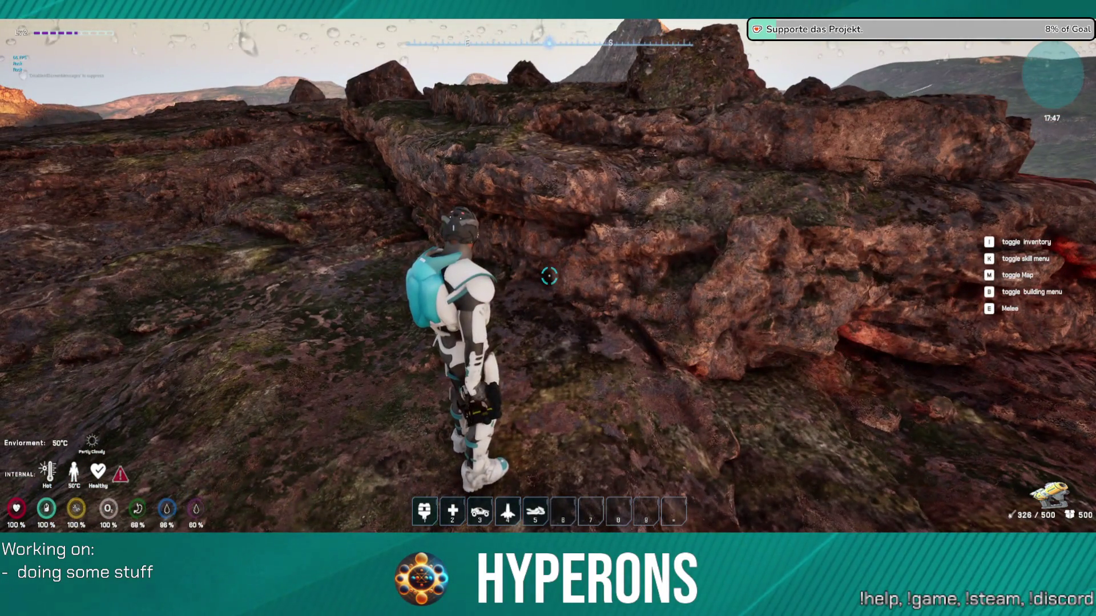
key(w)
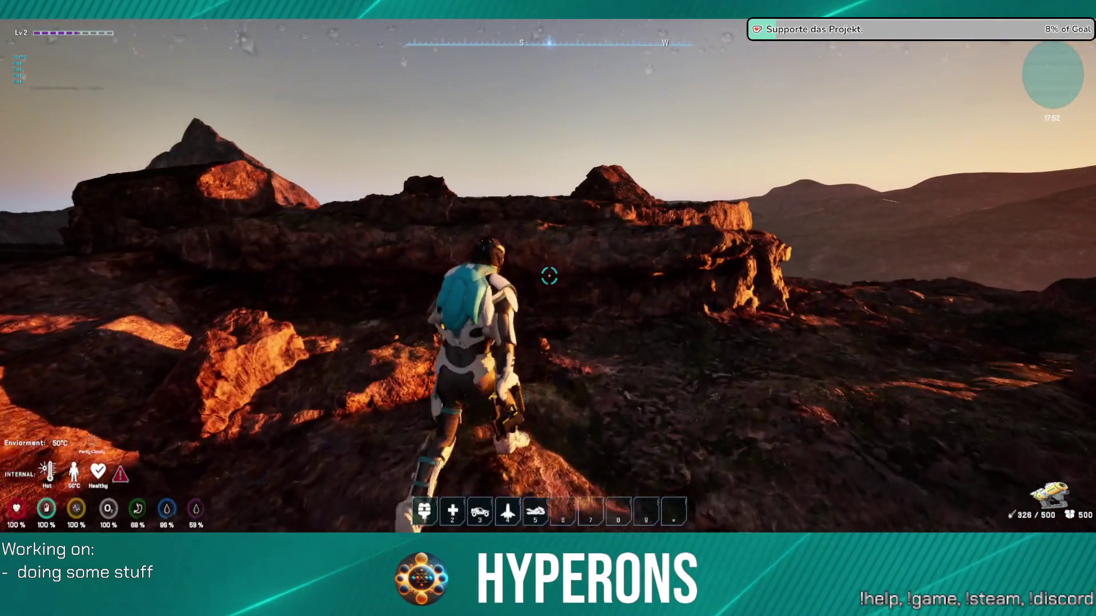
key(space)
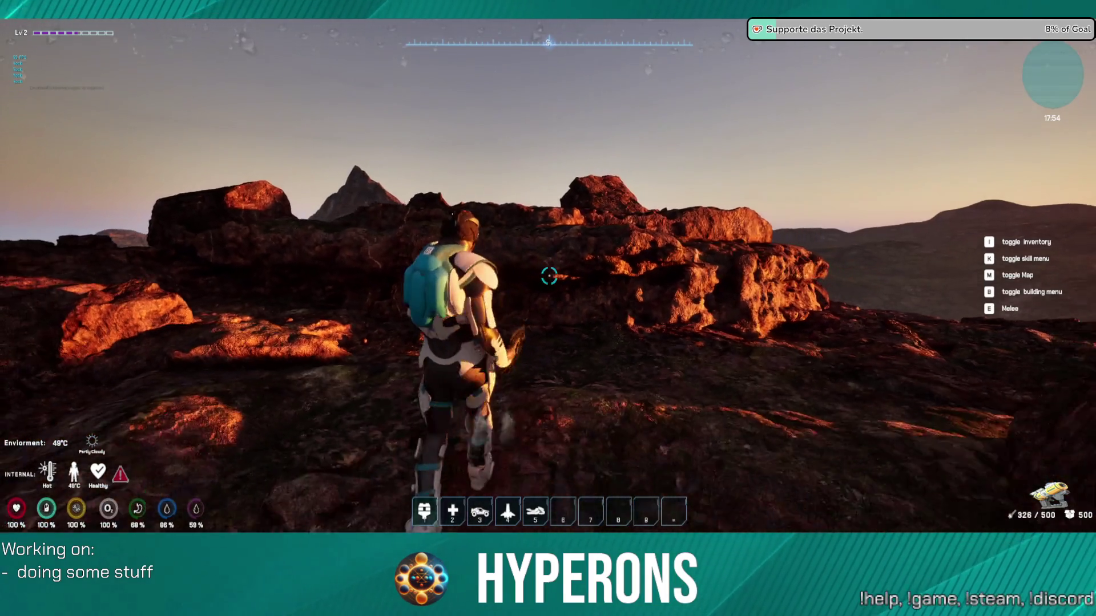
key(space)
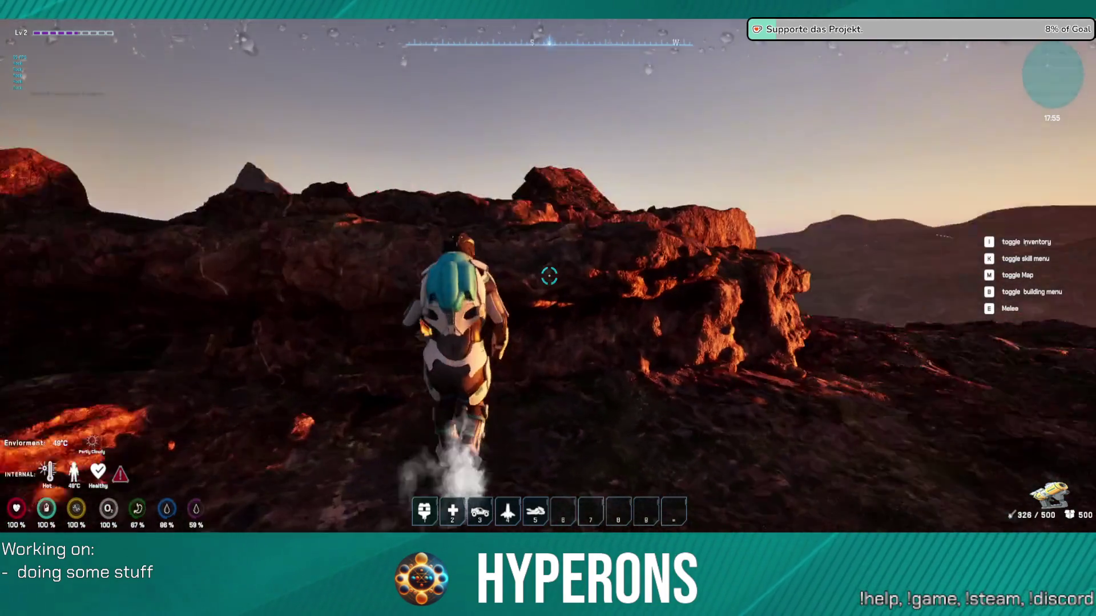
Step: Walk and jetpack along the ridge until nightfall, then pause and quit back to the editor
key(w)
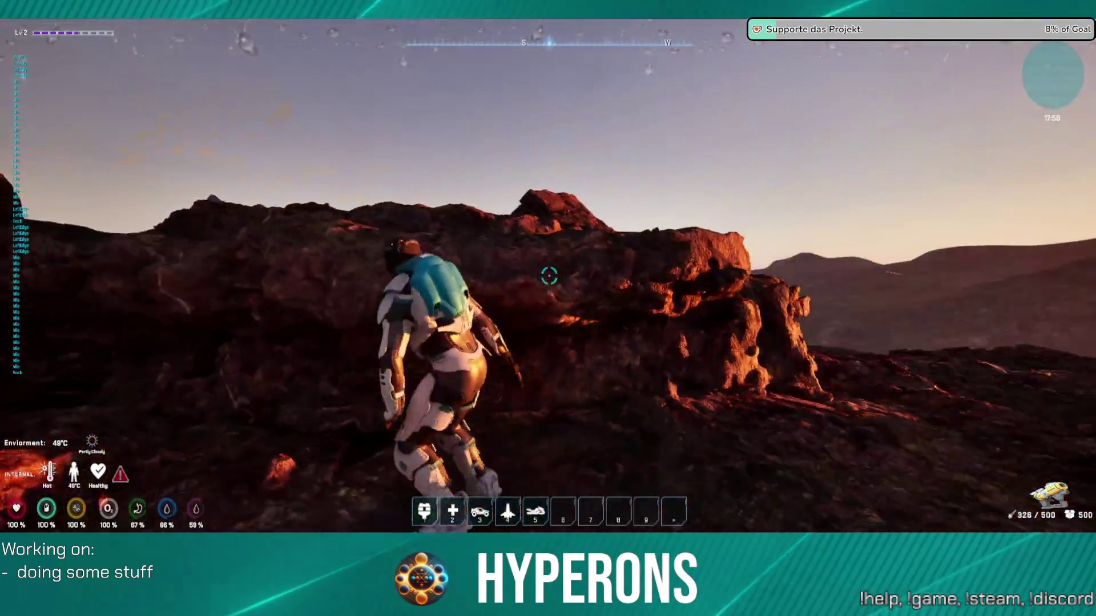
key(w)
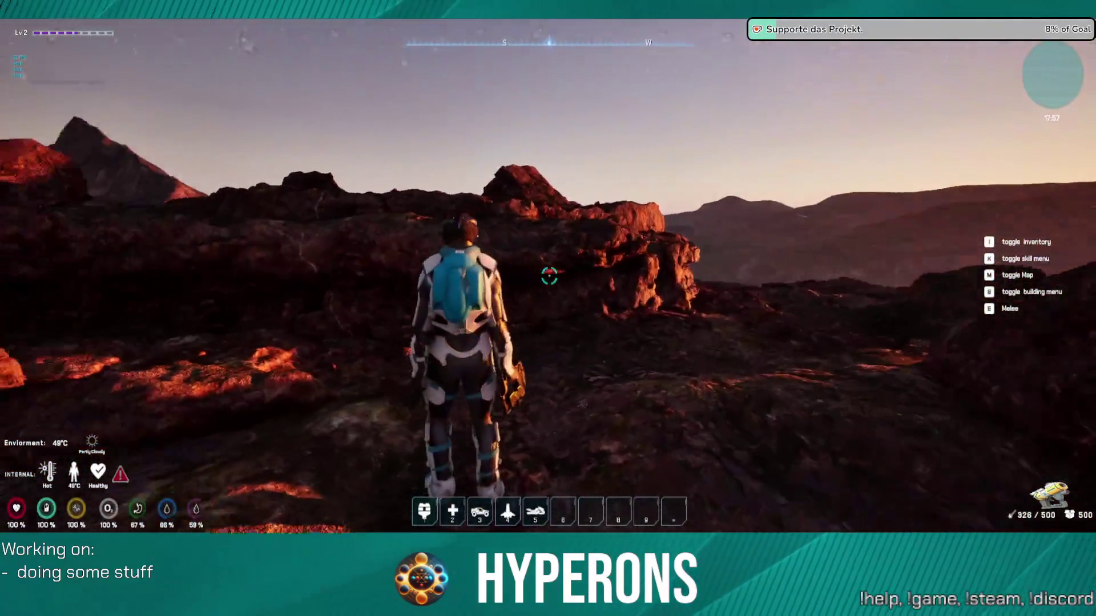
key(w)
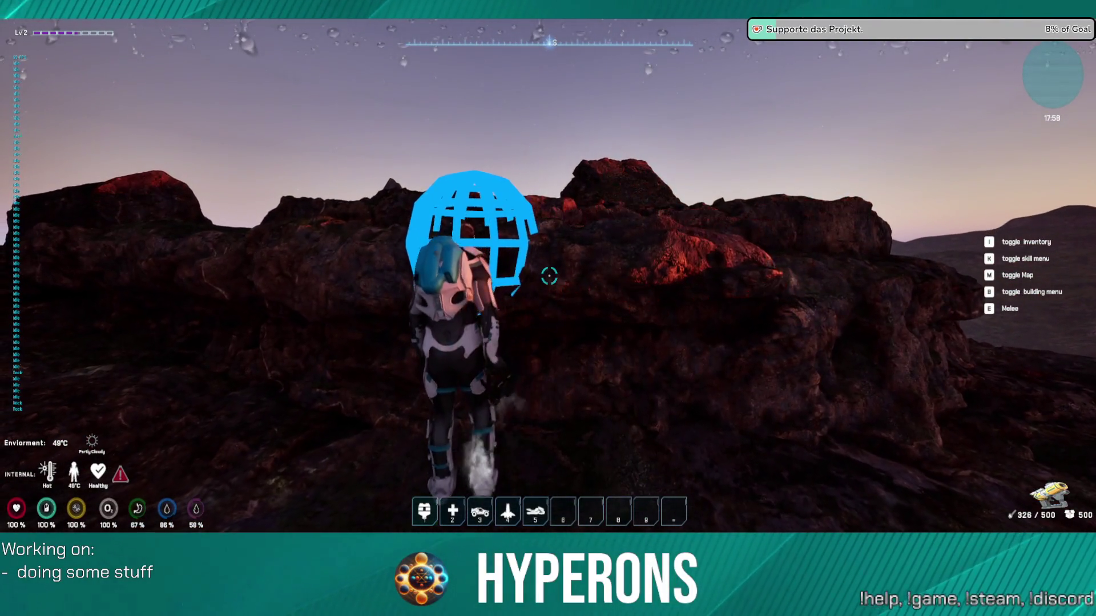
key(w)
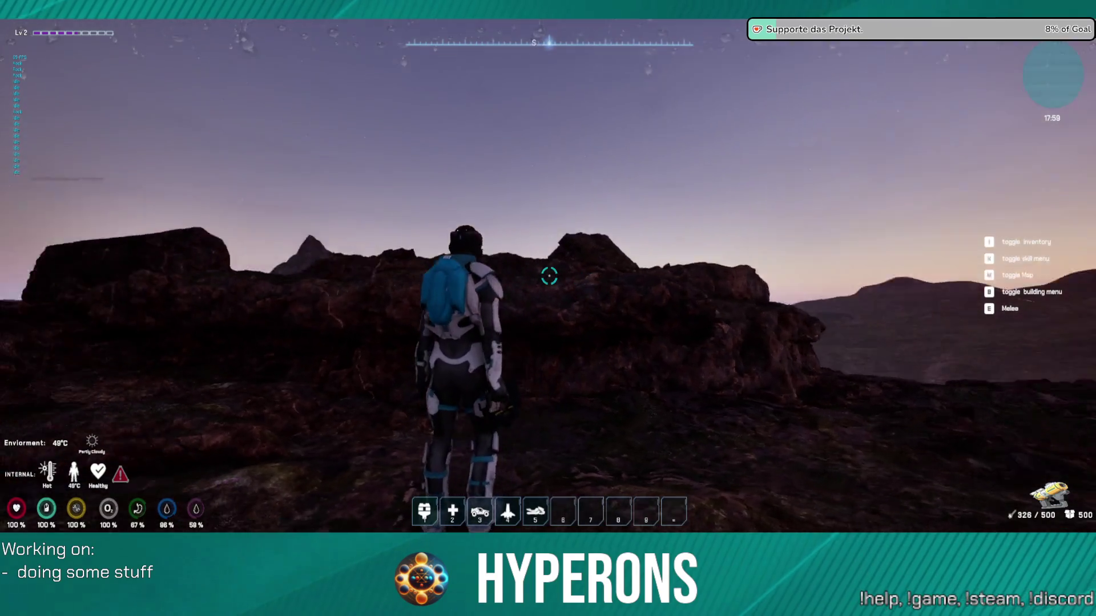
key(w)
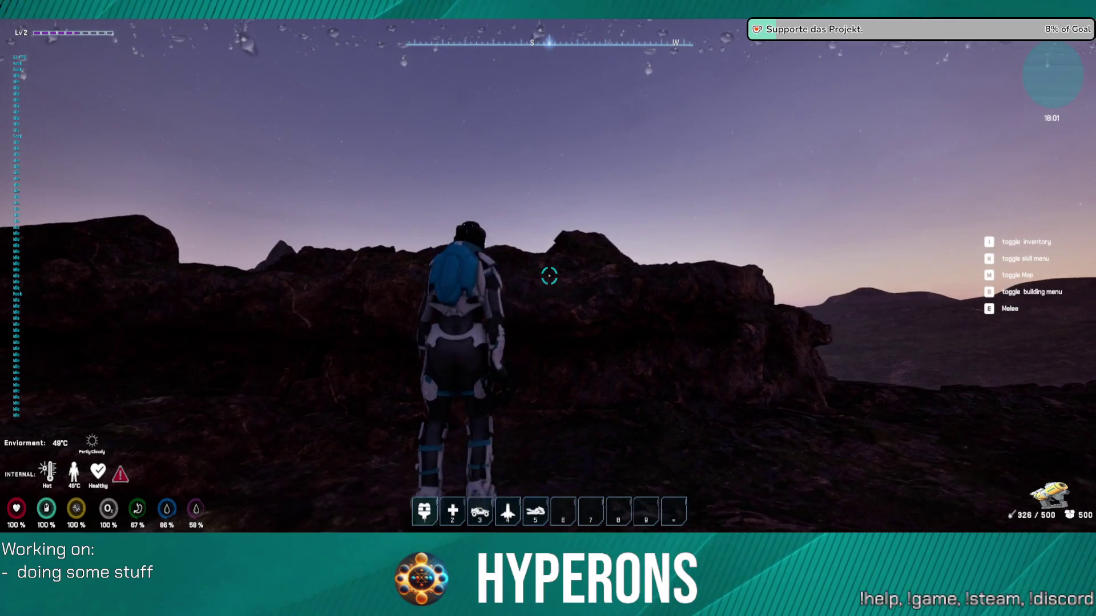
key(w)
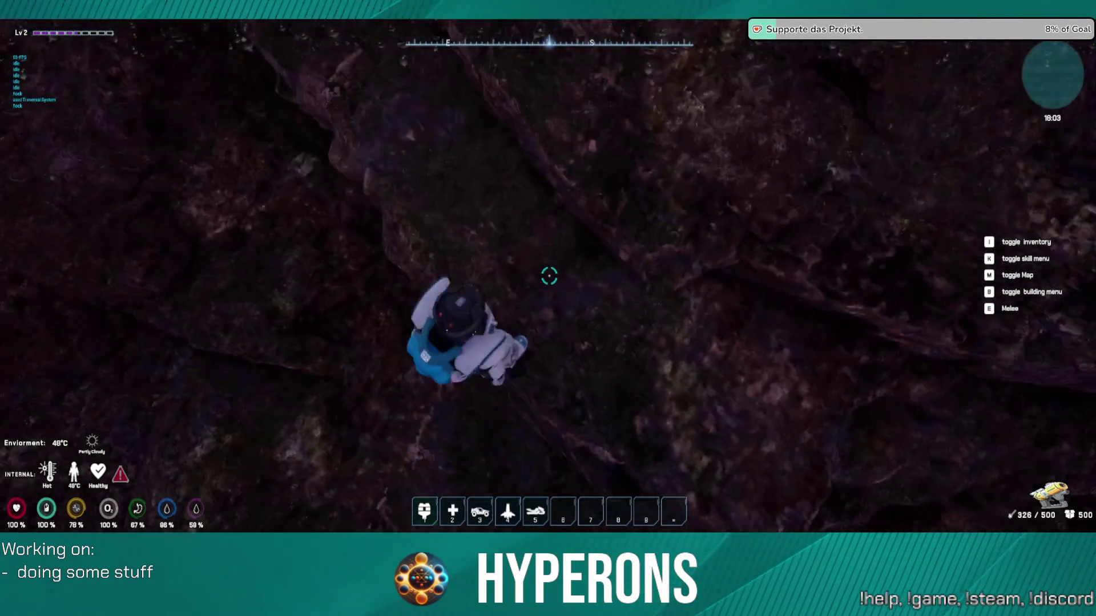
key(w)
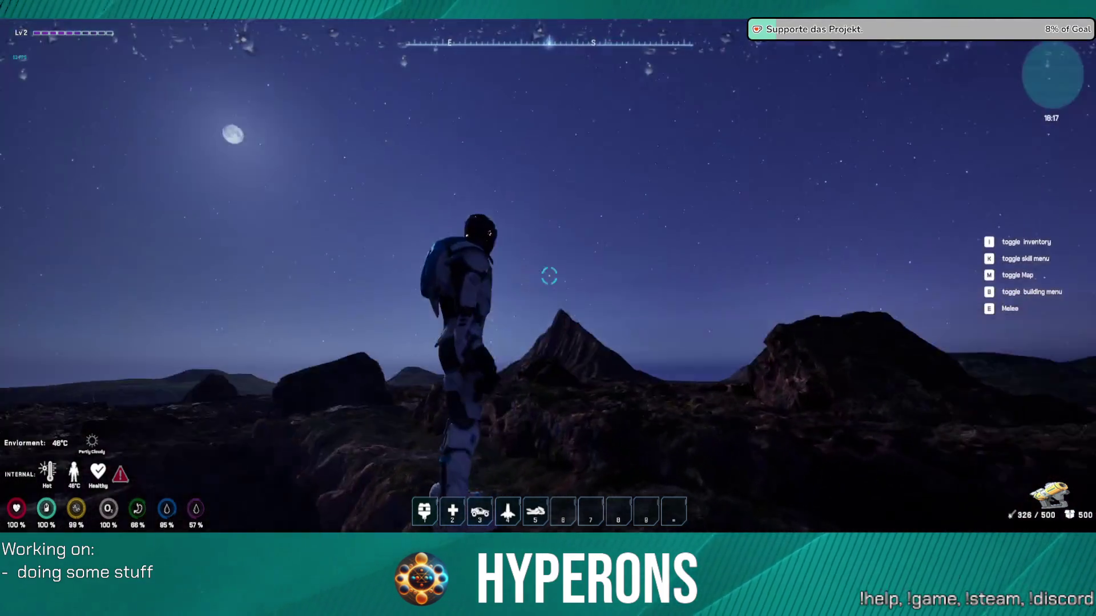
key(Escape)
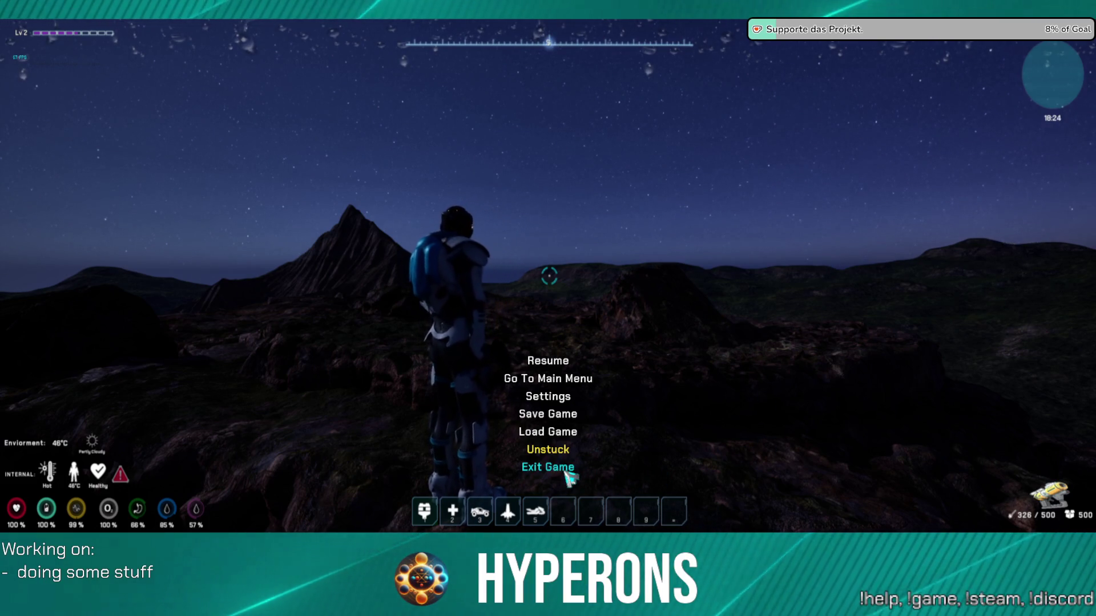
click(566, 472)
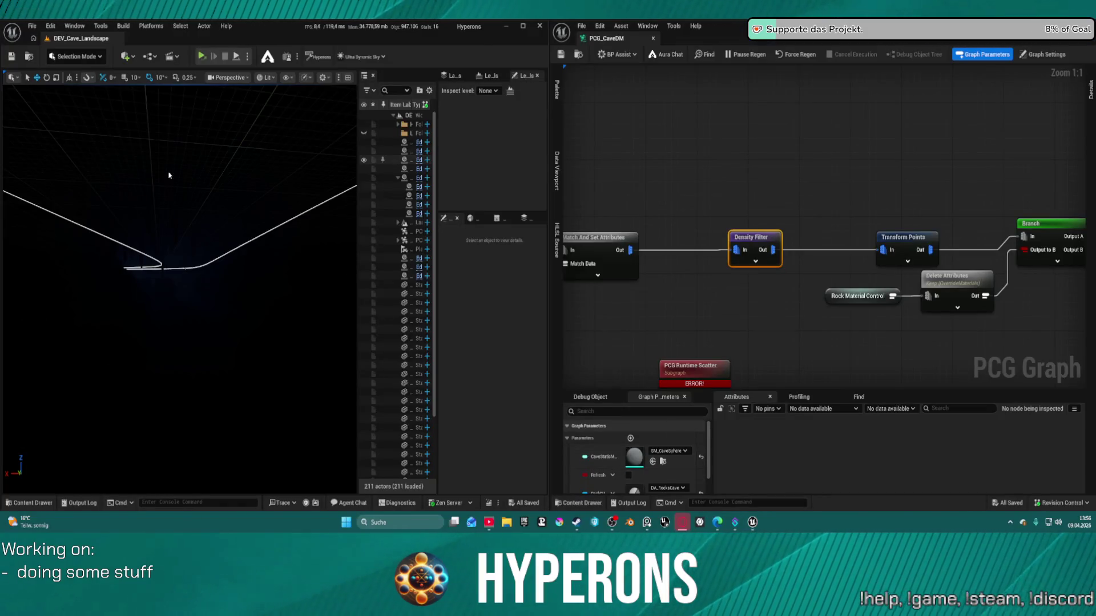
Step: Open the DEV_Cave level from the Recent Levels list
click(32, 27)
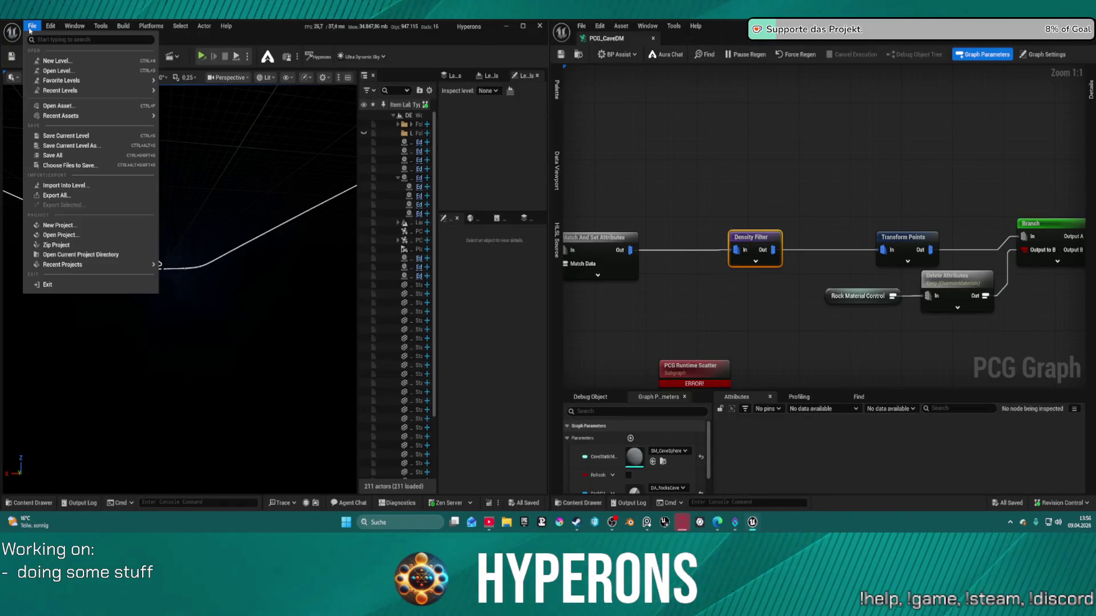
mouse_move(86, 90)
click(204, 118)
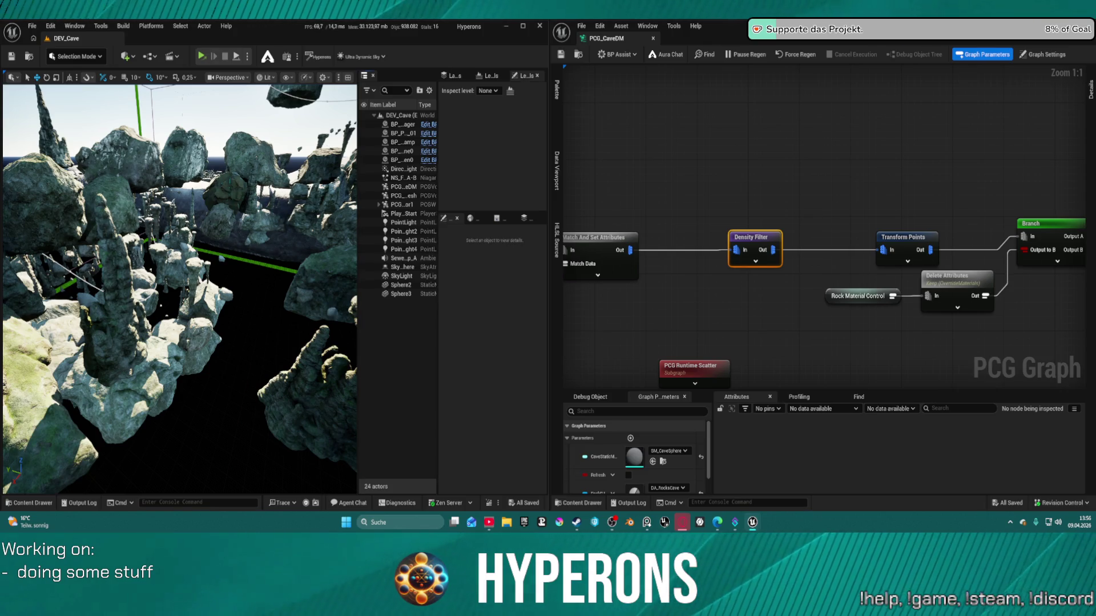
Step: Fly the view through the generated cave, then start Play in Editor despite compile errors
drag(291, 203, 245, 226)
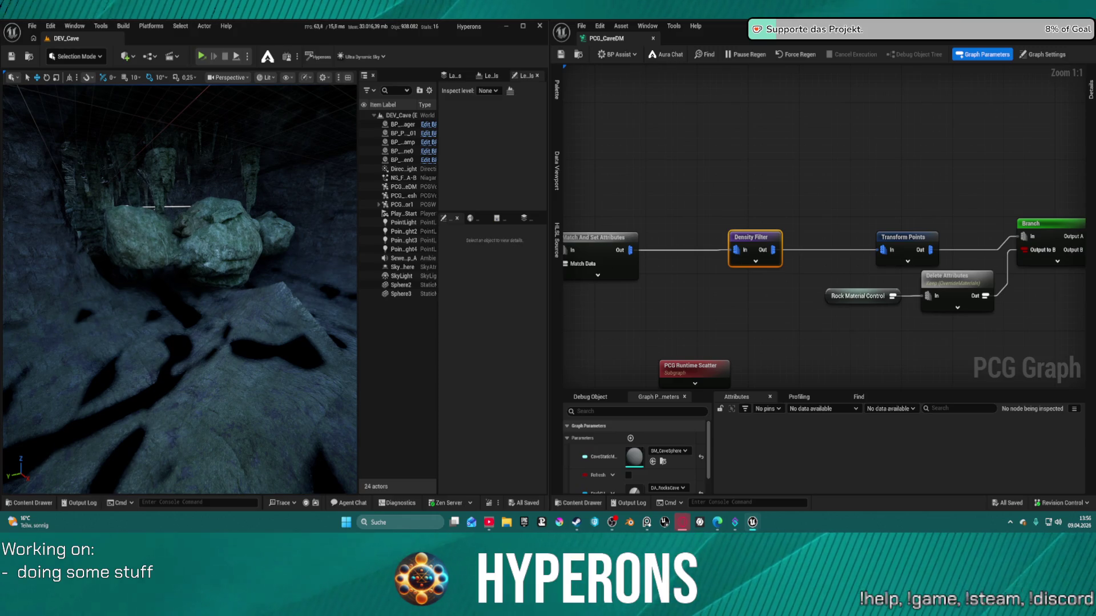
click(249, 76)
click(251, 75)
key(alt+p)
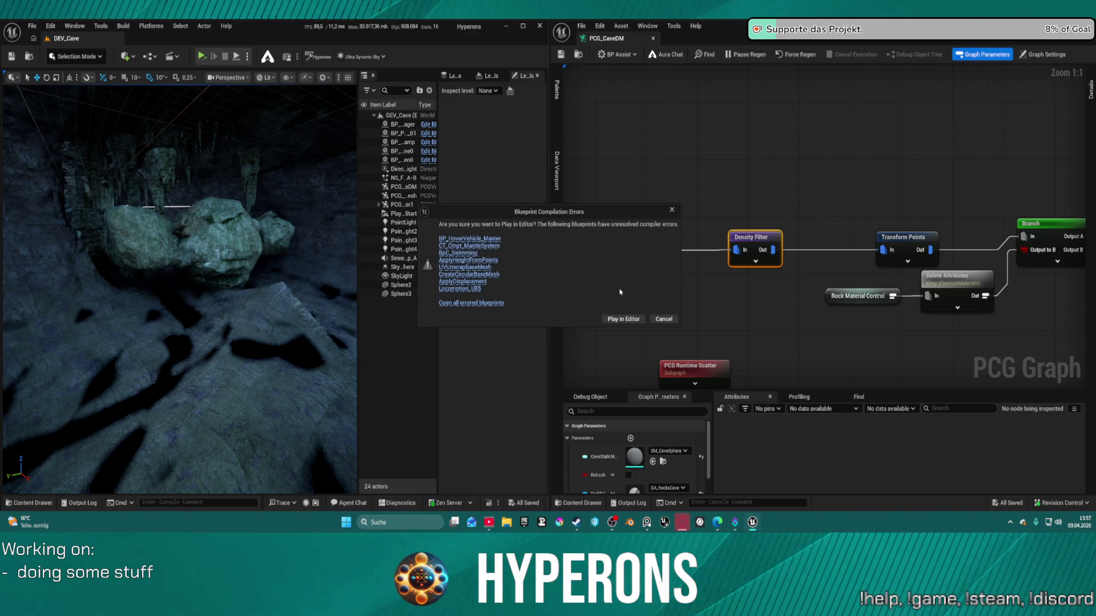
click(623, 319)
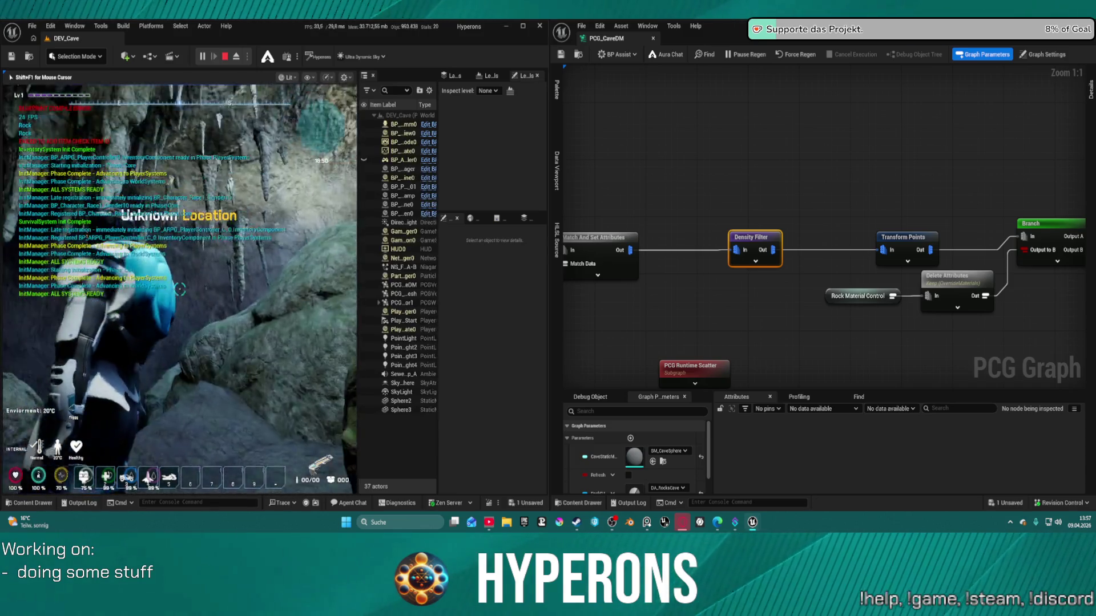
Step: Walk the character up to a cave rock wall, end the session, and regenerate the cave PCG graph
key(w)
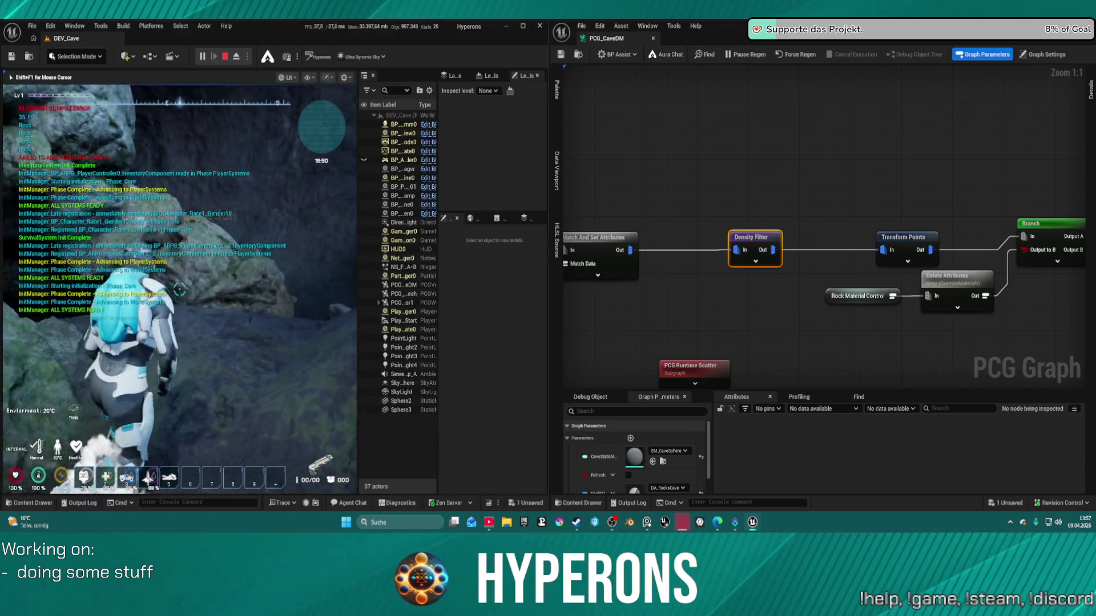
key(w)
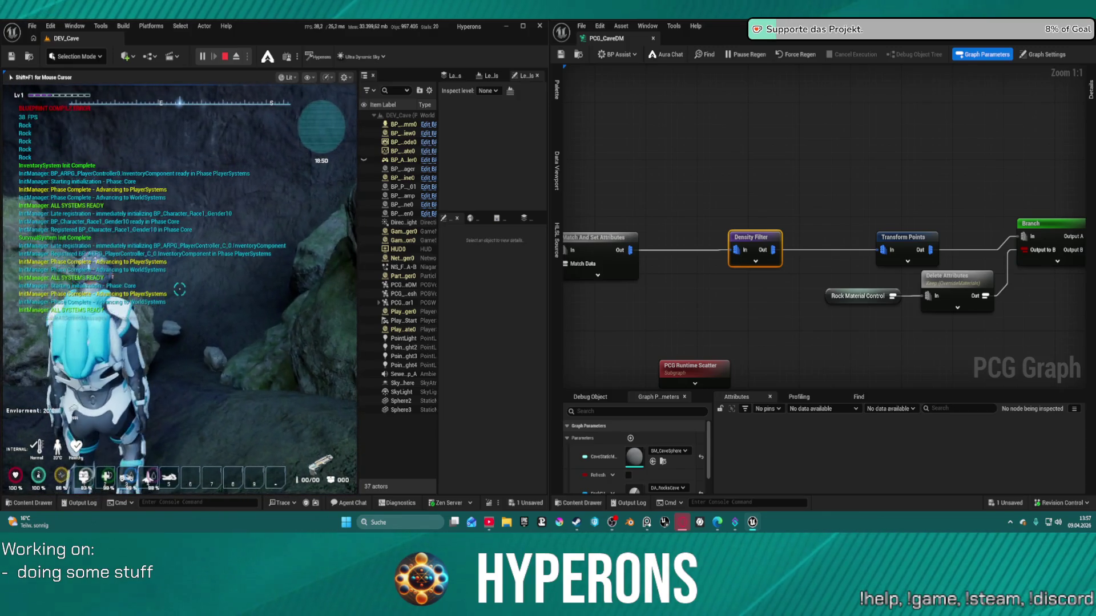
key(w)
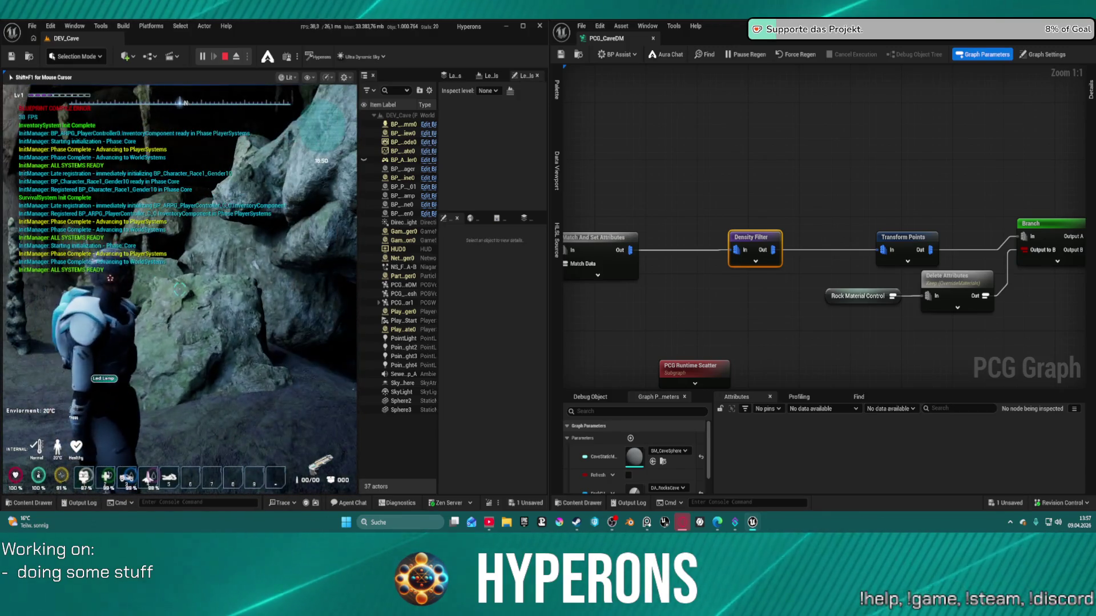
key(w)
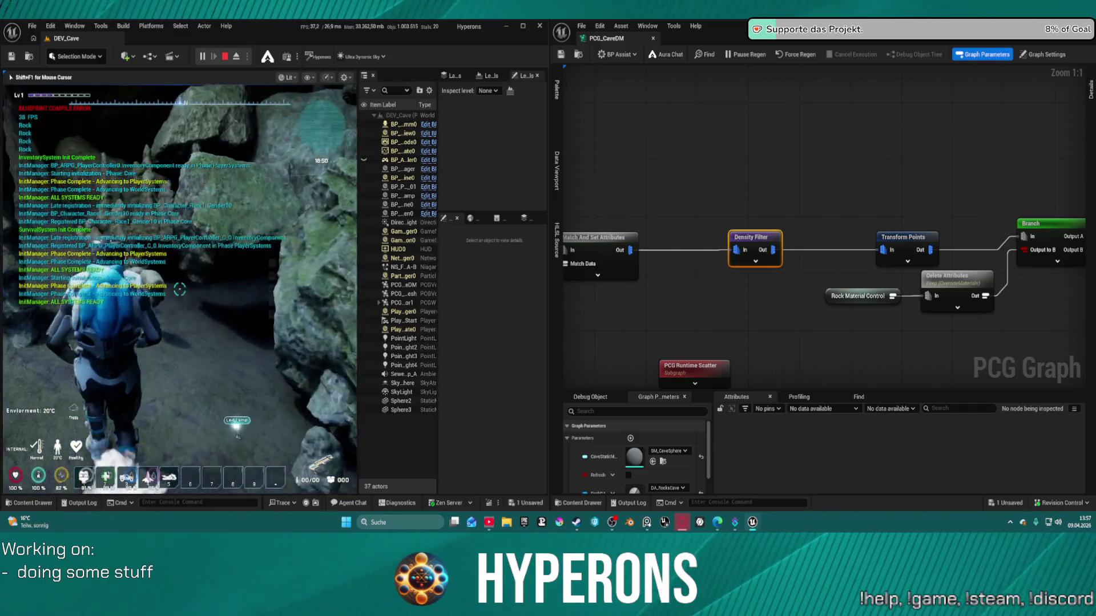
key(Escape)
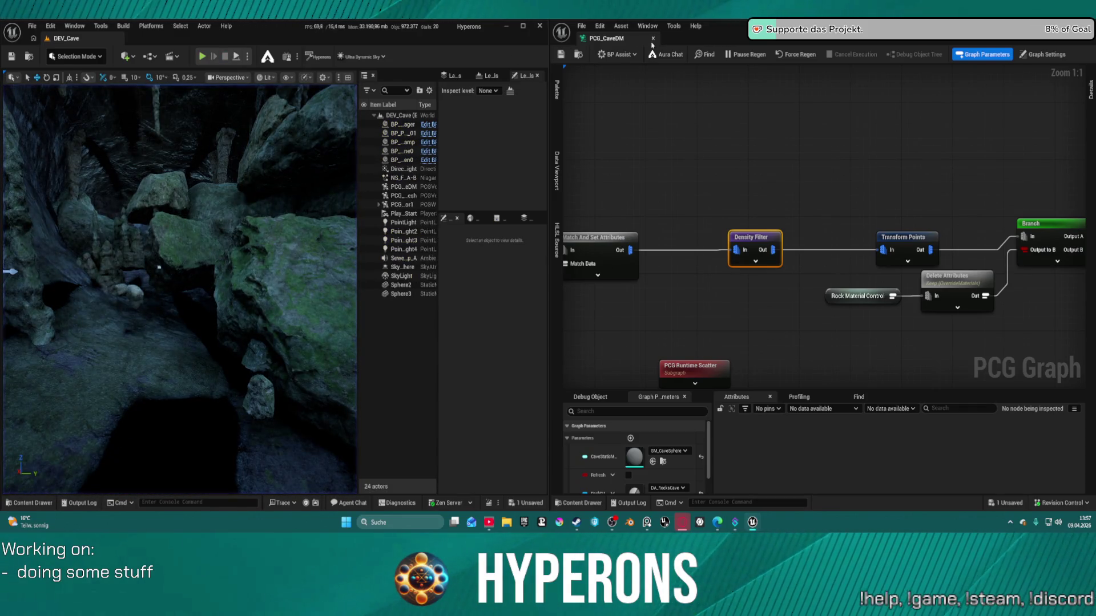
click(798, 55)
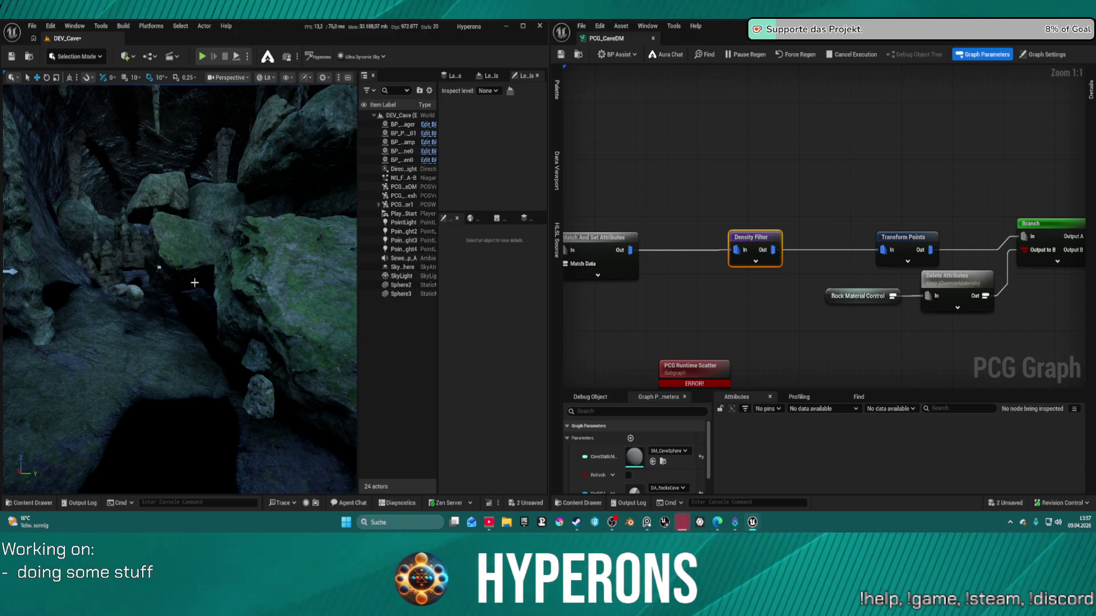
Step: Save DEV_Cave with Ctrl+S, then load DefaultLevel from Recent Levels, saving DEV_Cave when prompted
key(ctrl+s)
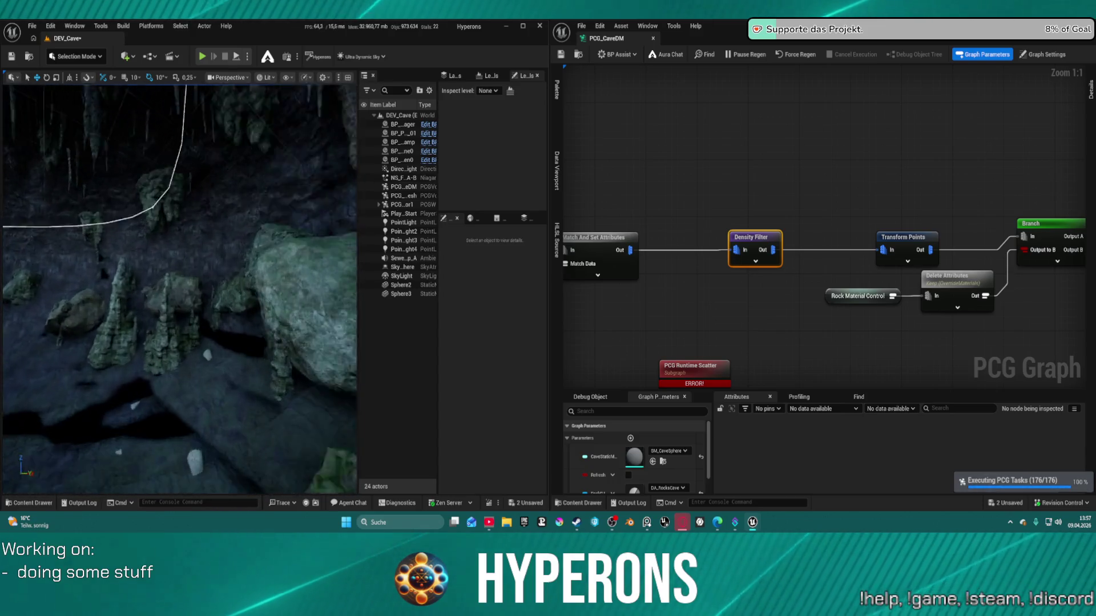
click(32, 26)
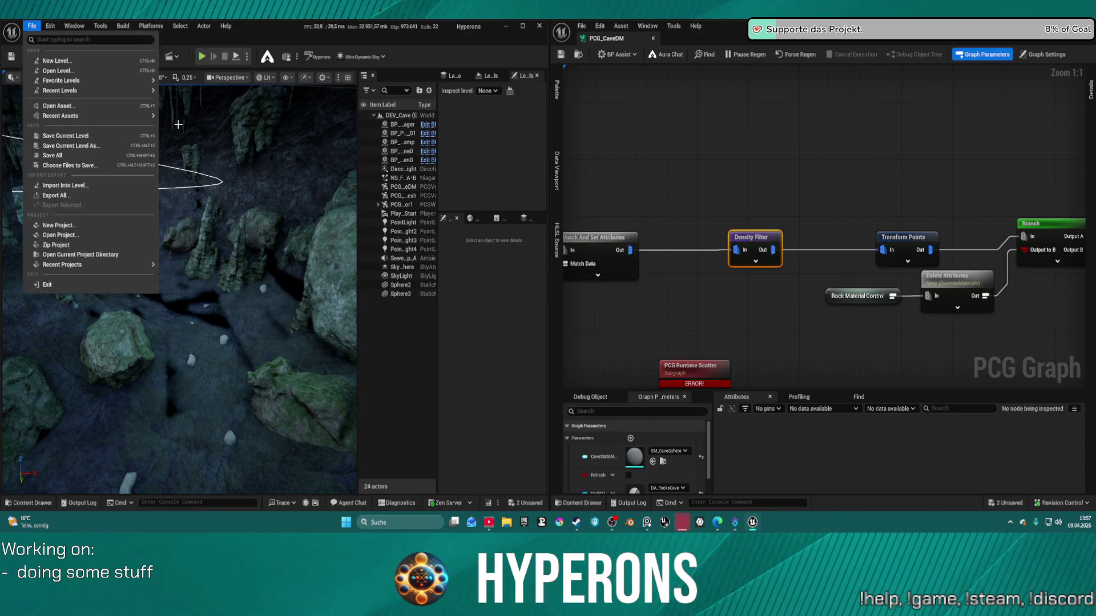
click(193, 138)
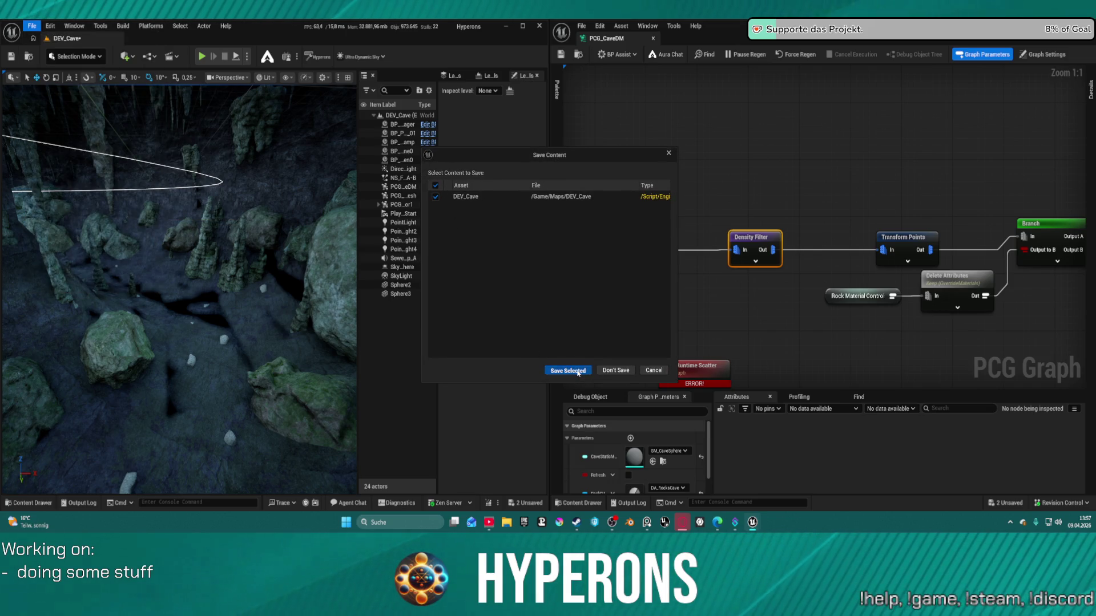
click(578, 370)
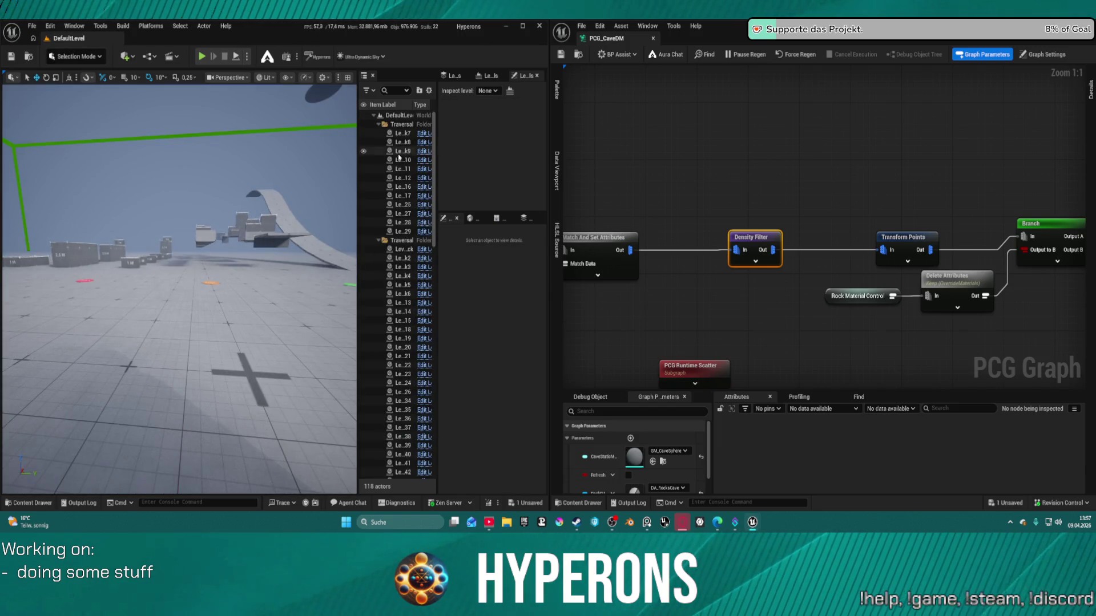
Step: Play DefaultLevel with Alt+P, widen the editor, and dock the PCG_CaveDM tab beside DefaultLevel
drag(549, 125, 668, 125)
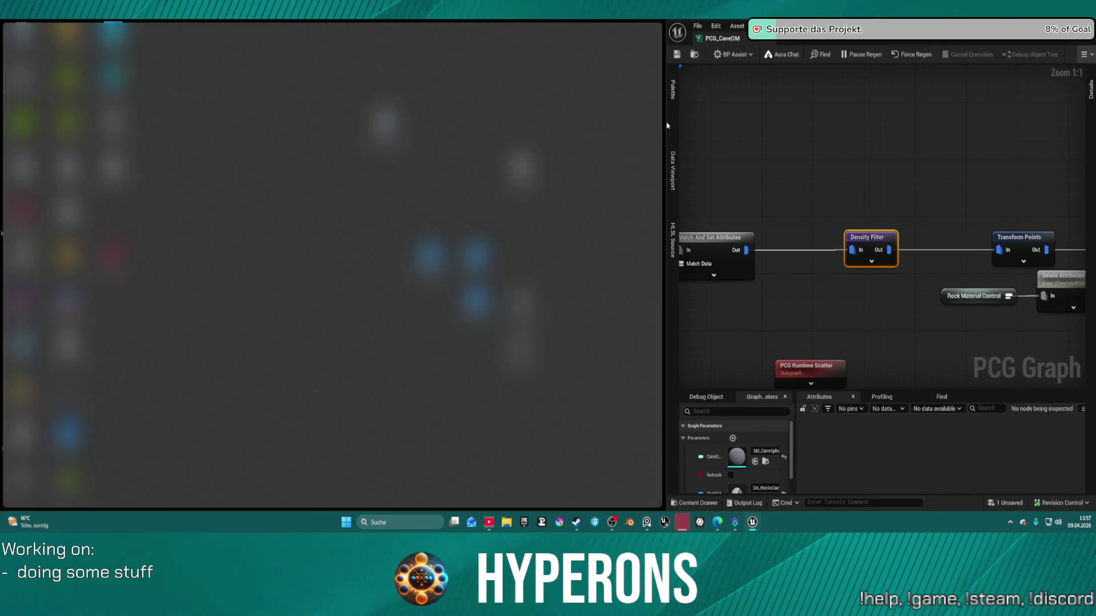
key(alt+p)
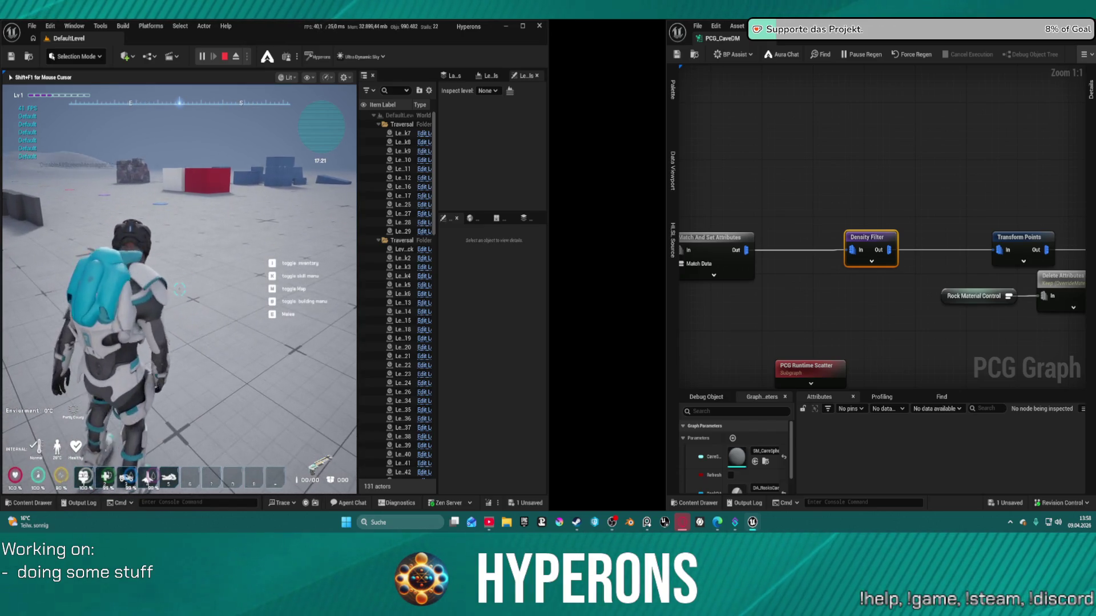
key(super)
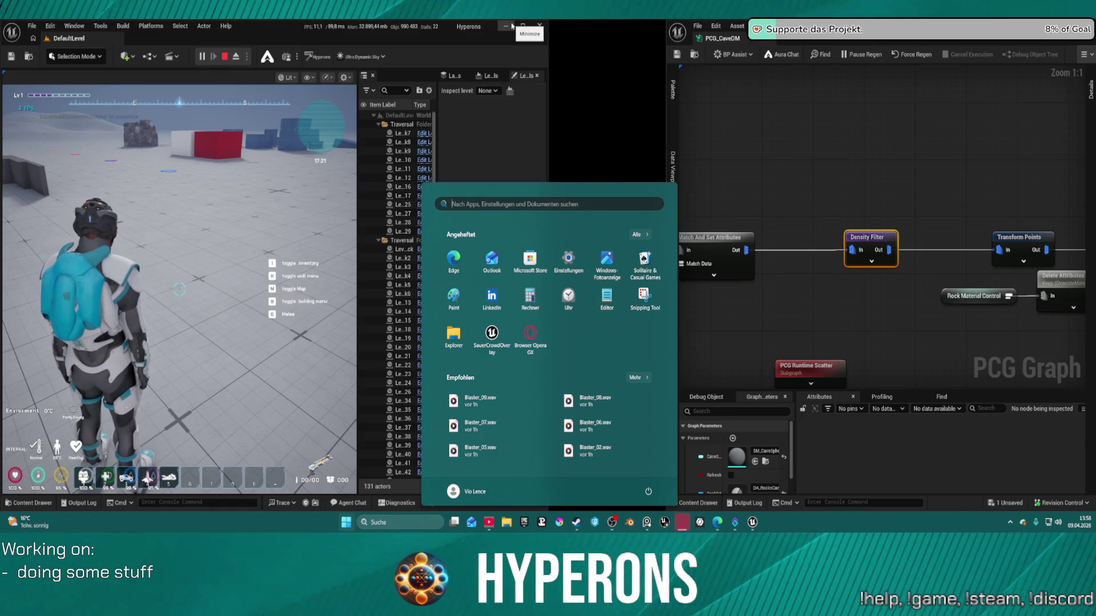
click(553, 42)
drag(548, 42, 663, 51)
drag(737, 39, 73, 41)
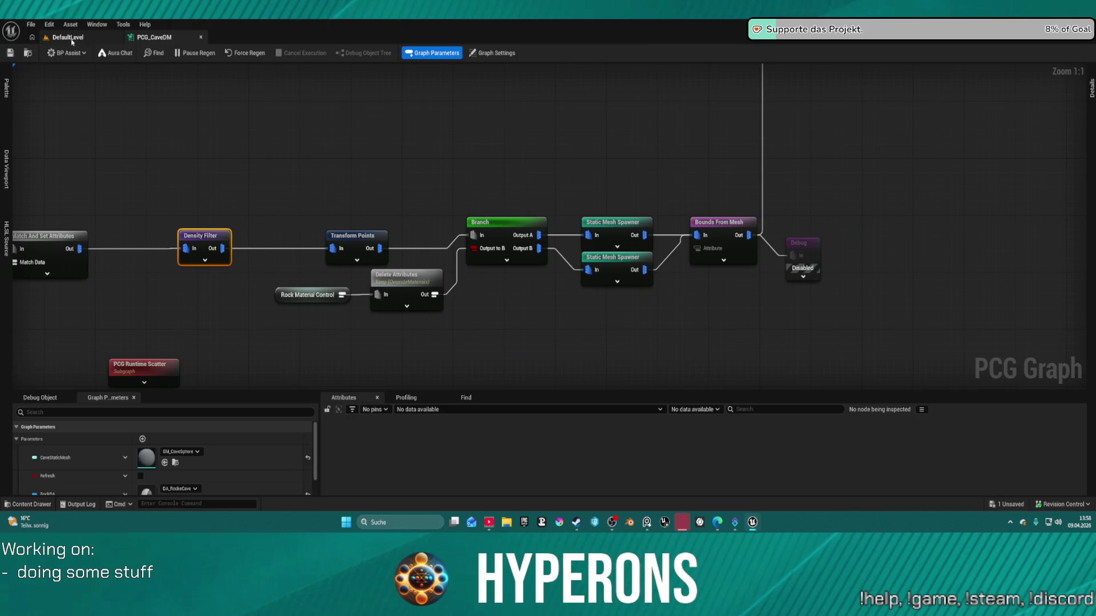
click(73, 42)
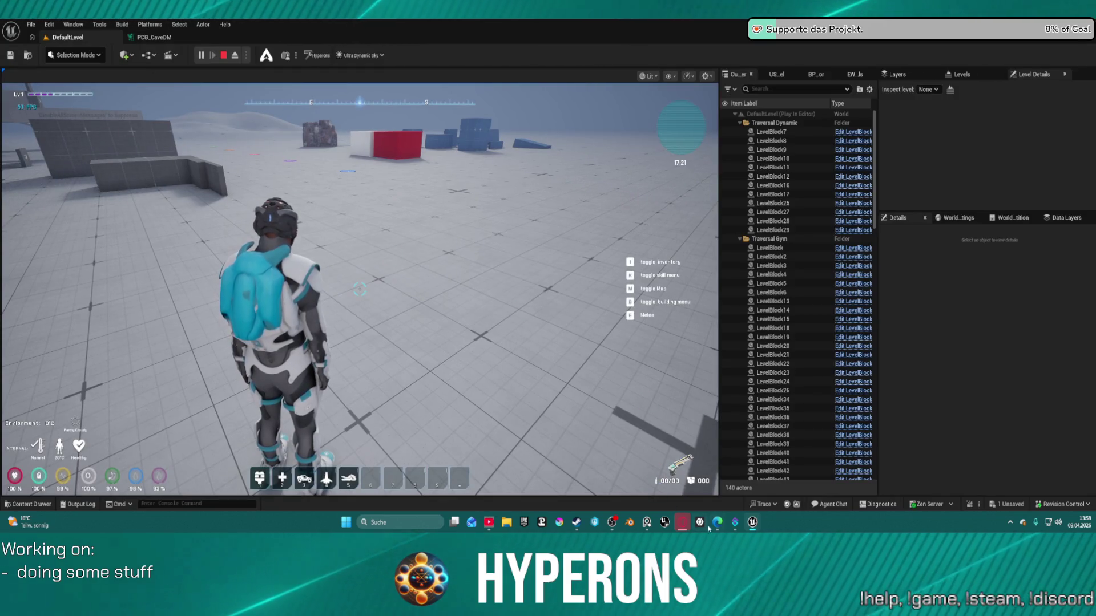
Step: Take mouse control in the game and run the character up to the red block
click(482, 286)
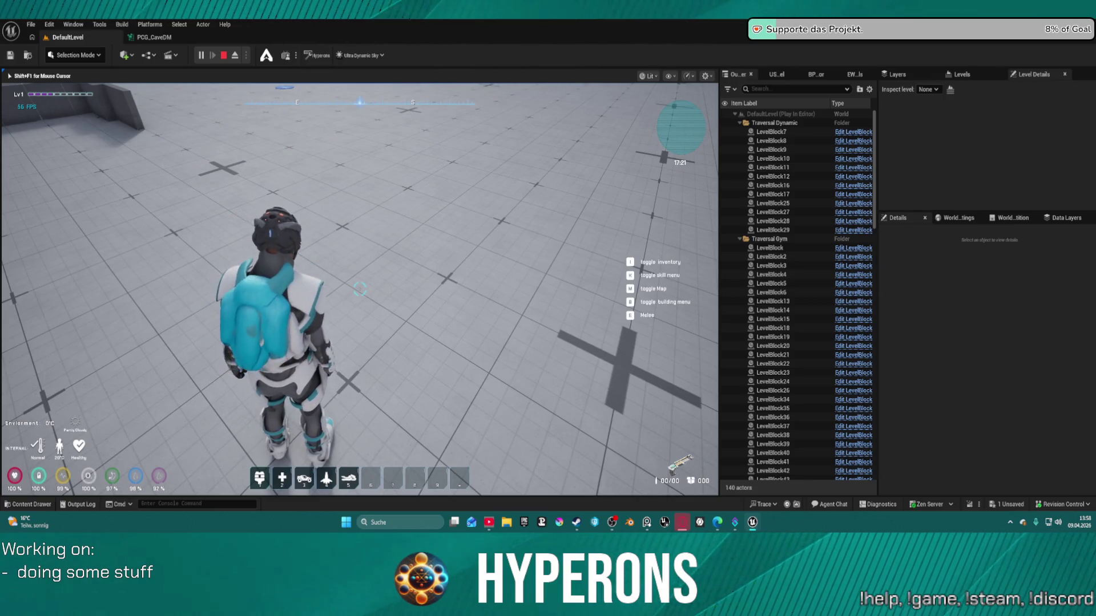
key(w)
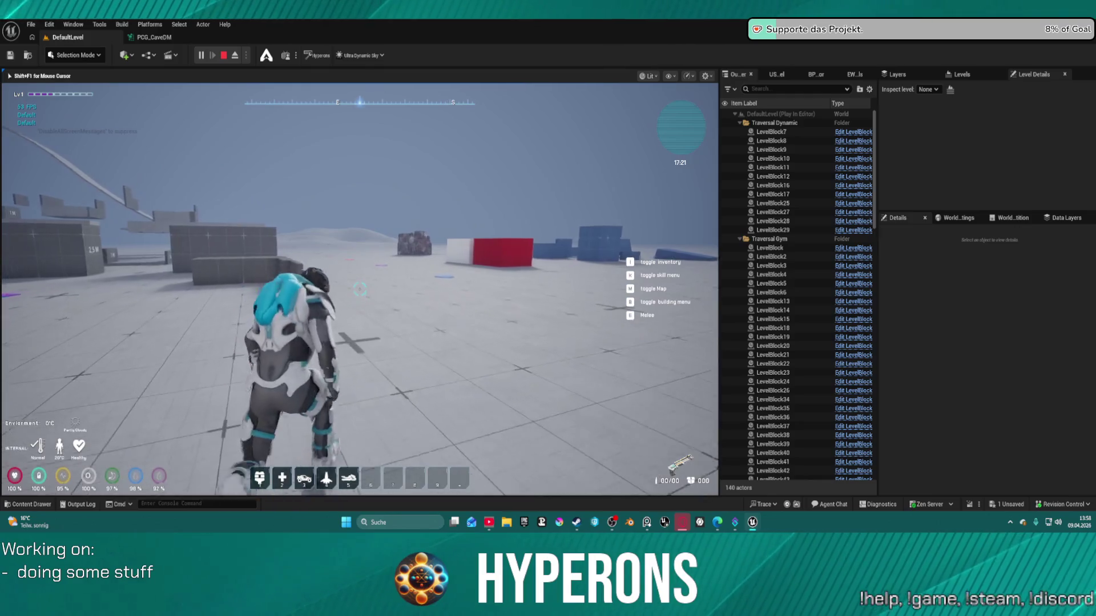
key(w)
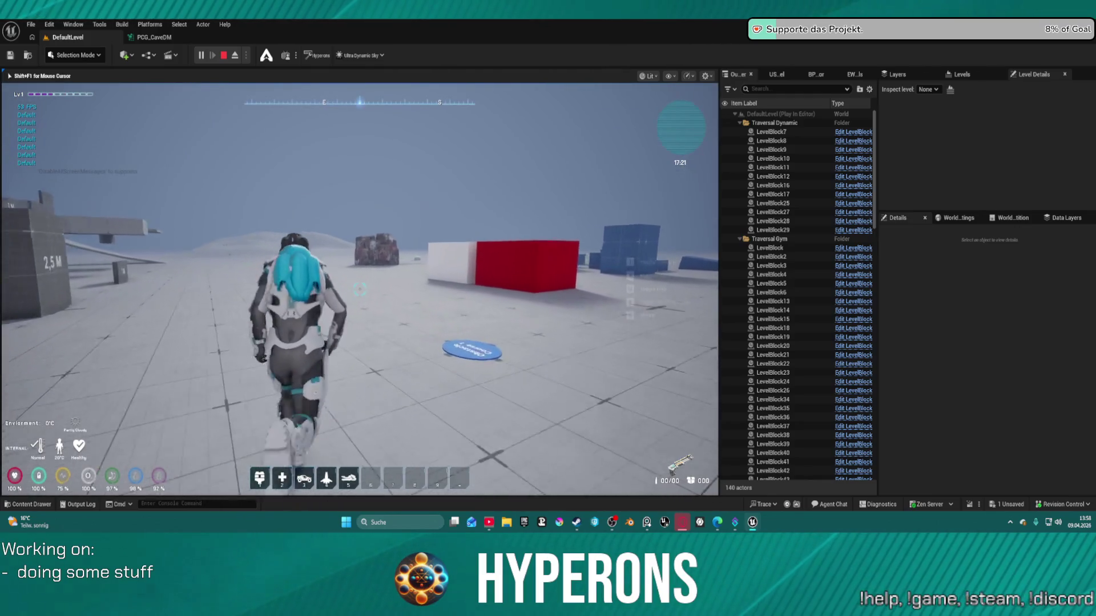
key(w)
Step: Check the viewport view-mode and performance/scalability menus, then return control to the game
key(super)
key(super)
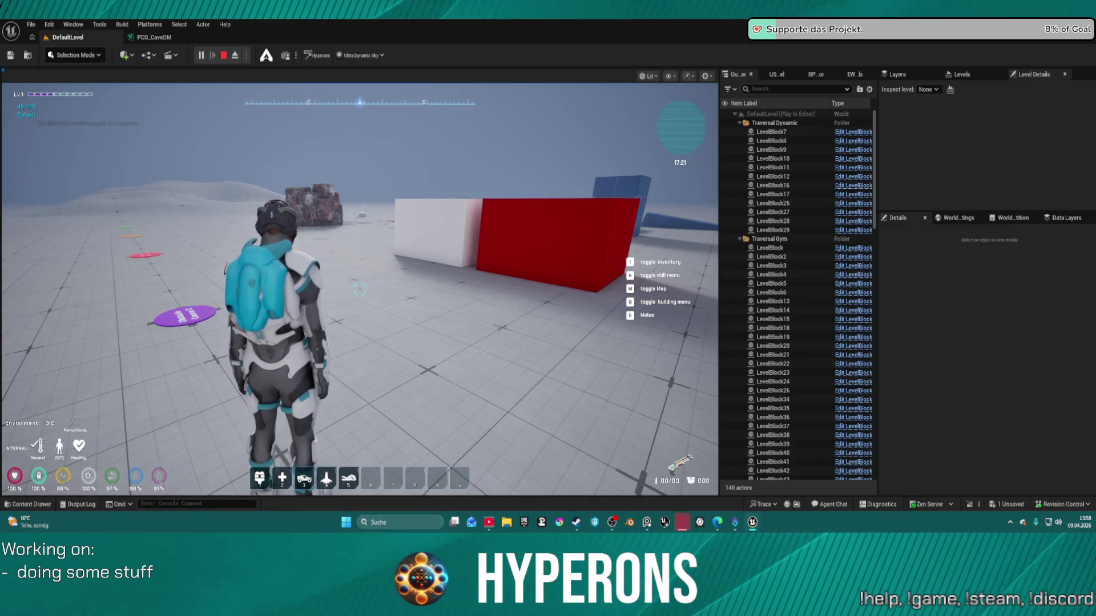
click(652, 81)
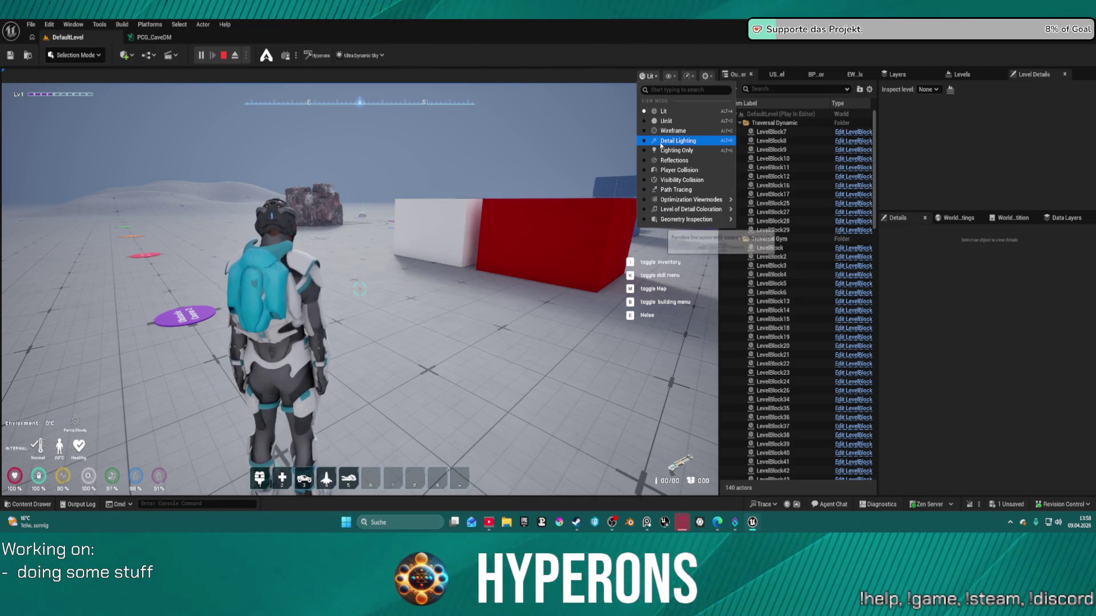
click(459, 258)
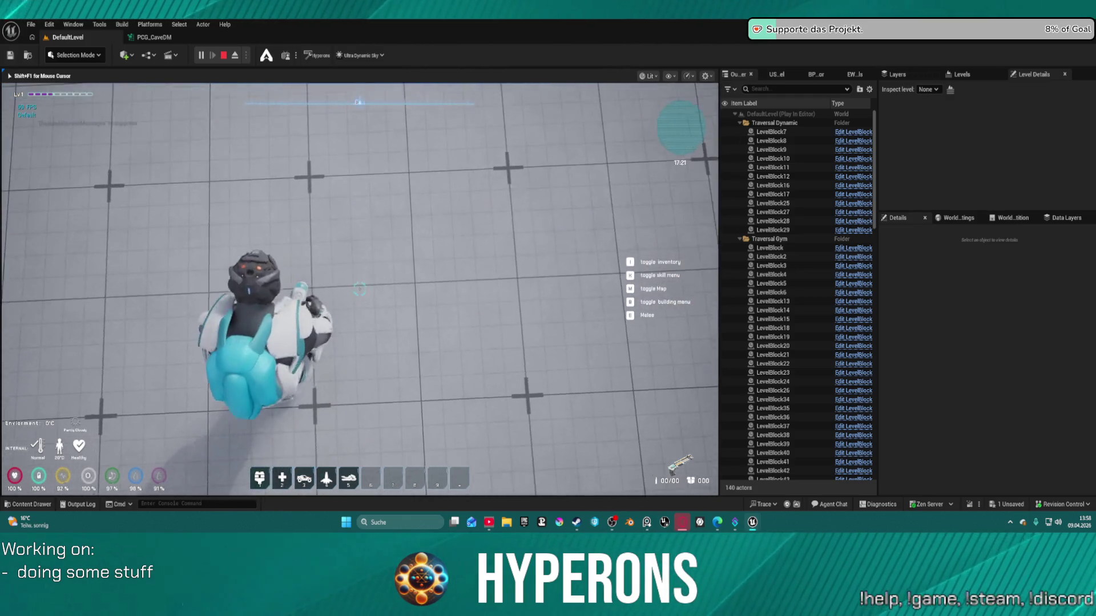
key(super)
click(689, 76)
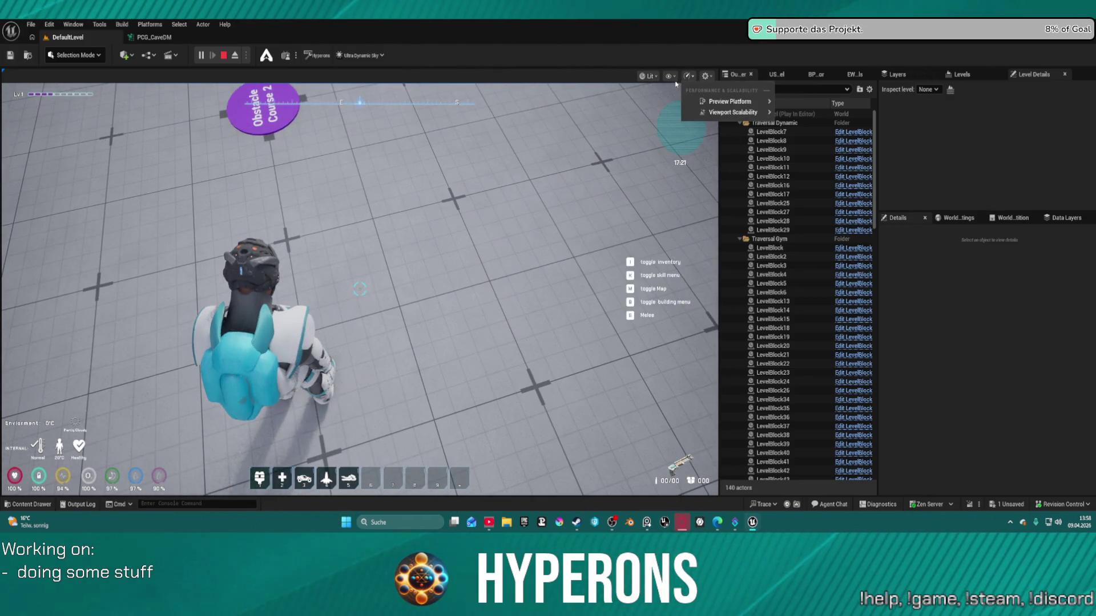
mouse_move(733, 112)
click(647, 159)
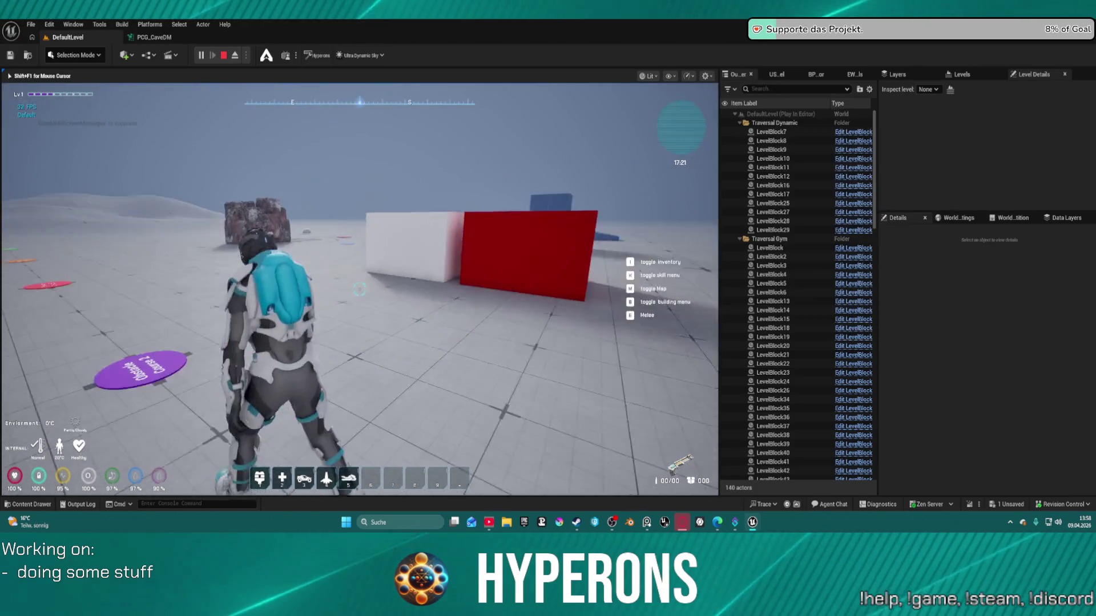
Step: Run to the rock boulder and use traversal to climb onto its top
key(w)
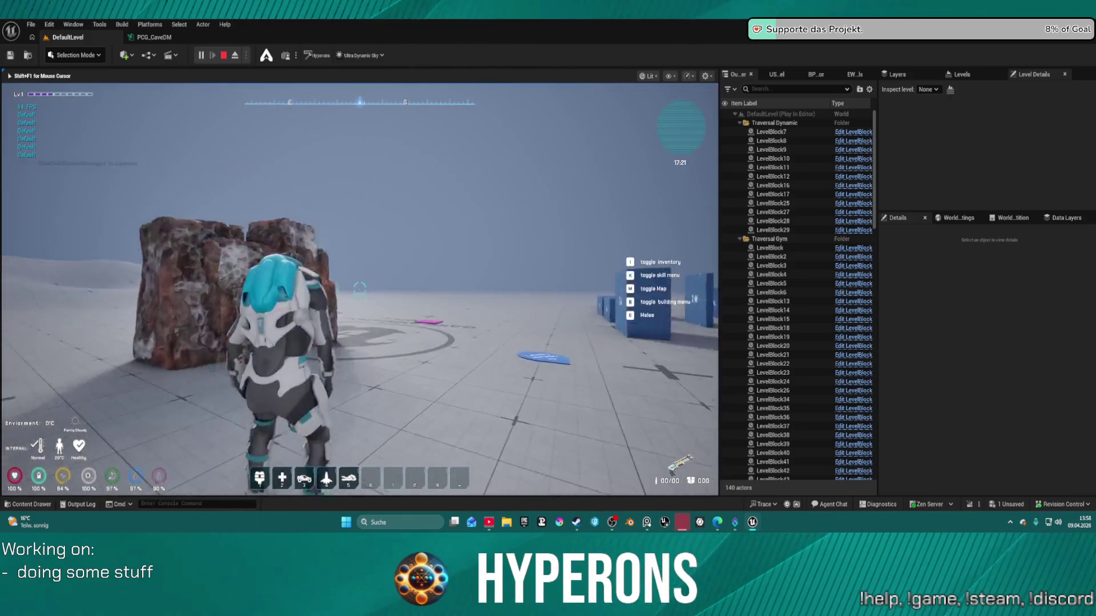
key(space)
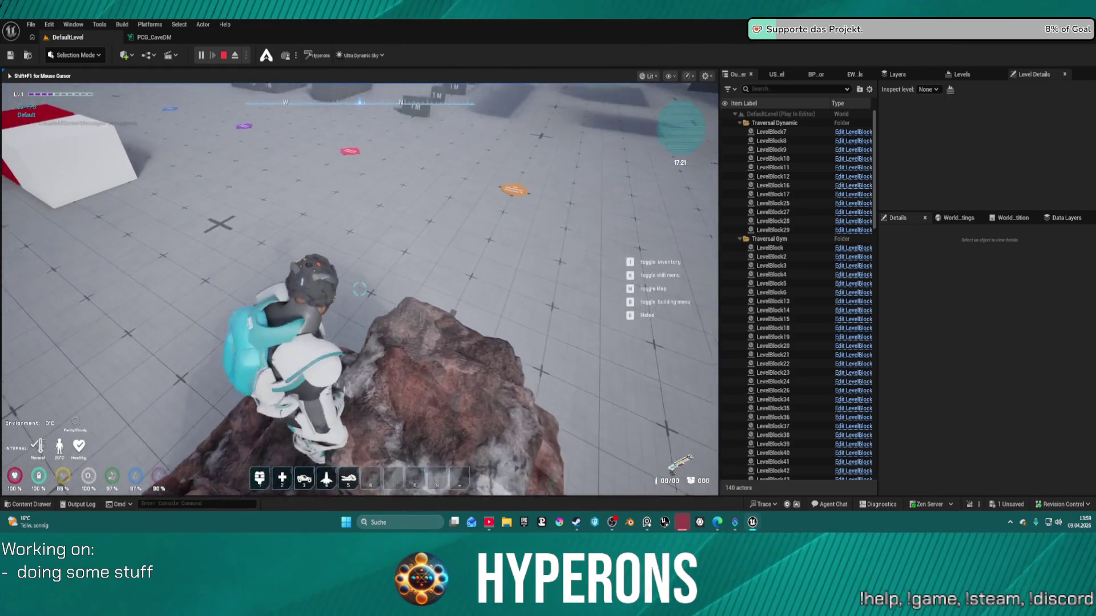
key(s)
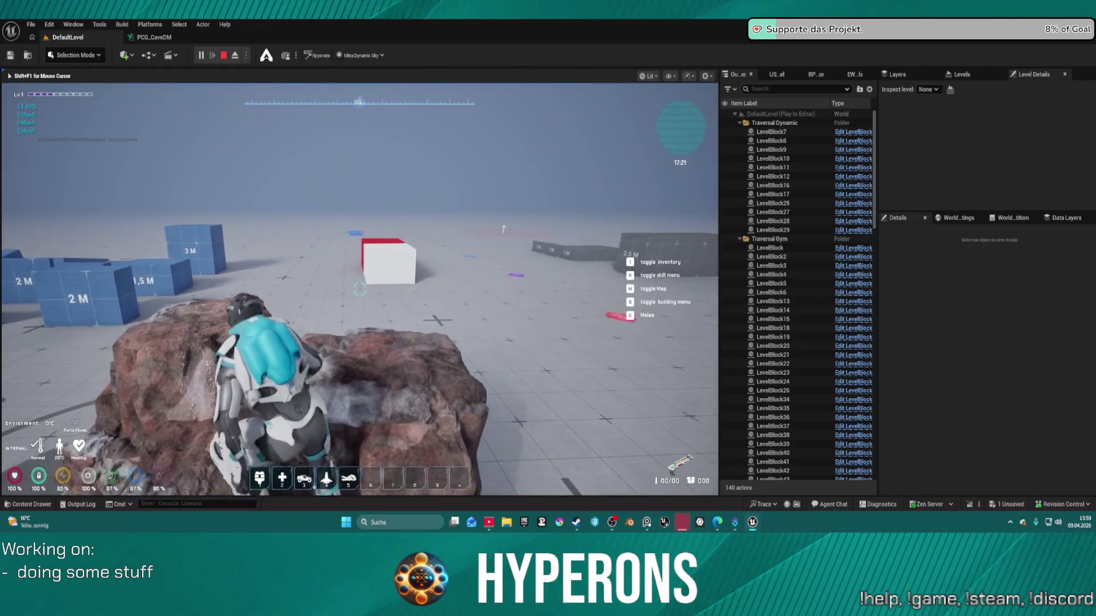
key(w)
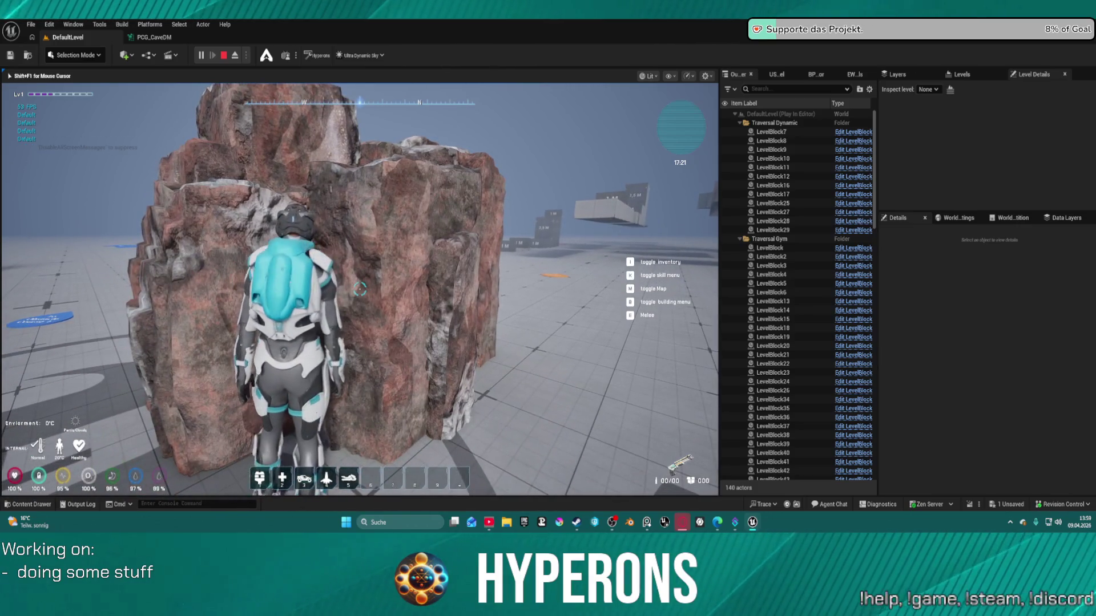
key(space)
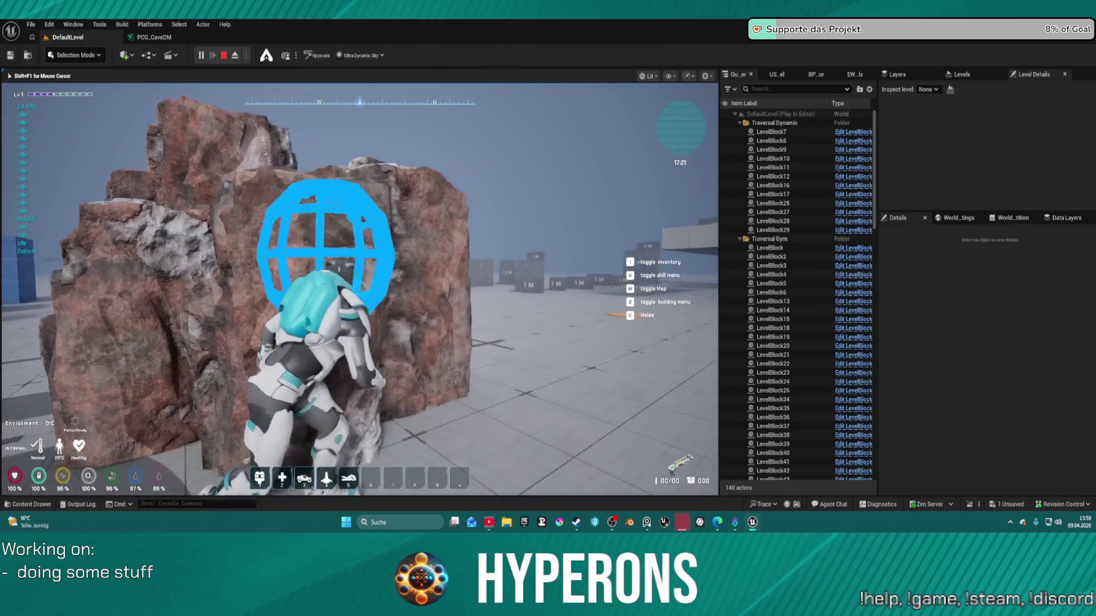
key(s)
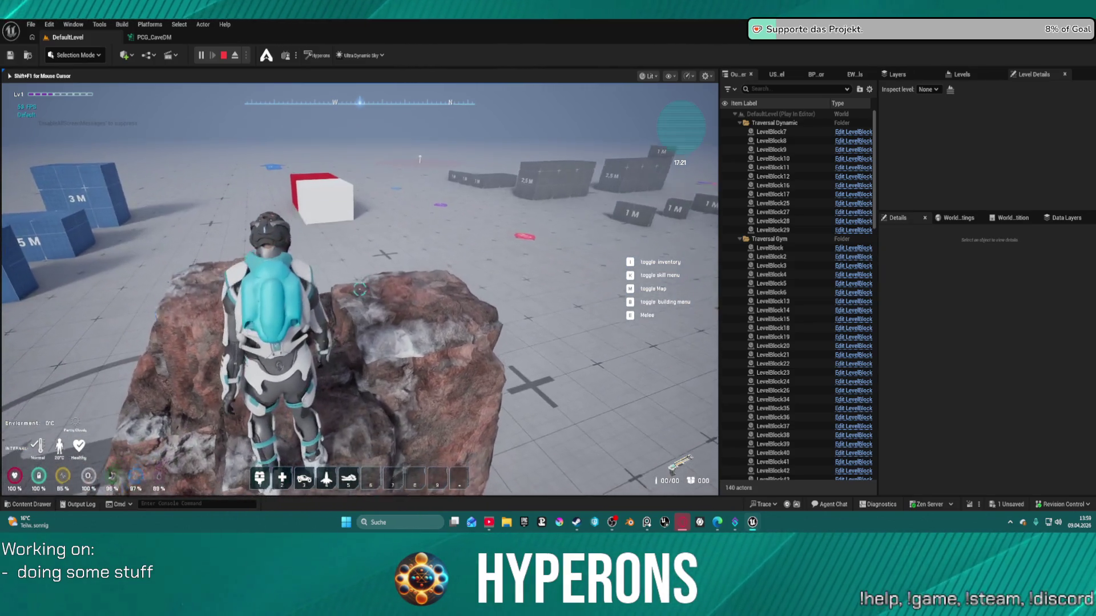
key(w)
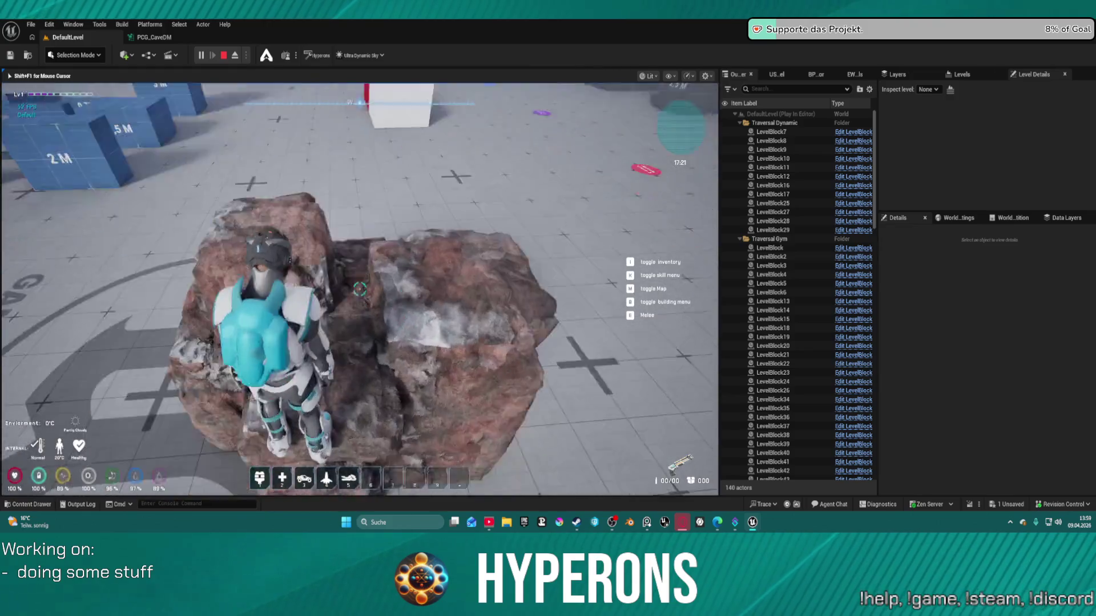
key(w)
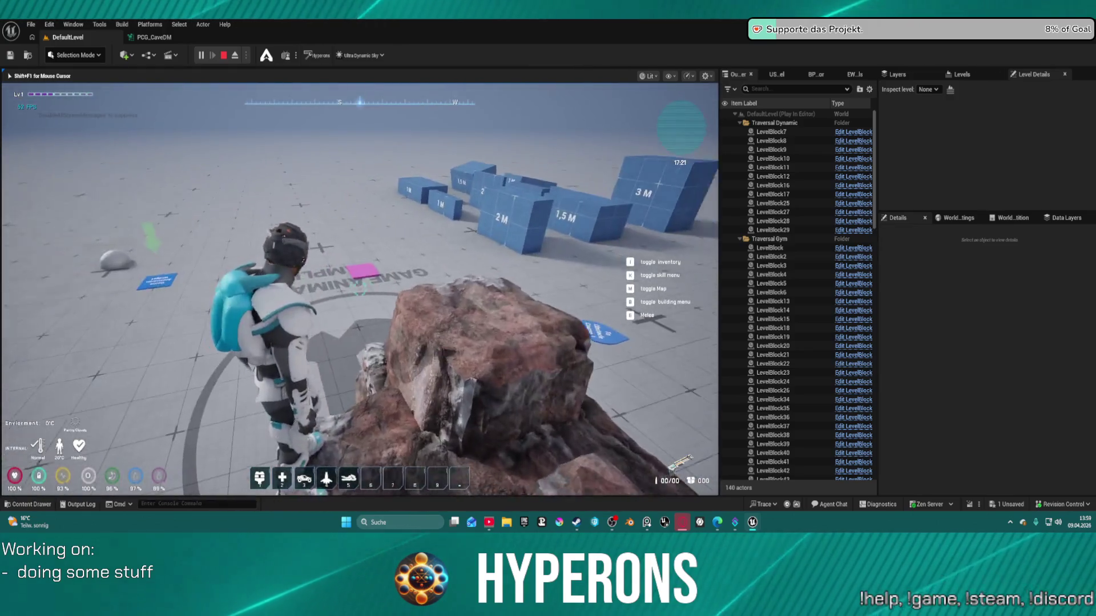
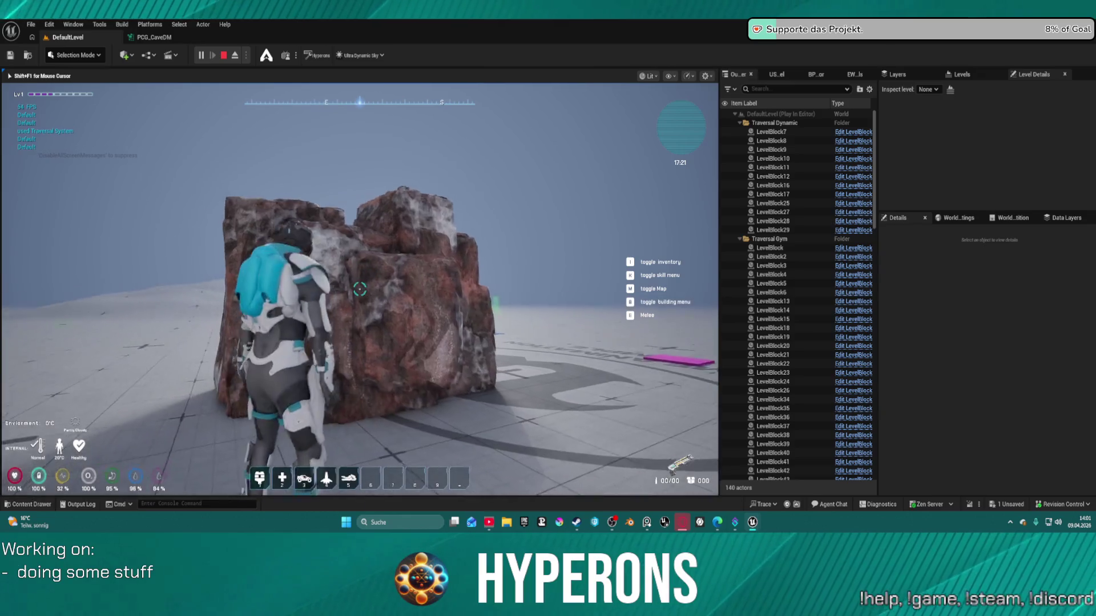
Step: Climb the character up the rock and drop back off it, twice
key(w)
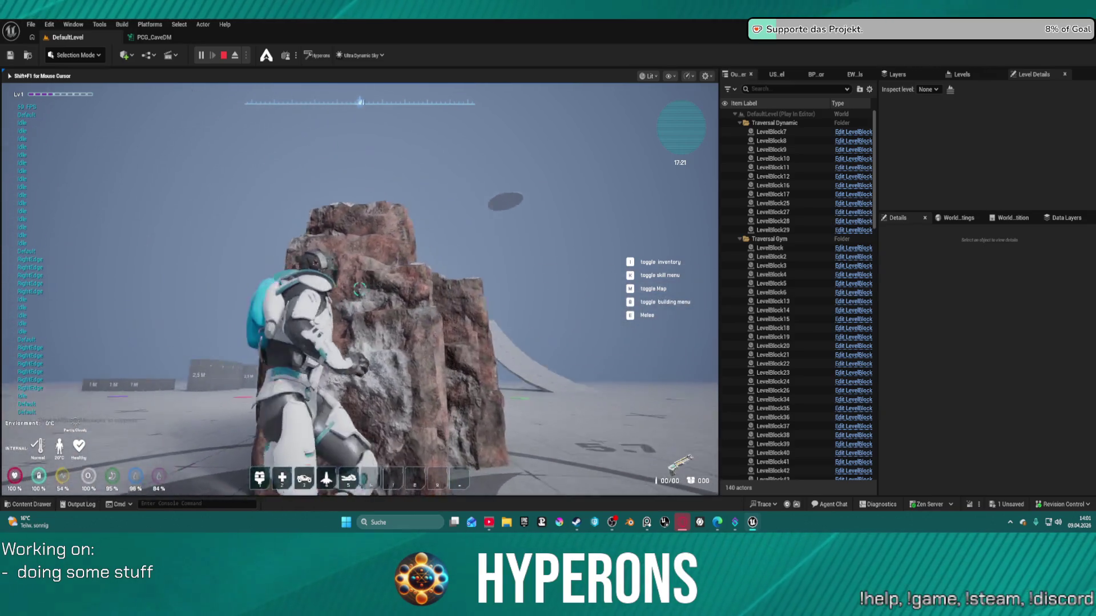
key(s)
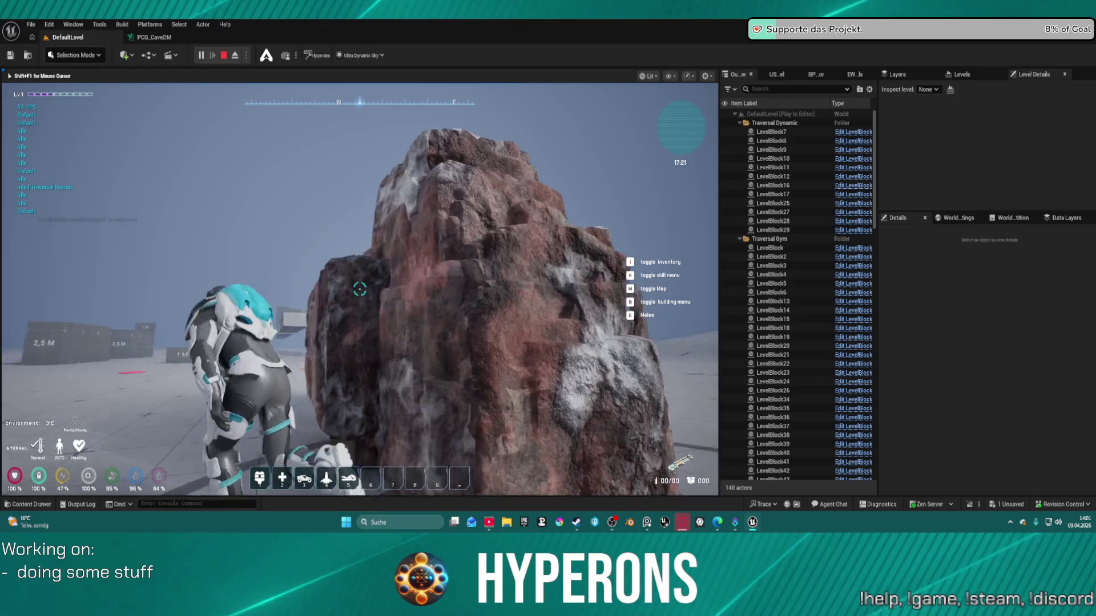
key(s)
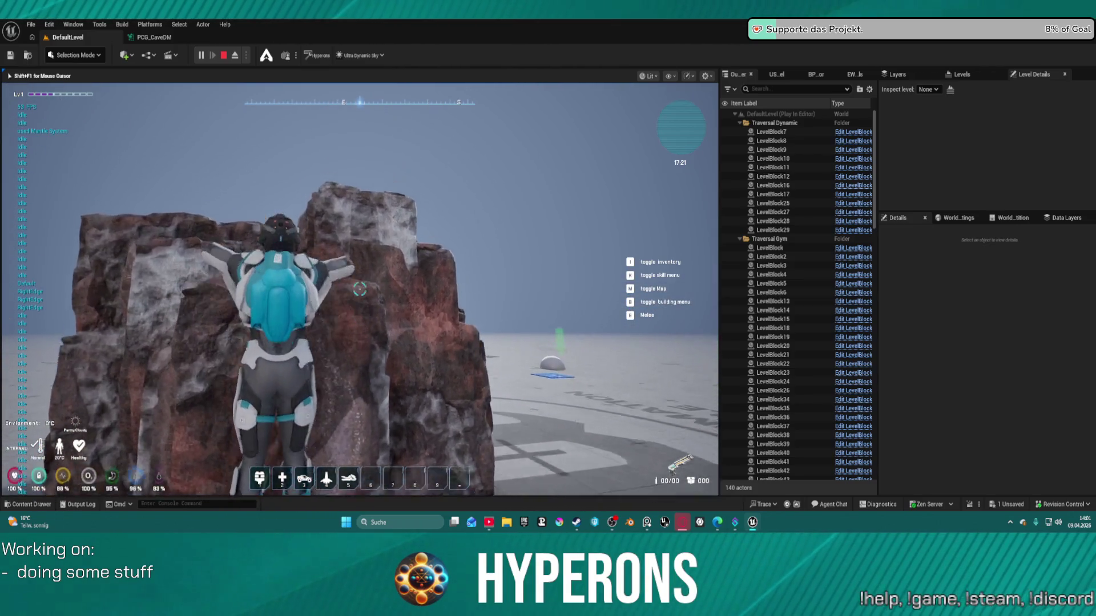
key(w)
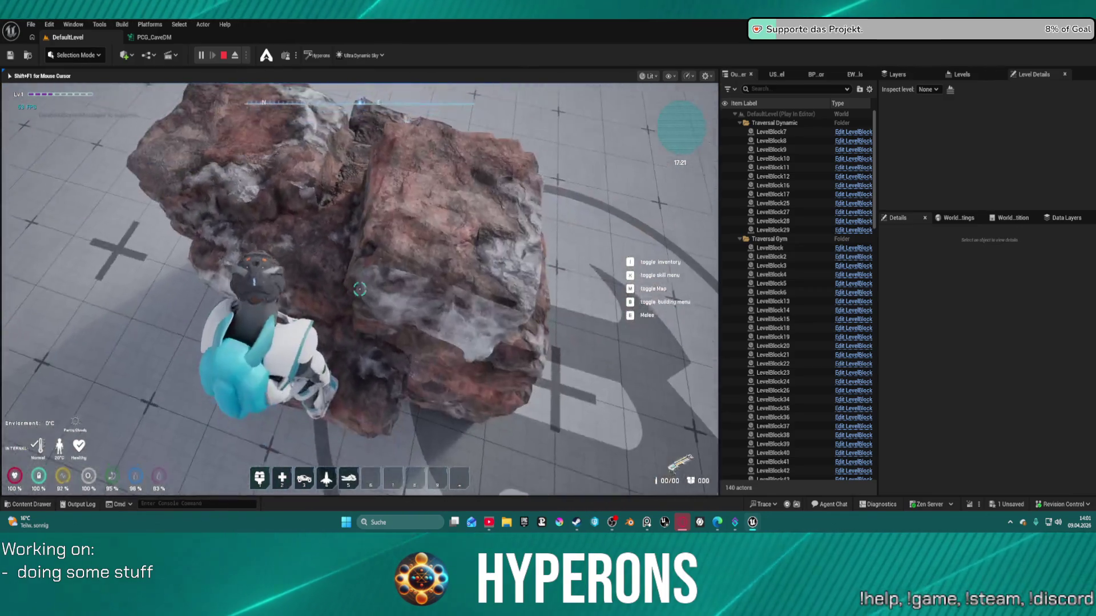
key(s)
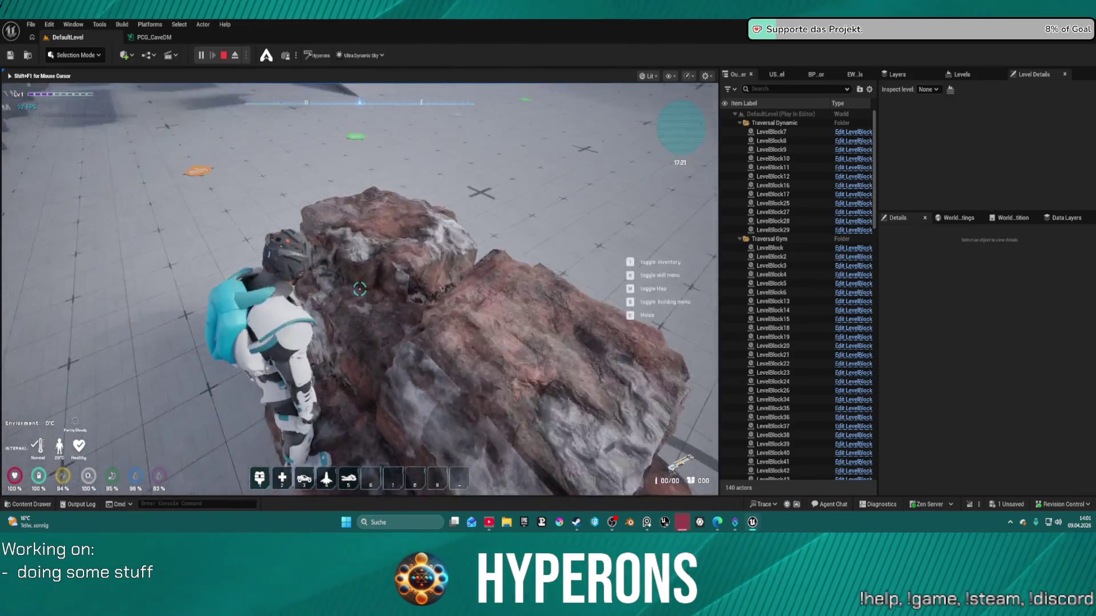
Step: Climb back to the top of the rock, then walk away and turn right
key(w)
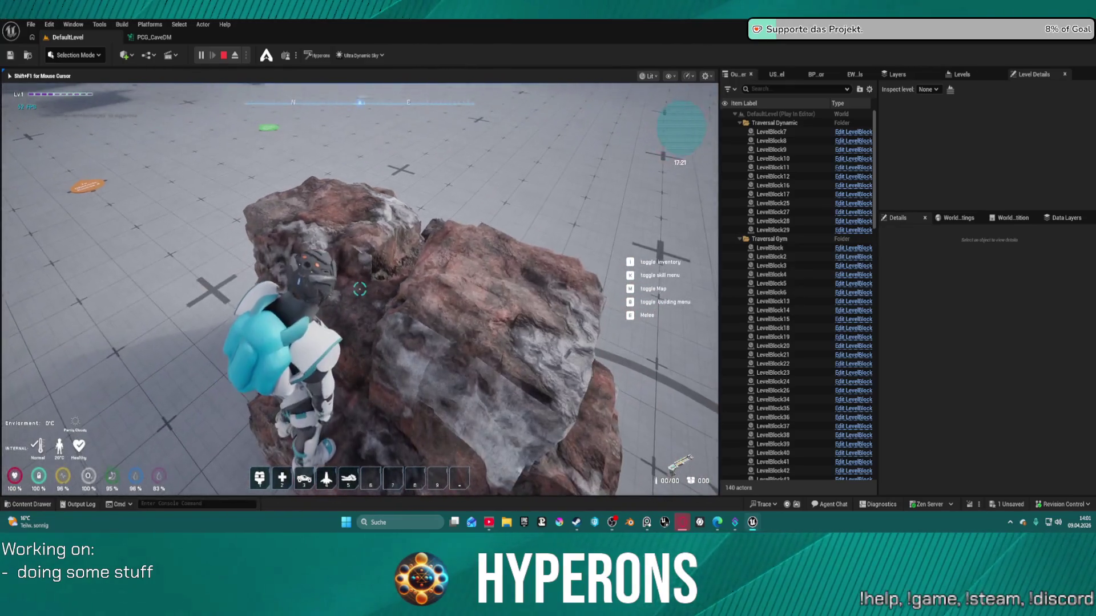
key(w)
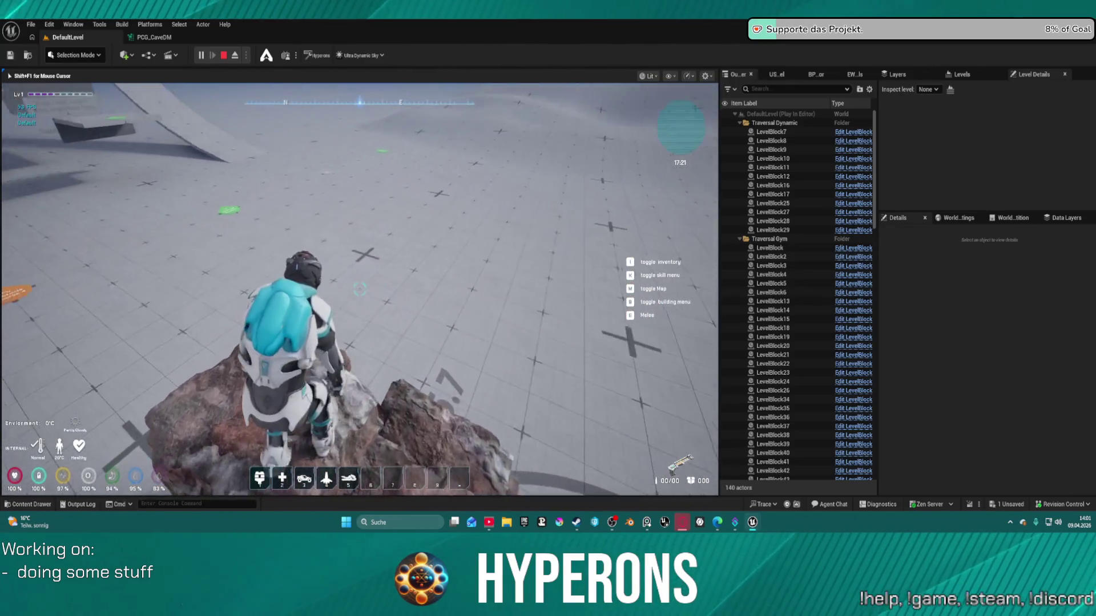
key(w)
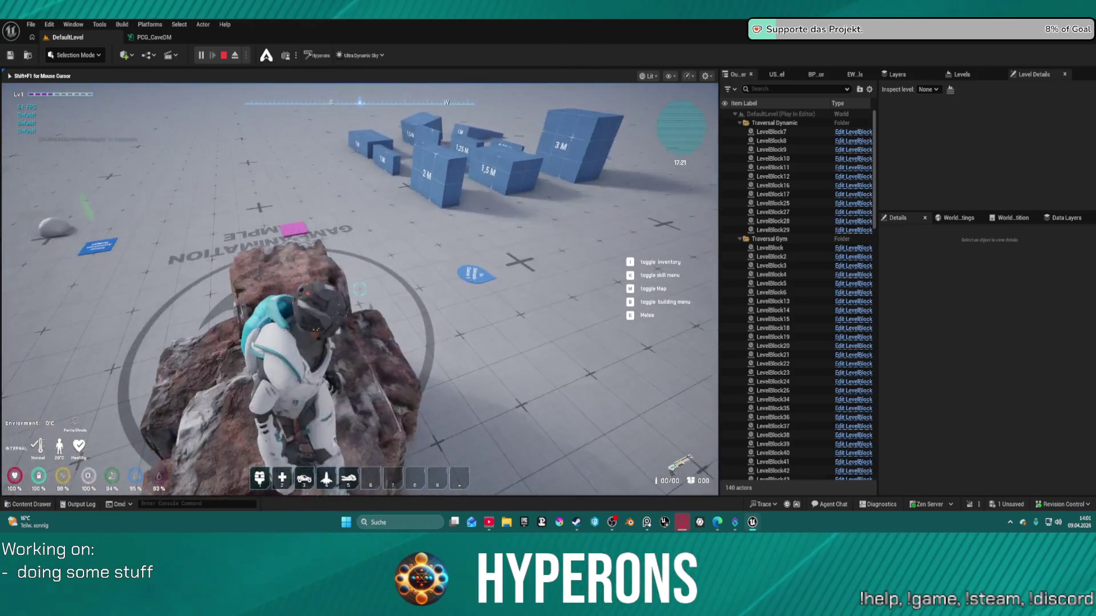
key(w)
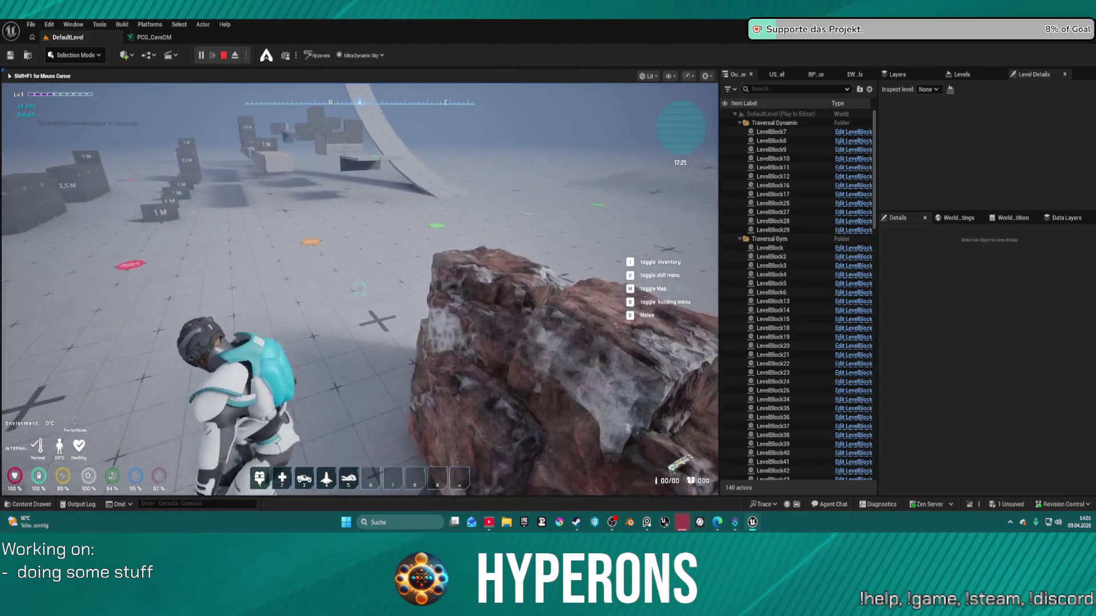
key(d)
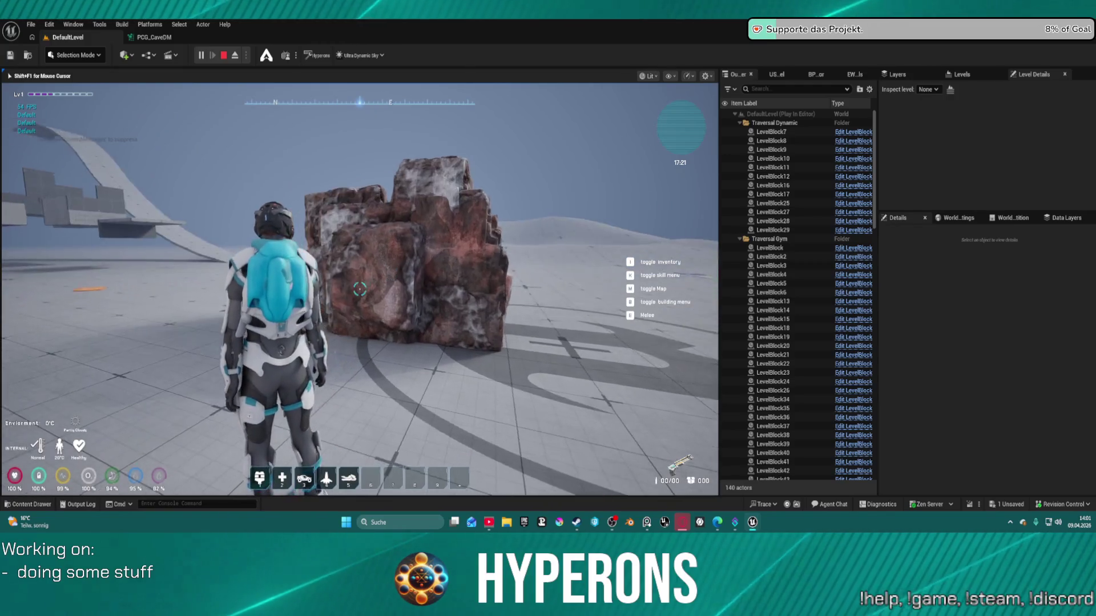
key(s)
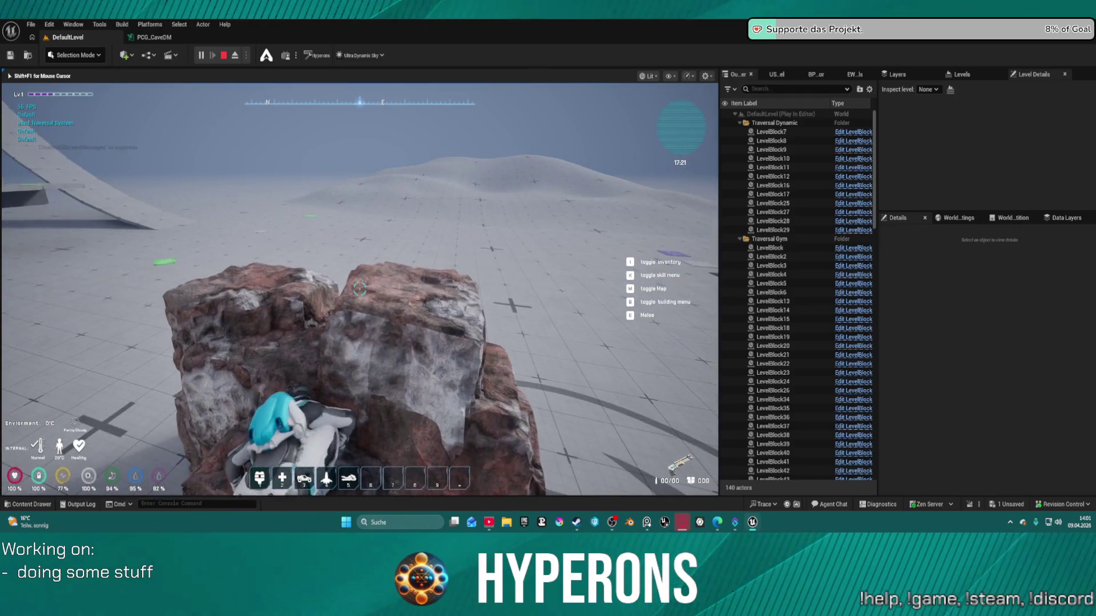
key(d)
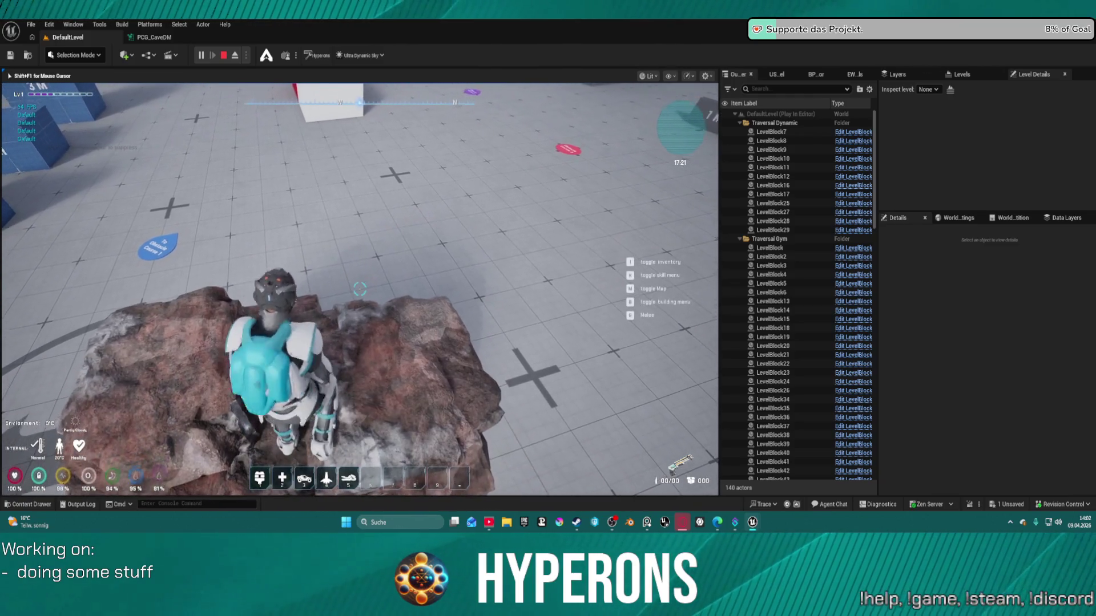
Step: Walk across the rock toward the blue blocks and vault onto the white wall
key(w)
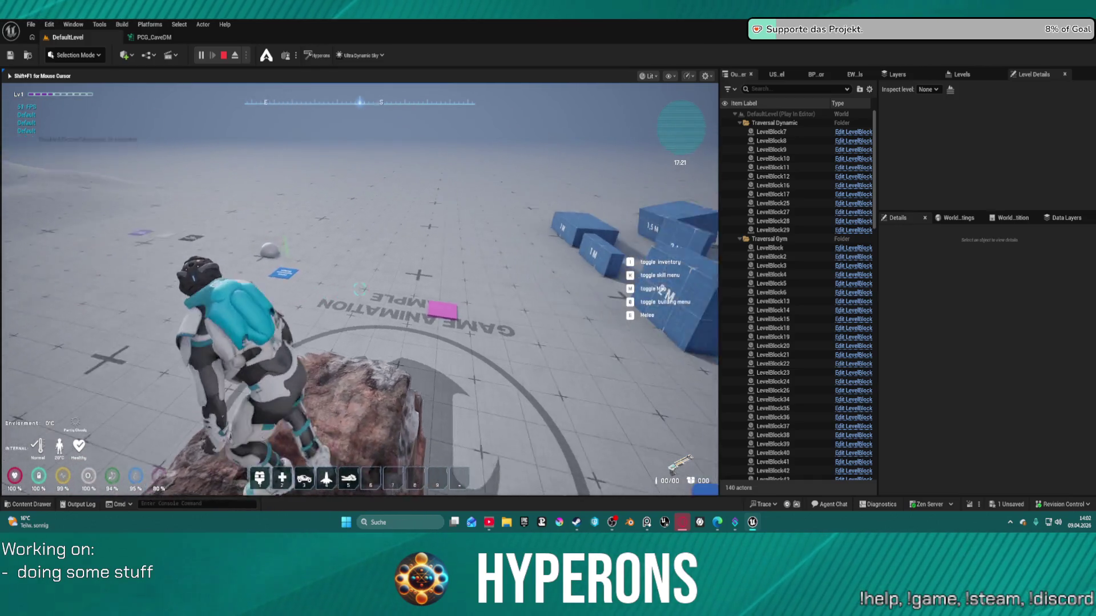
key(w)
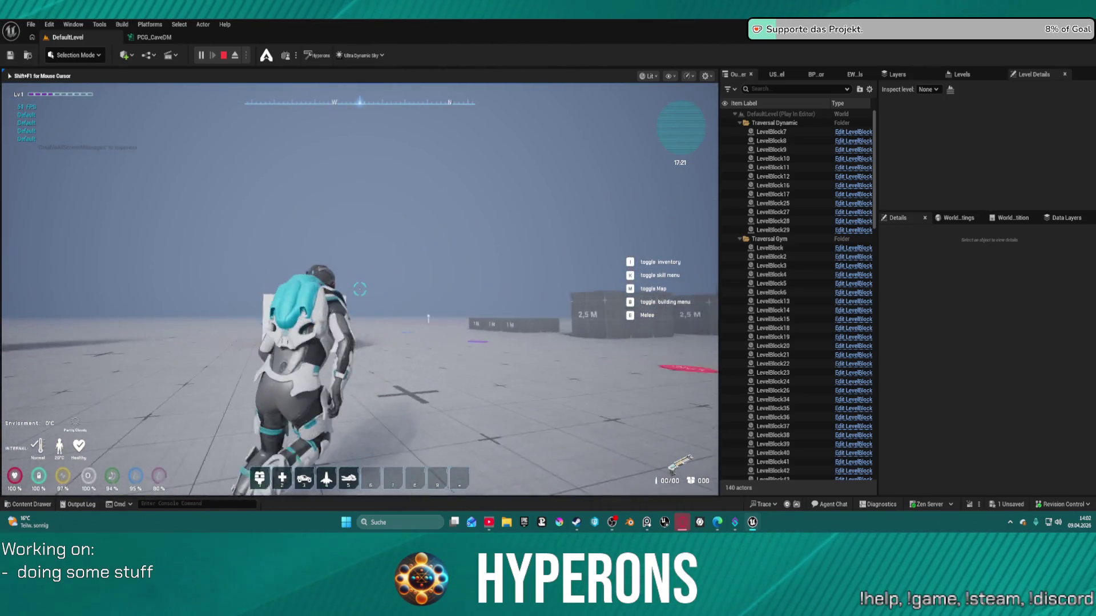
key(space)
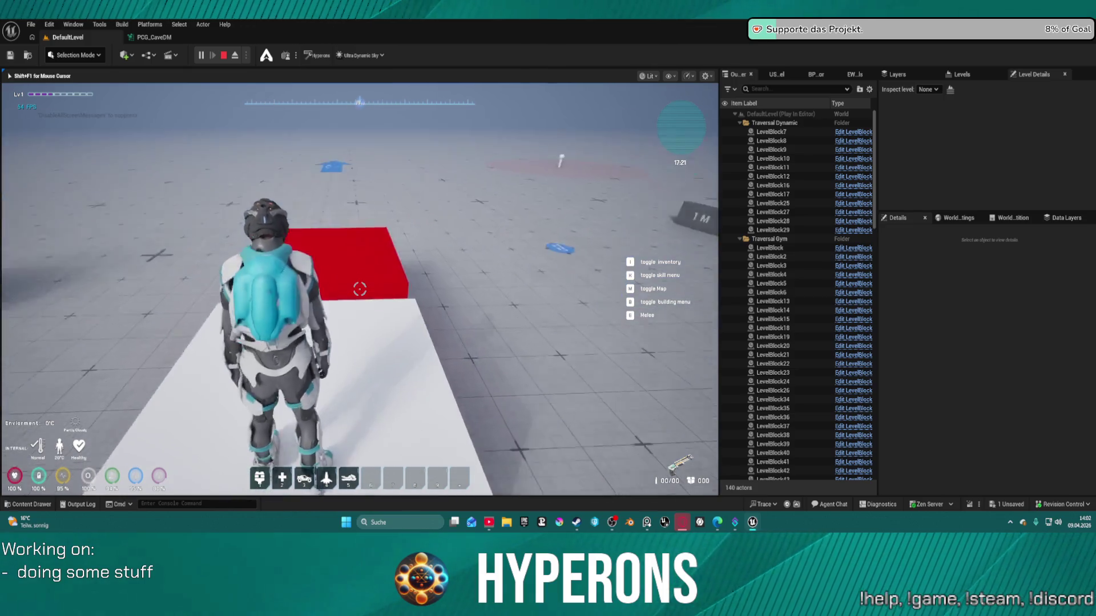
Step: Run over the red slab, vault the low and higher blocks, then stop Play-In-Editor
key(w)
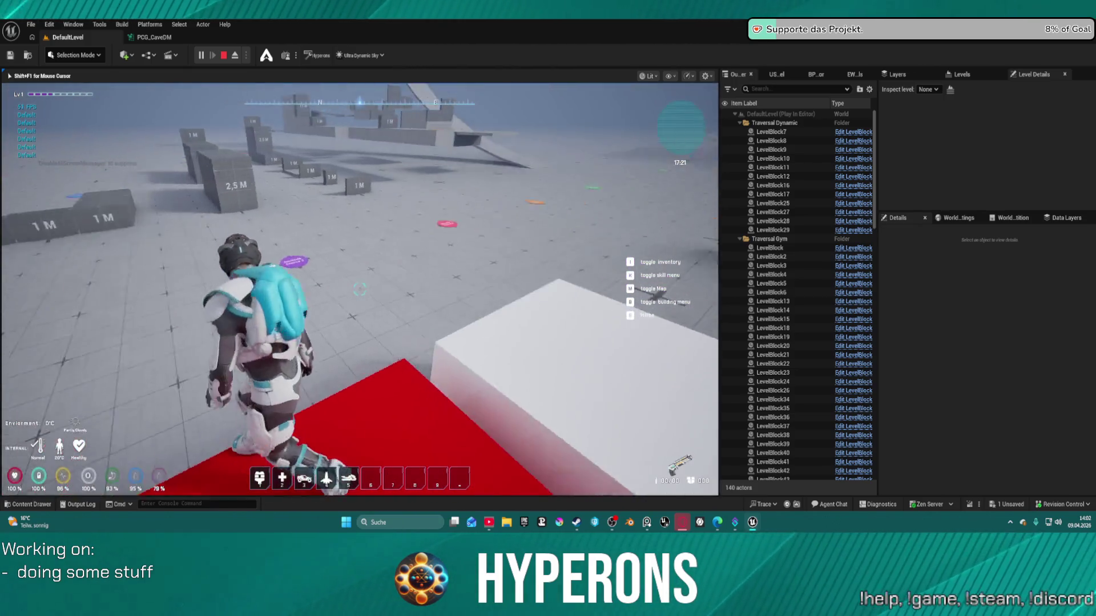
key(w)
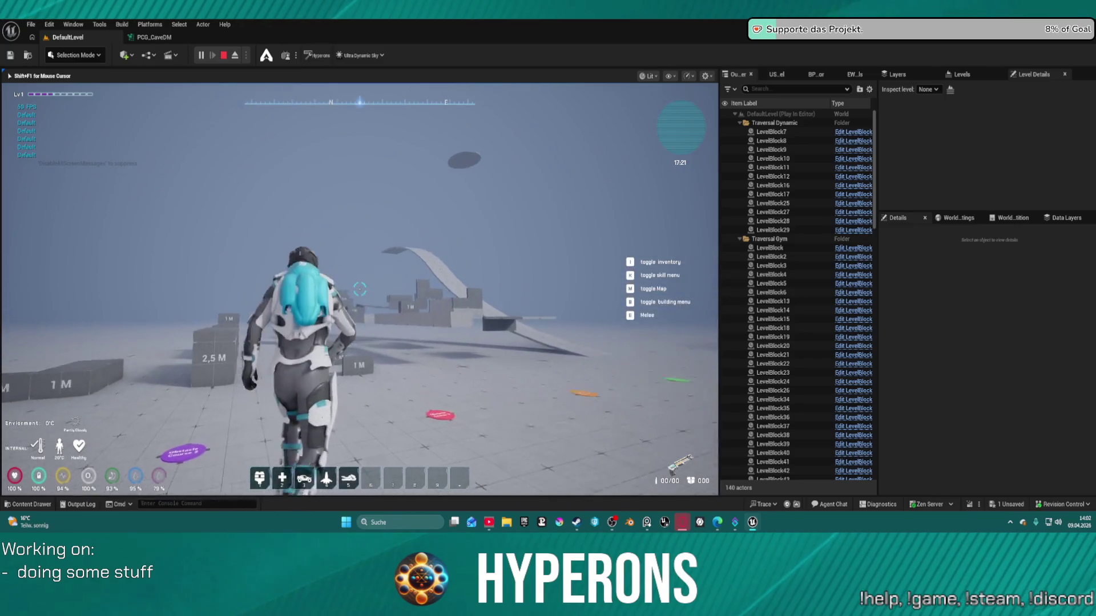
key(w)
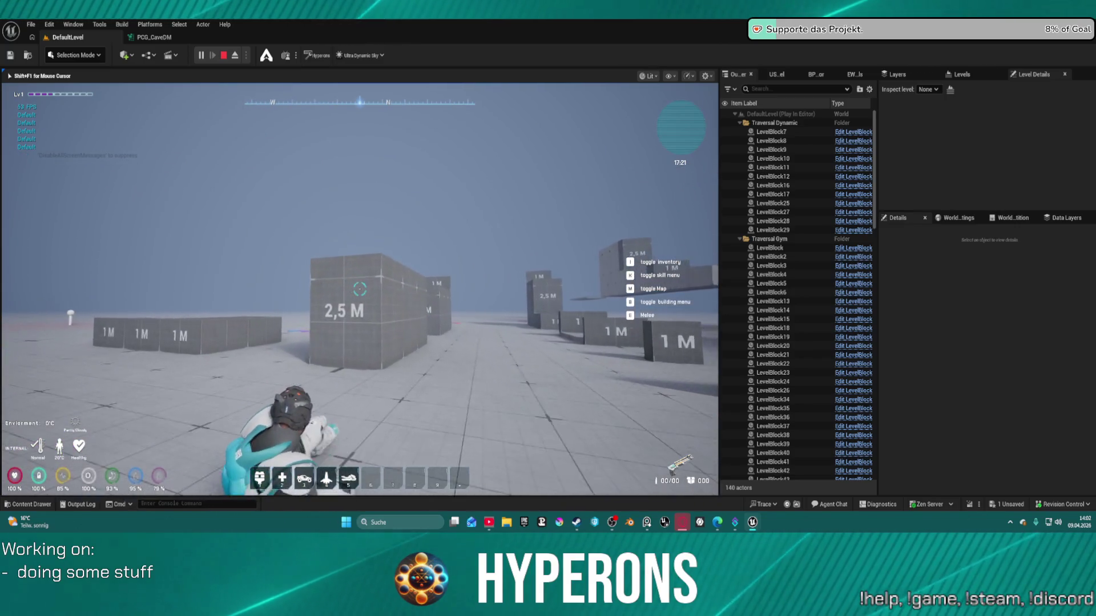
key(w)
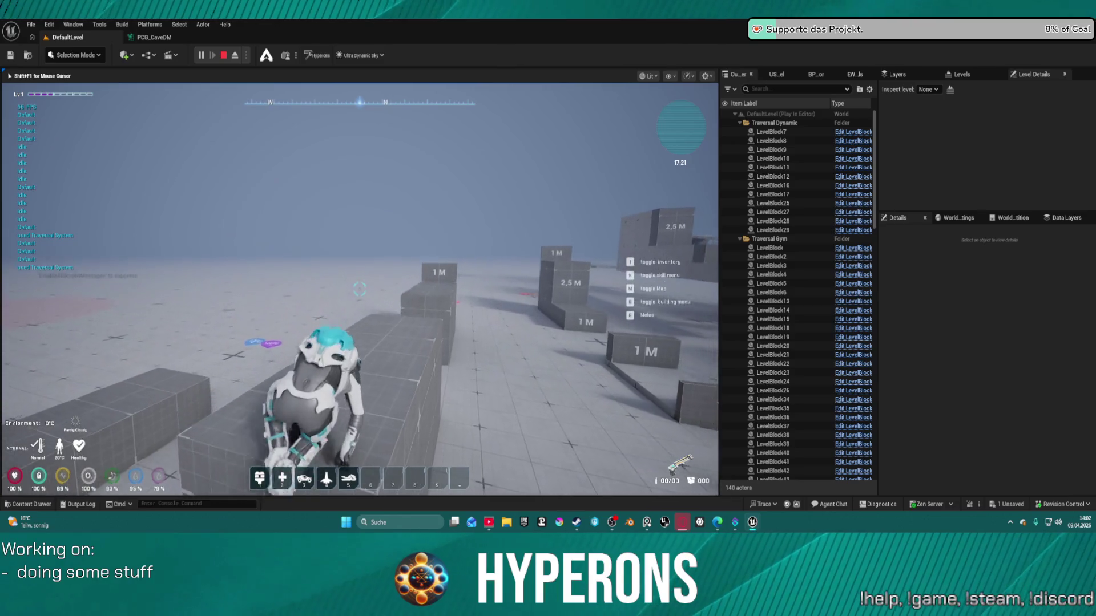
key(w)
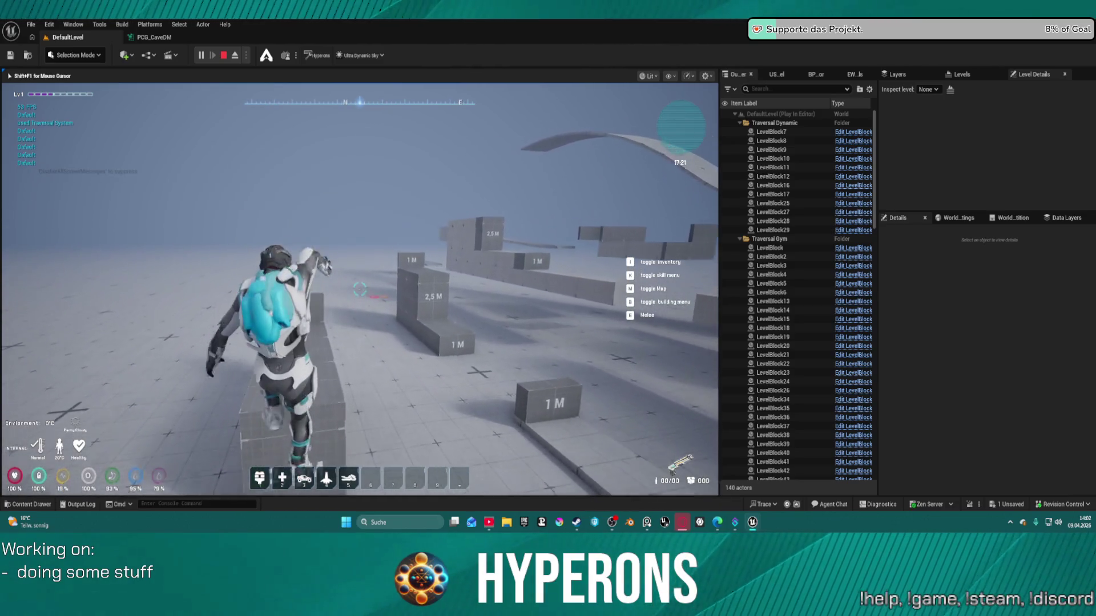
key(w)
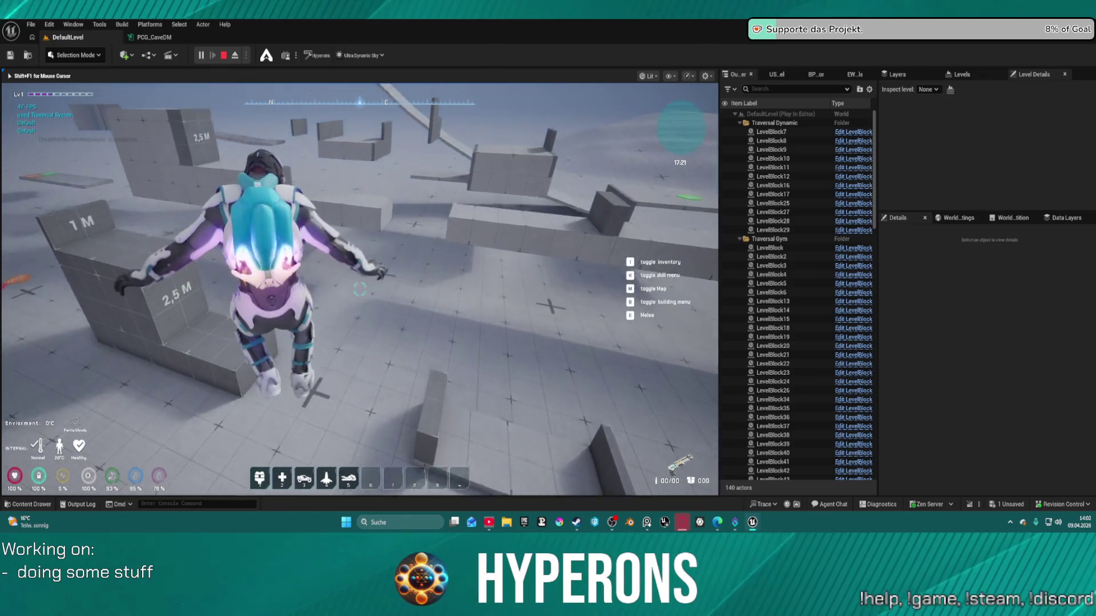
key(w)
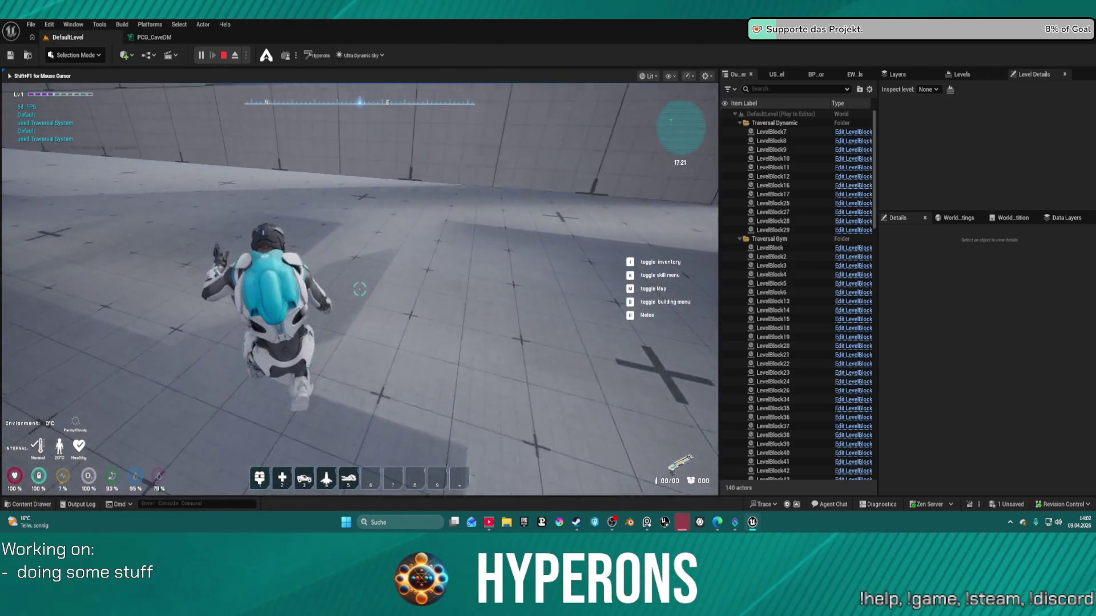
key(w)
key(Escape)
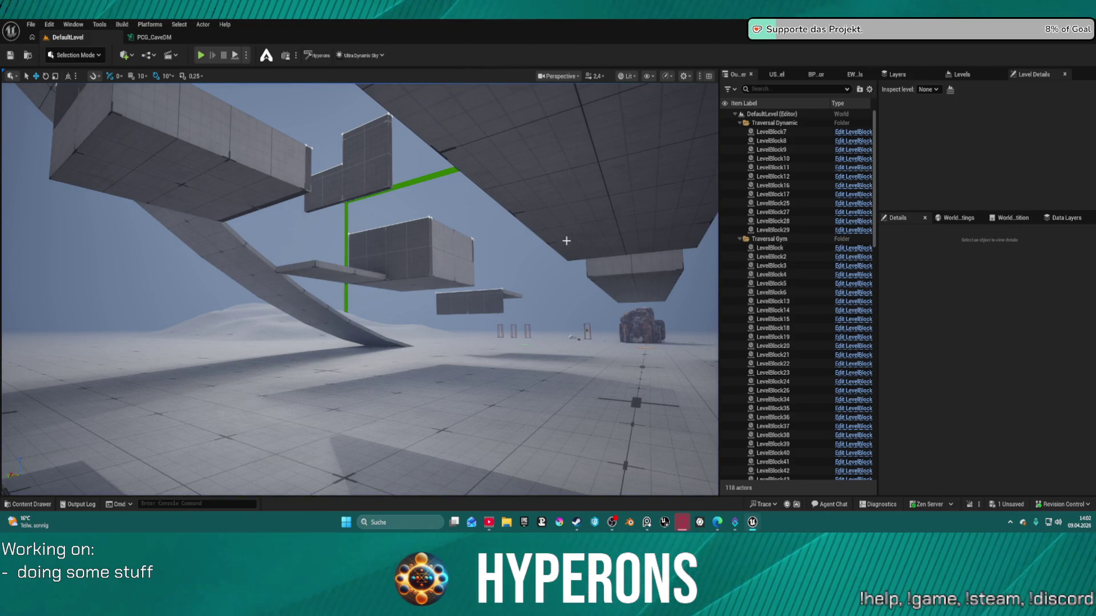
Step: Save all modified assets and fly the view to ground level past the rock
key(ctrl+s)
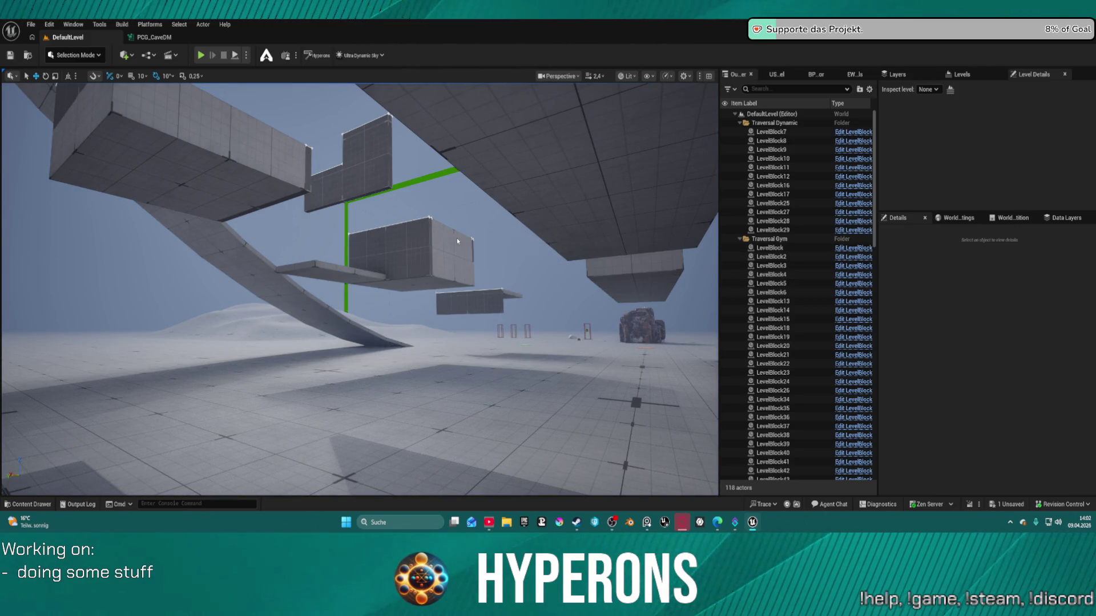
mouse_move(447, 226)
mouse_down()
mouse_move(434, 251)
mouse_move(410, 254)
mouse_move(402, 299)
mouse_up()
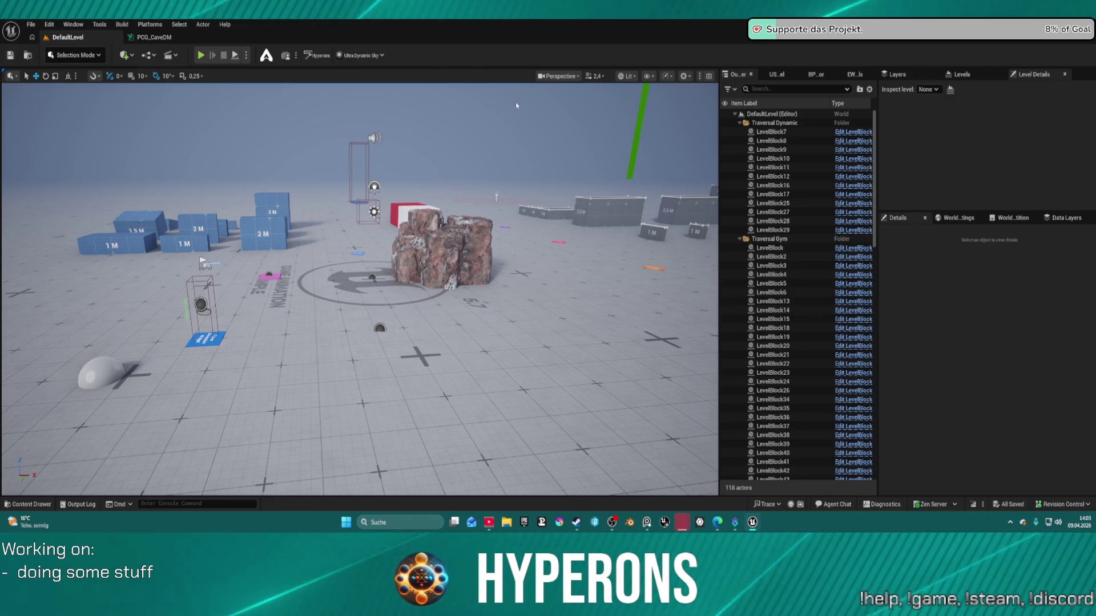
mouse_move(428, 226)
mouse_down()
mouse_move(385, 194)
mouse_move(443, 194)
mouse_move(443, 143)
mouse_move(397, 151)
mouse_up()
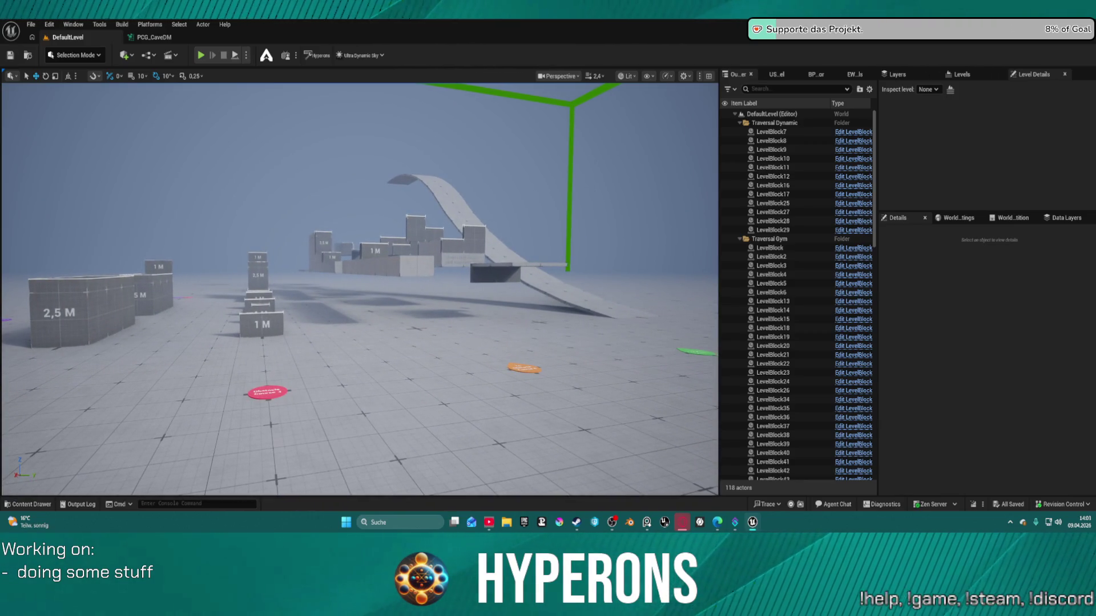
Step: Pull the view back over the block course and start a new play test
key(a)
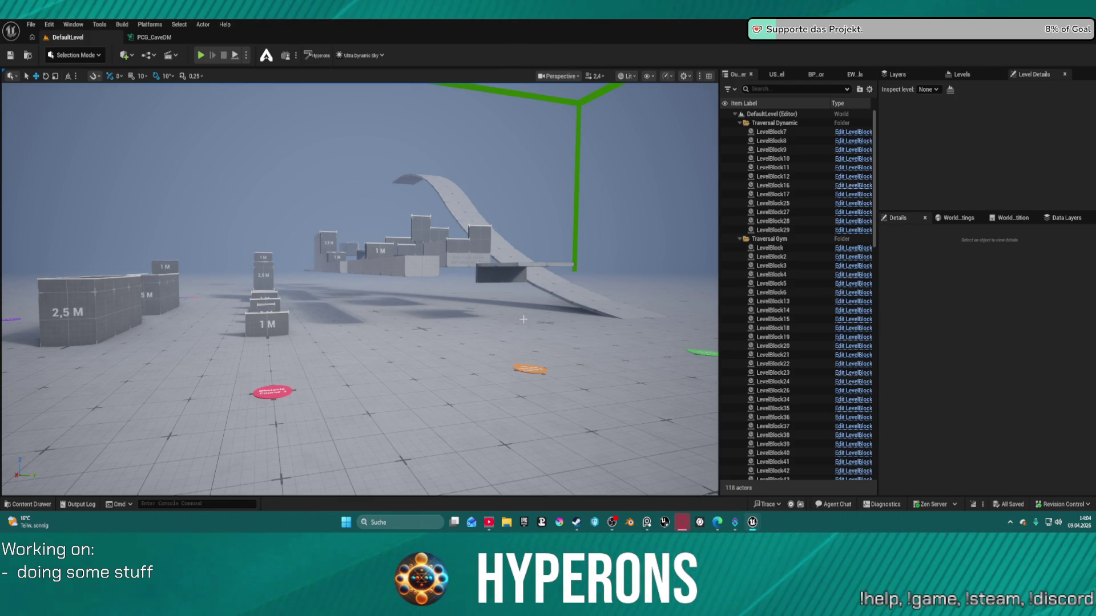
drag(521, 323, 279, 175)
click(201, 55)
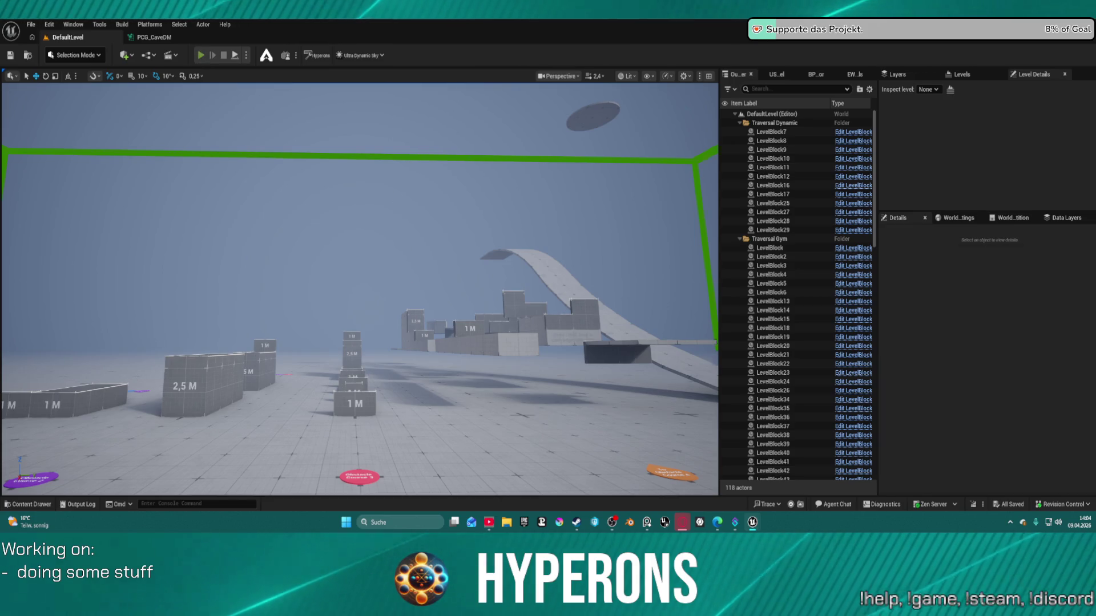
Step: Climb the blue wall and the 2 M wall, dropping off each one
key(w)
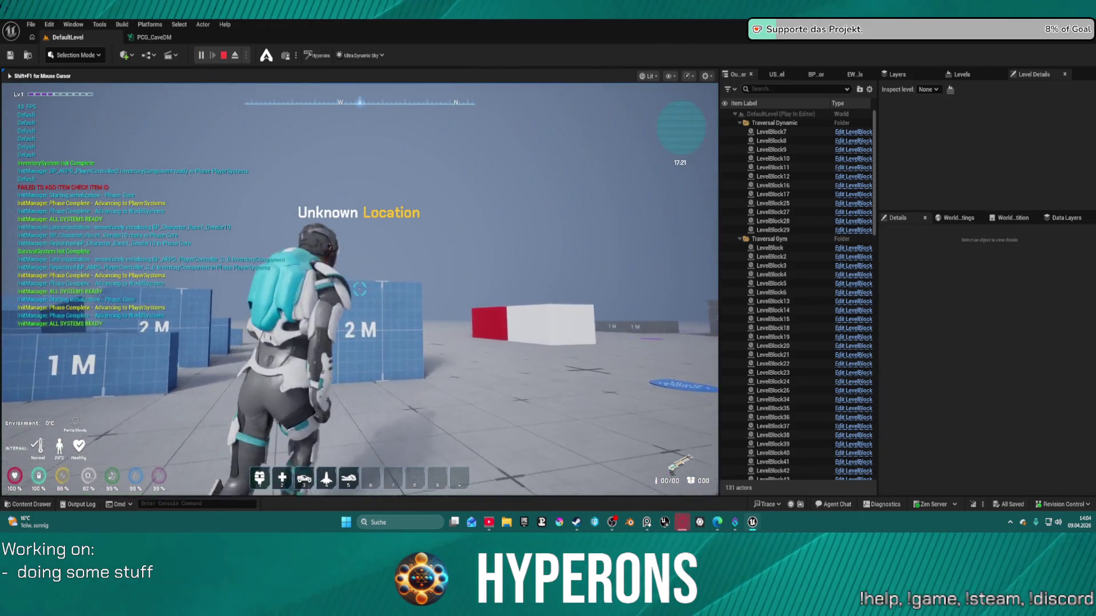
key(a)
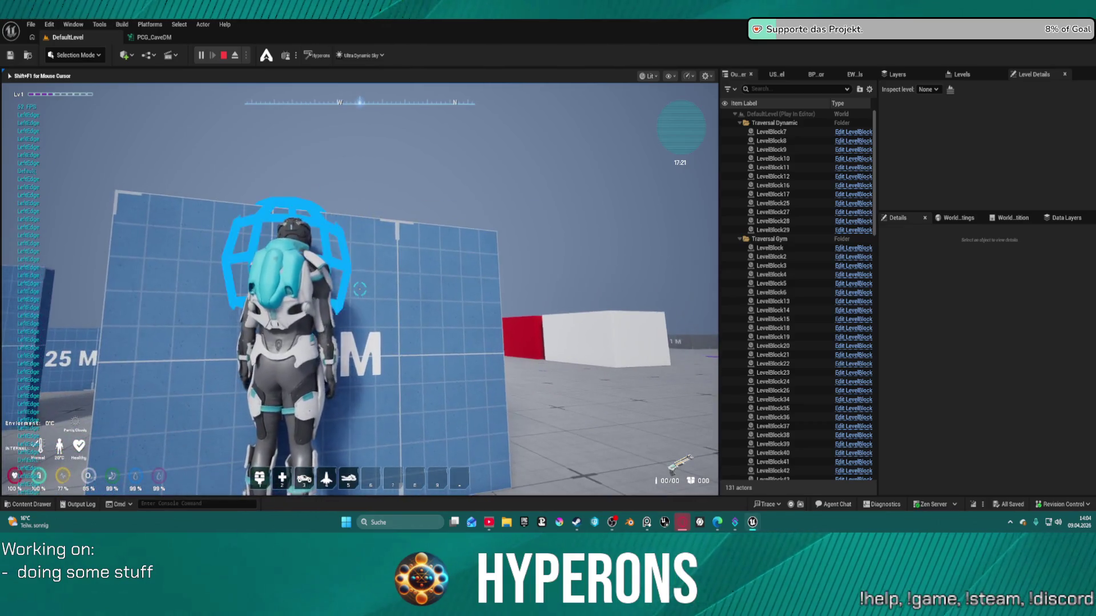
key(space)
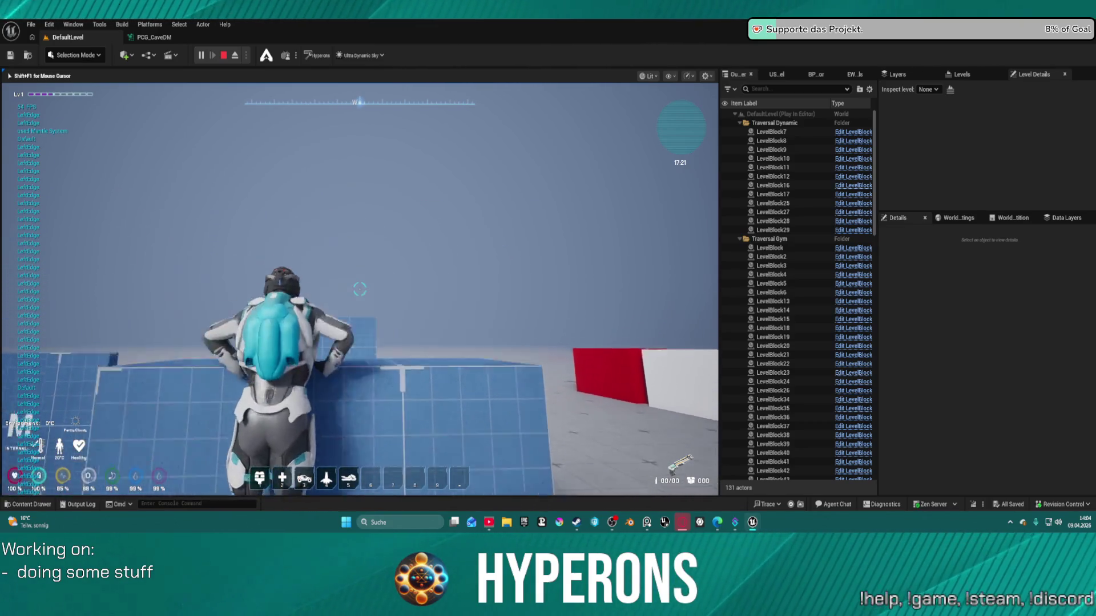
key(s)
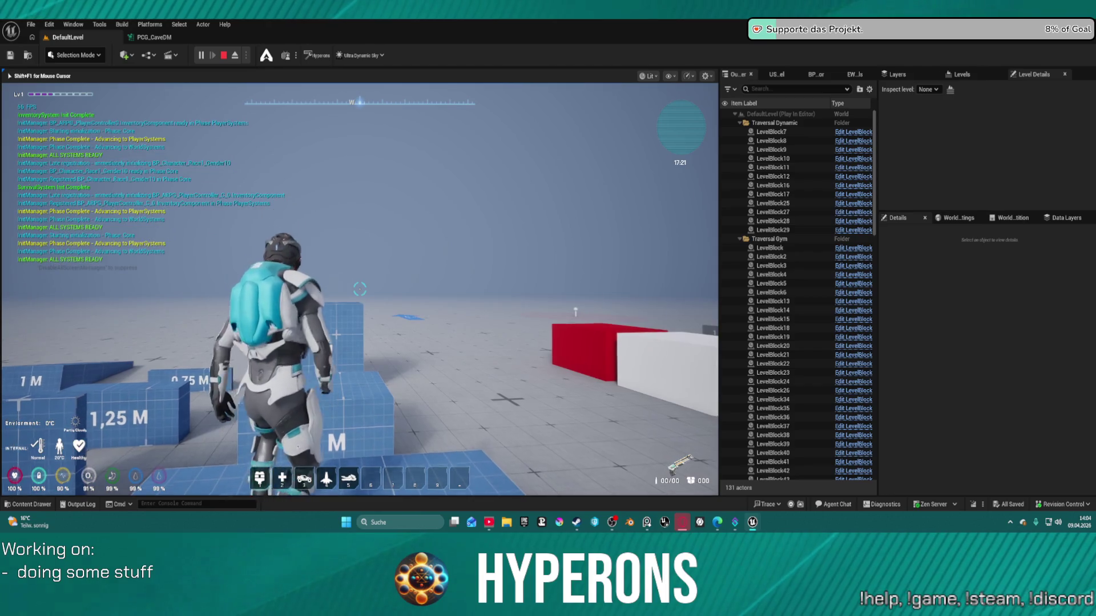
key(w)
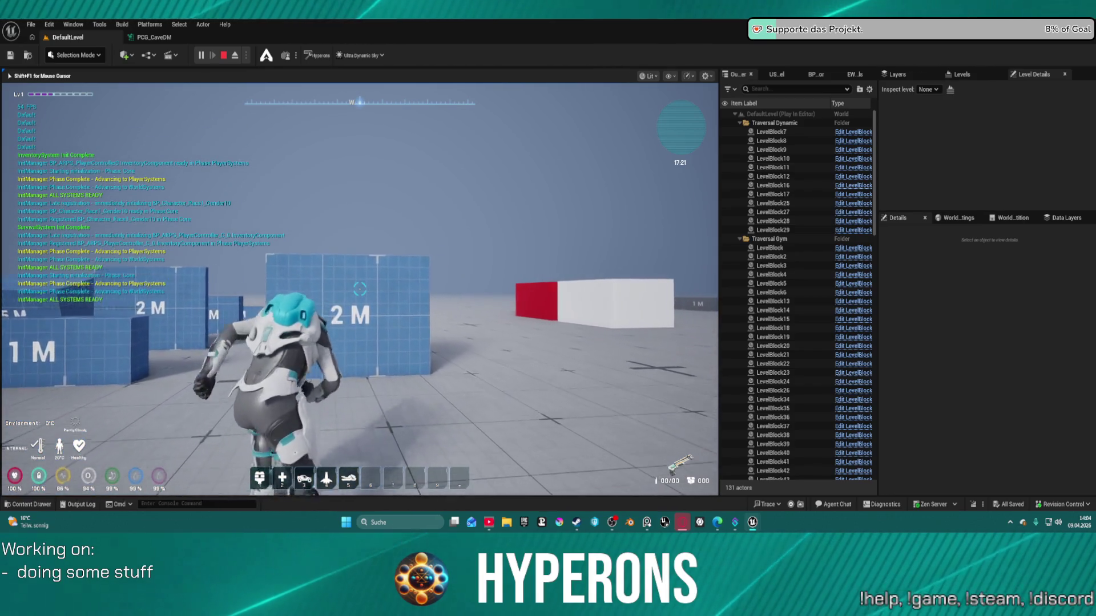
key(s)
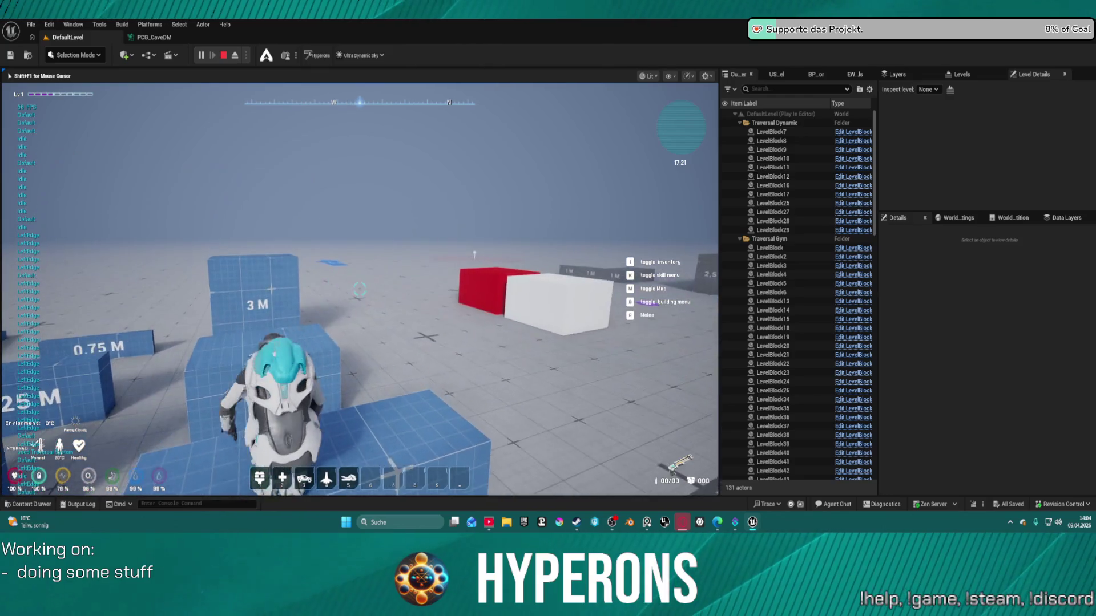
key(w)
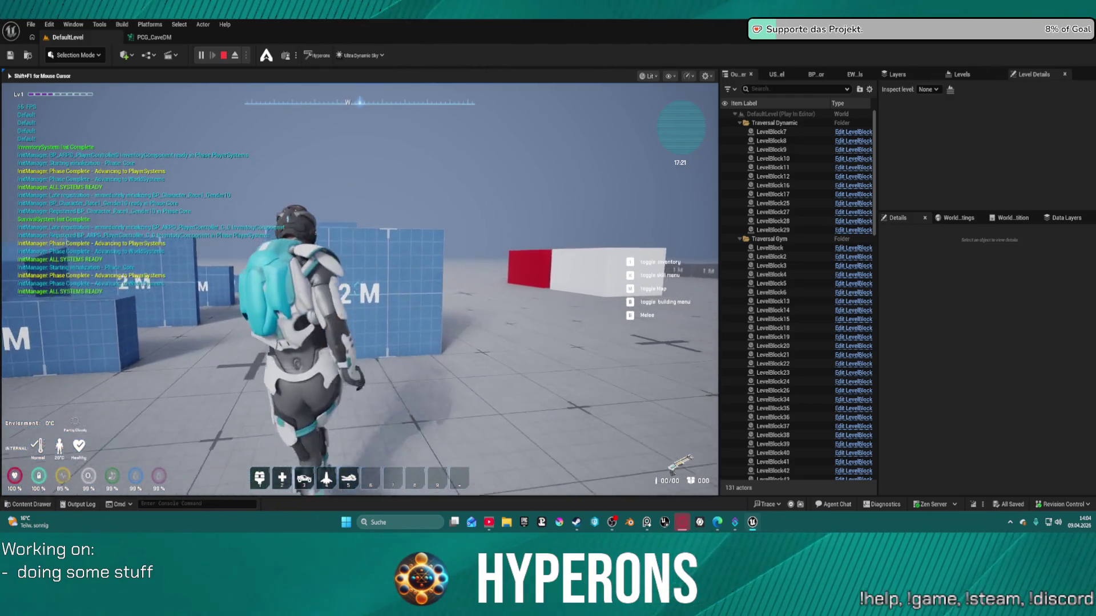
Step: Move past the red block, vault the 2 M wall, climb the 3 M block, then stop play
key(d)
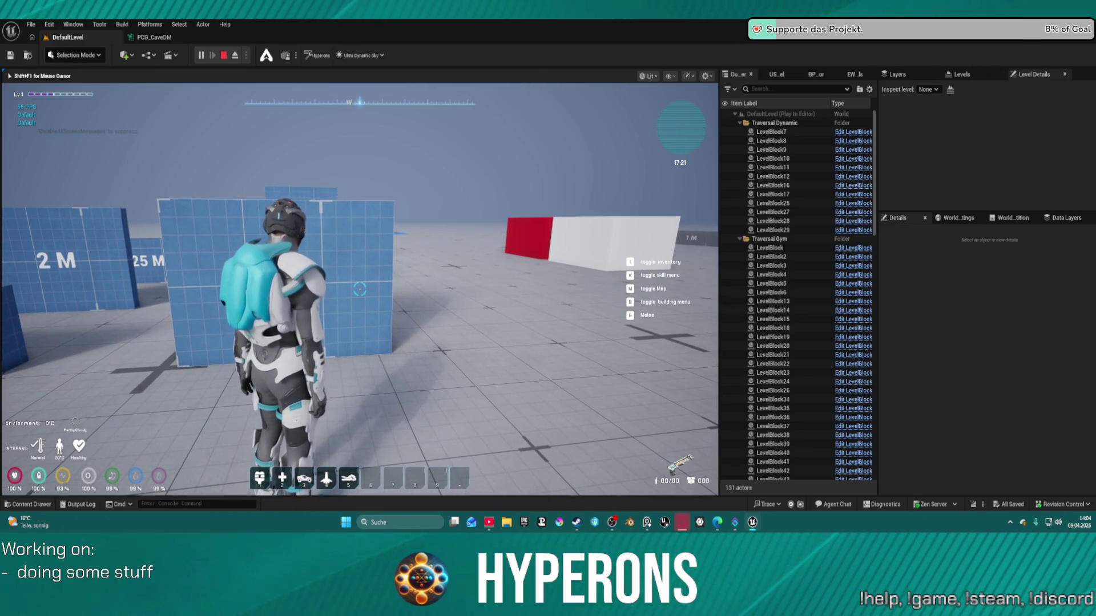
key(a)
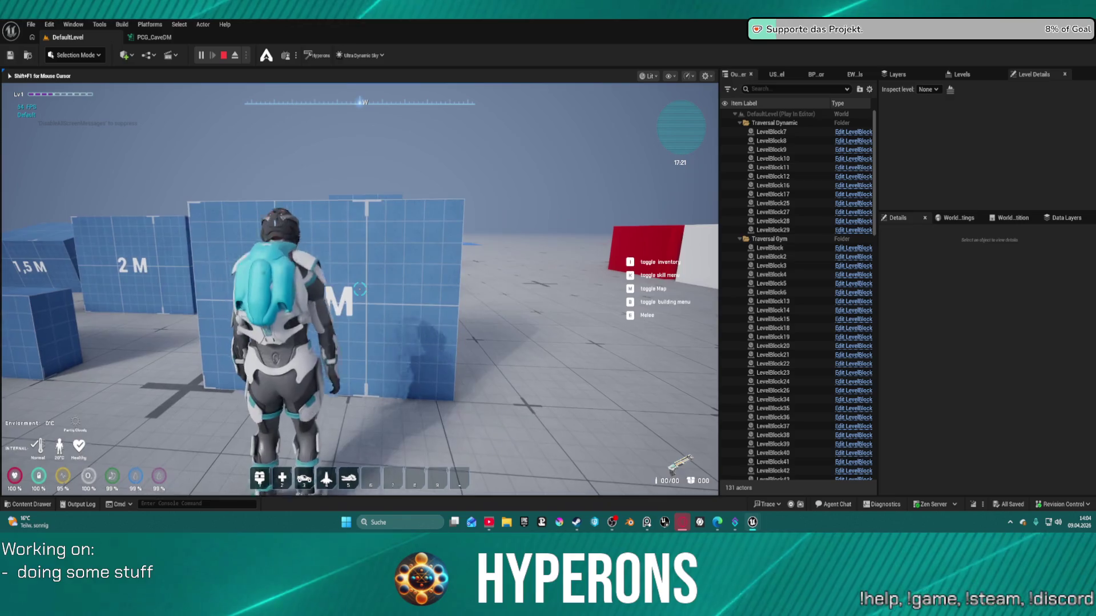
key(d)
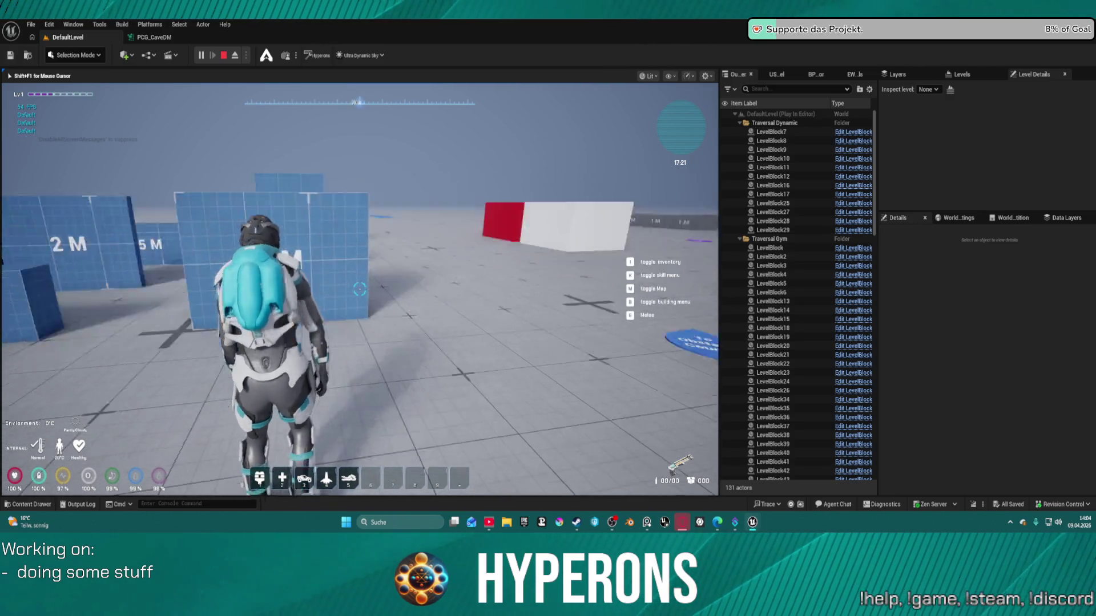
key(w)
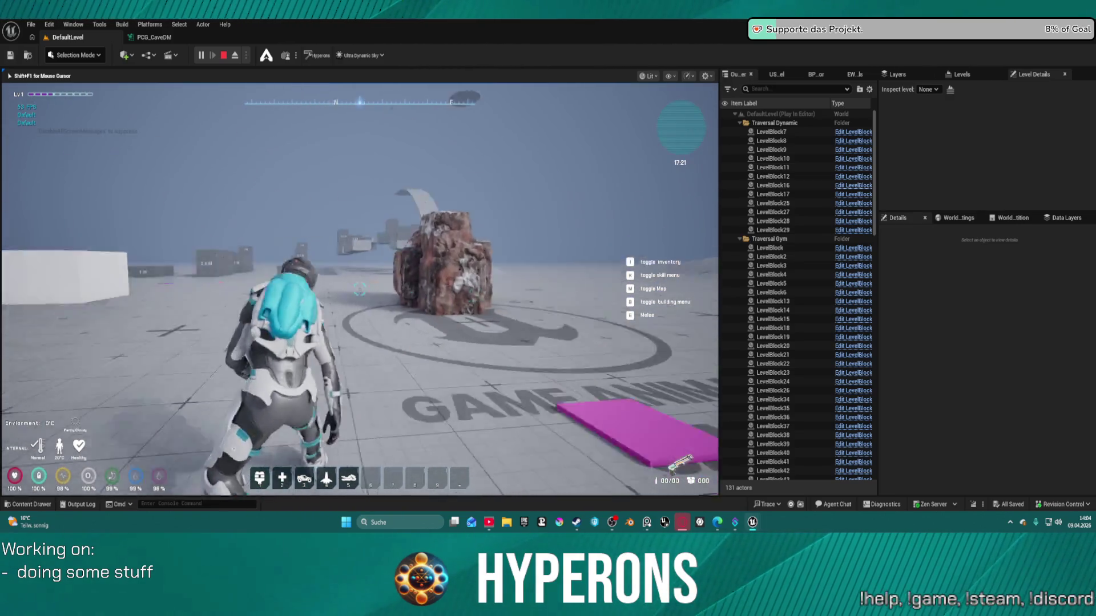
key(w)
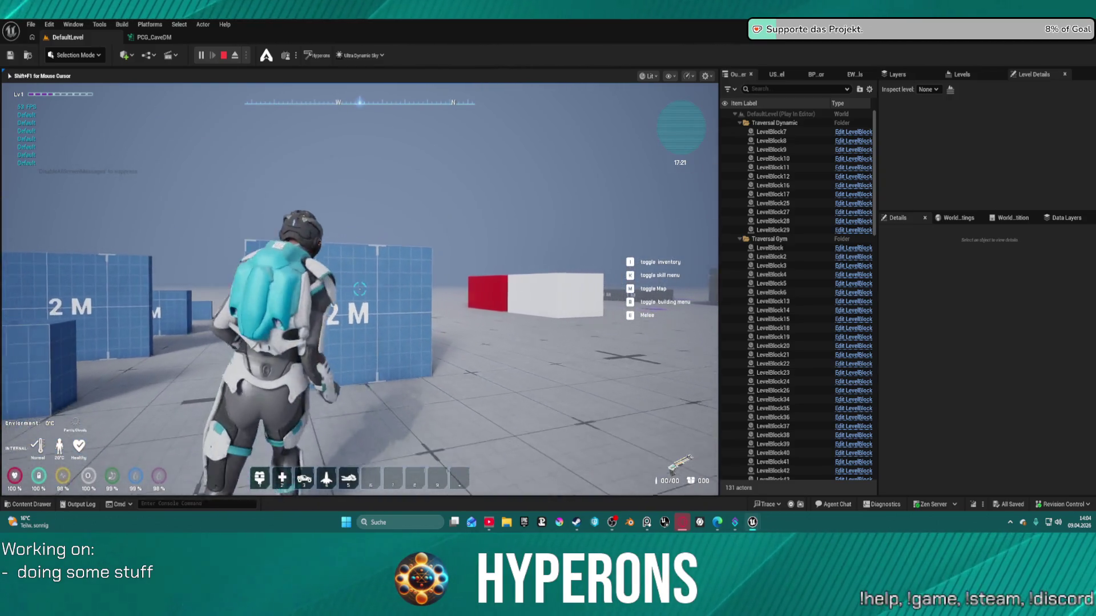
key(a)
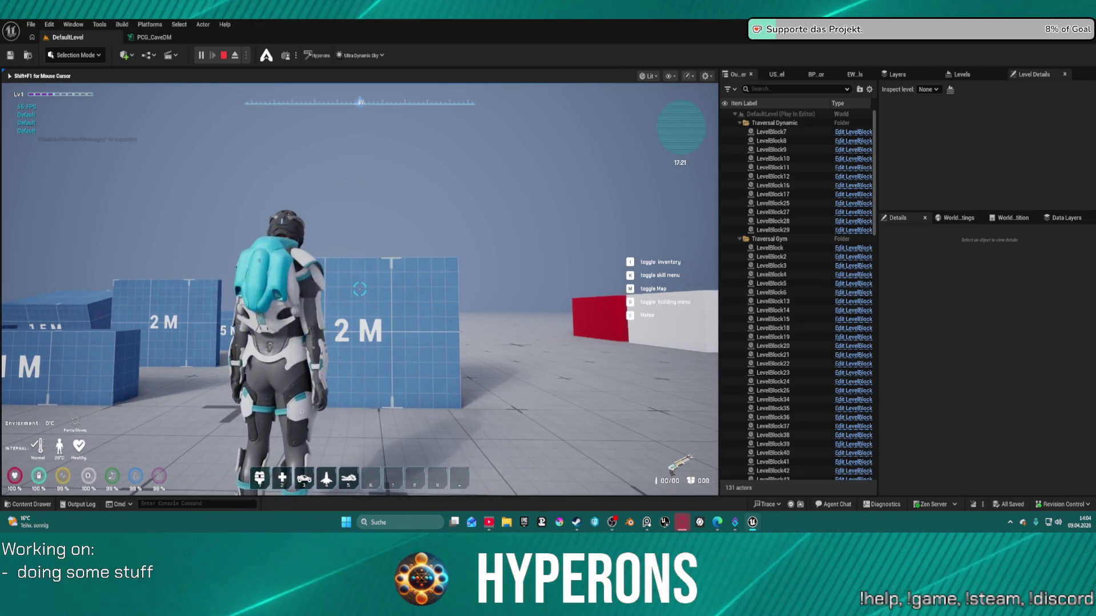
key(w)
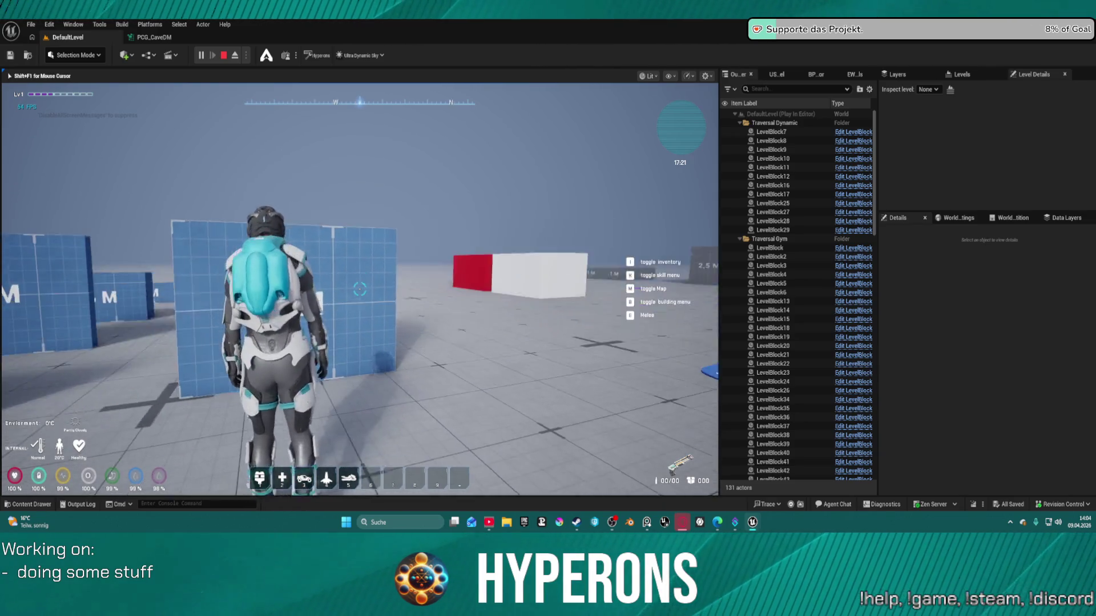
key(w)
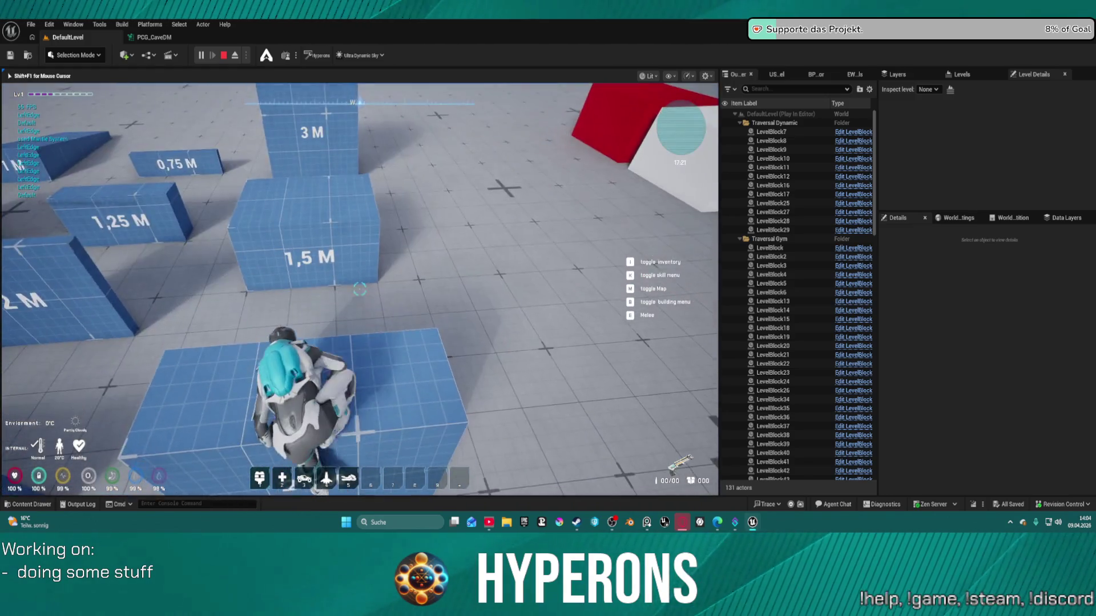
key(w)
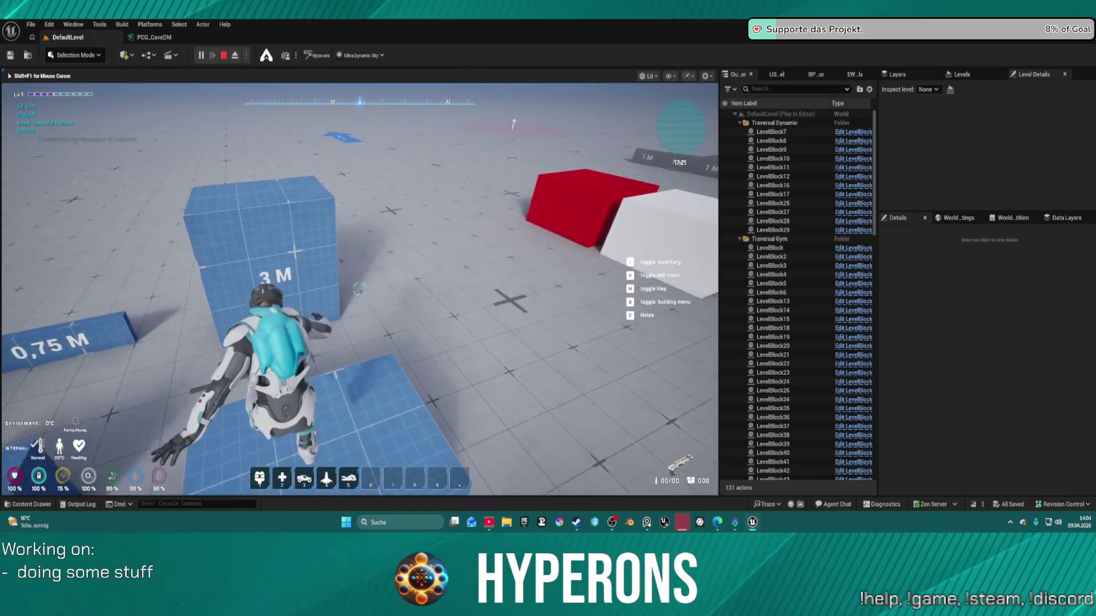
key(w)
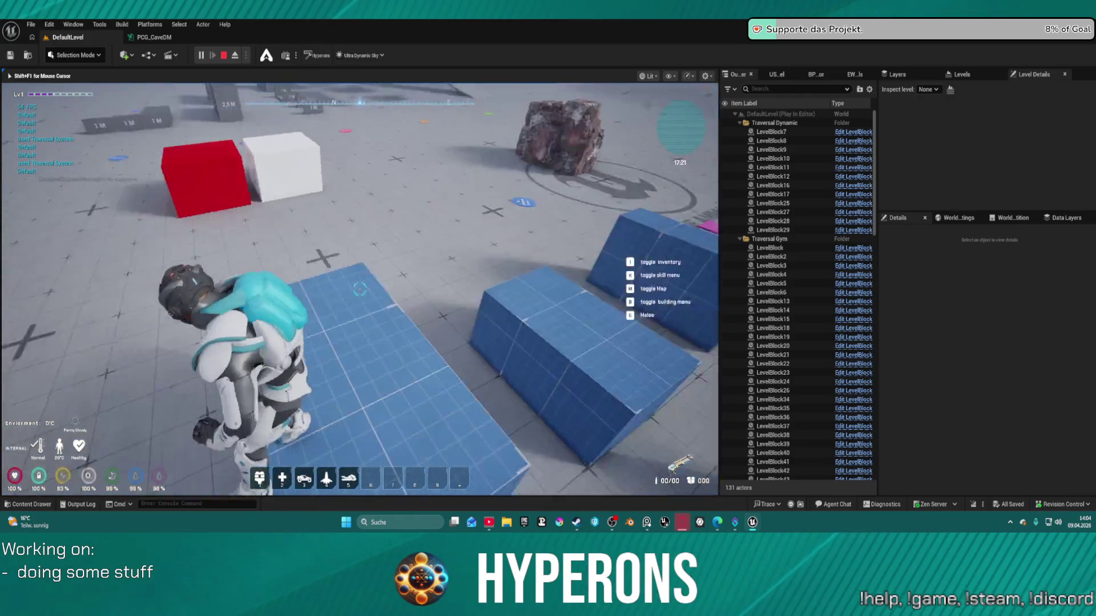
key(Escape)
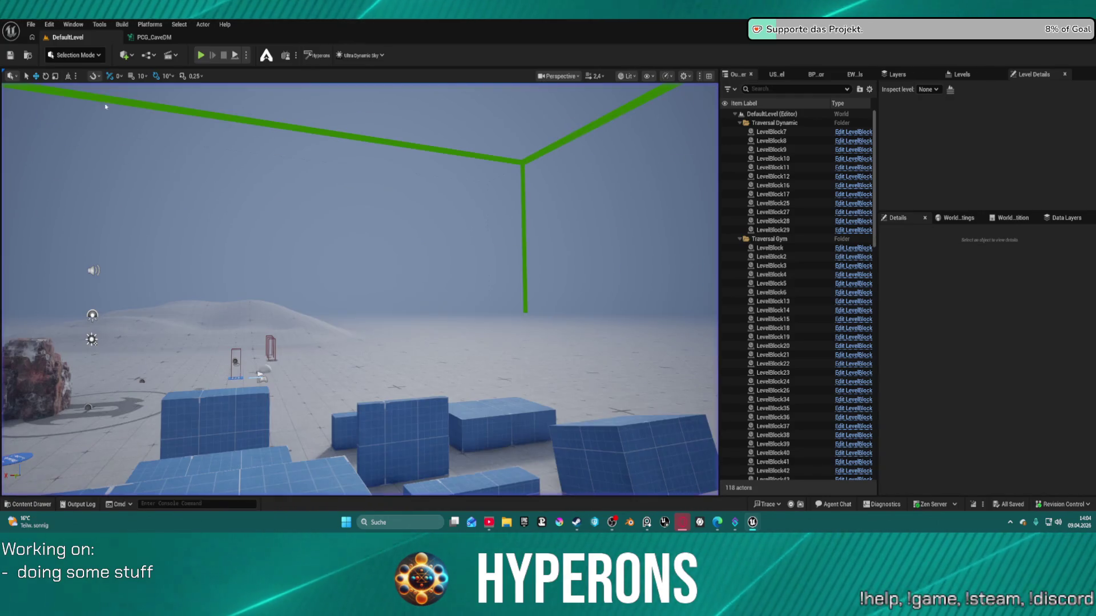
Step: Open the DEV_Cave level from File > Recent Levels
click(31, 24)
mouse_move(132, 89)
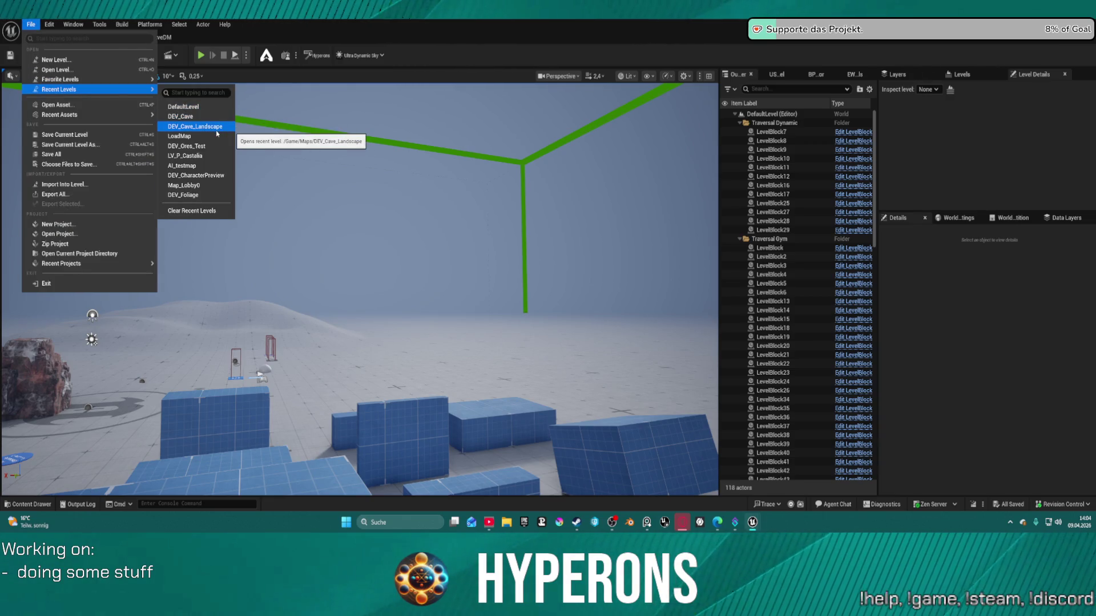
click(237, 132)
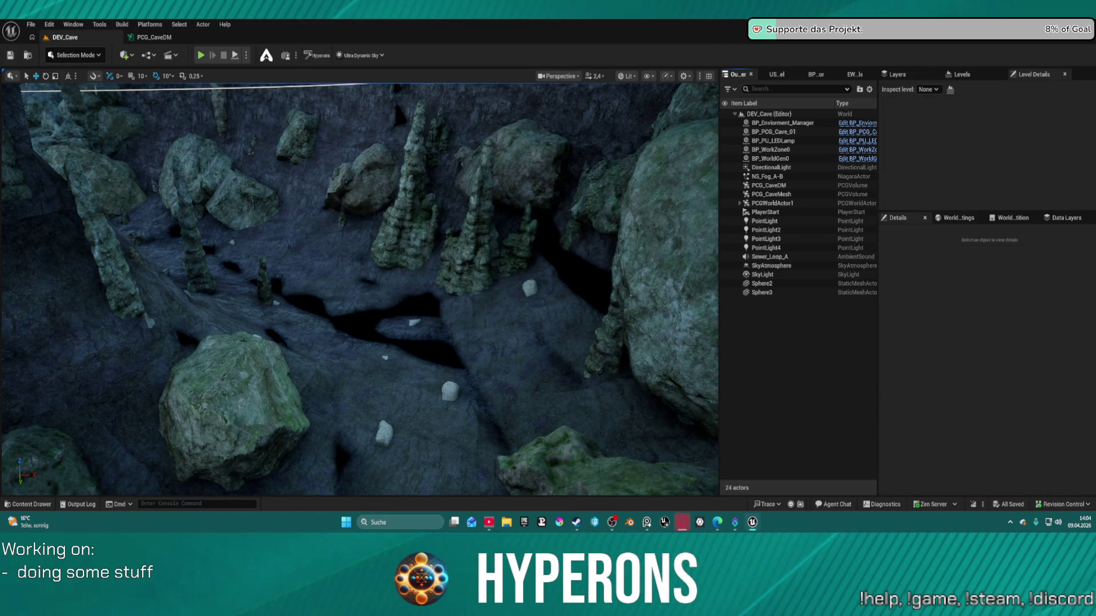
Step: Fly the camera through the cave and bring the cave reference photos forward
key(ctrl+f)
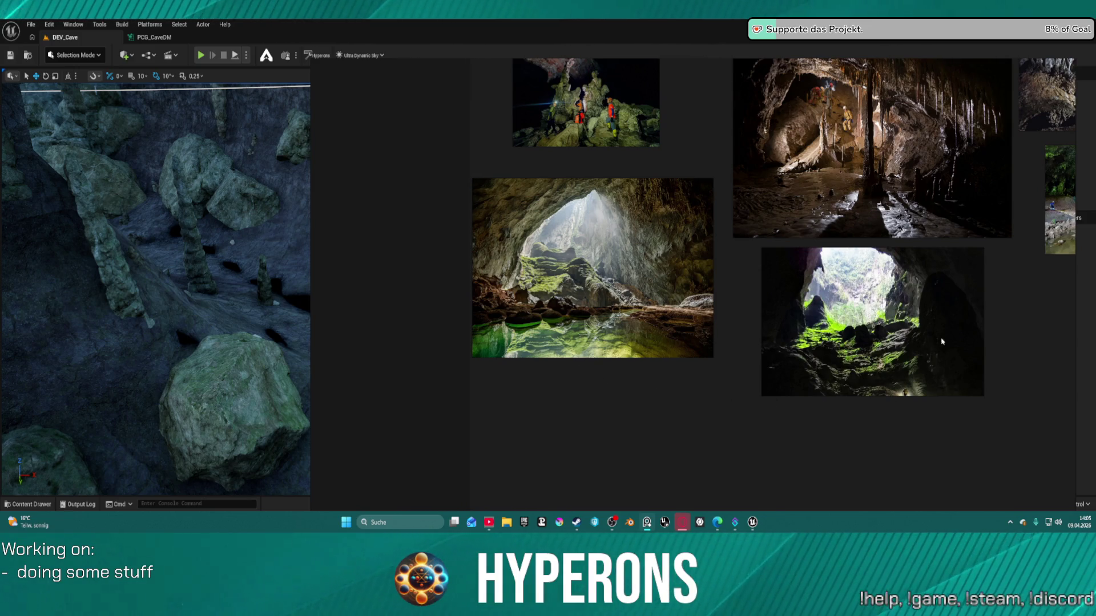
mouse_move(155, 234)
mouse_down()
mouse_move(186, 216)
mouse_move(138, 231)
mouse_move(129, 215)
mouse_move(112, 222)
mouse_up()
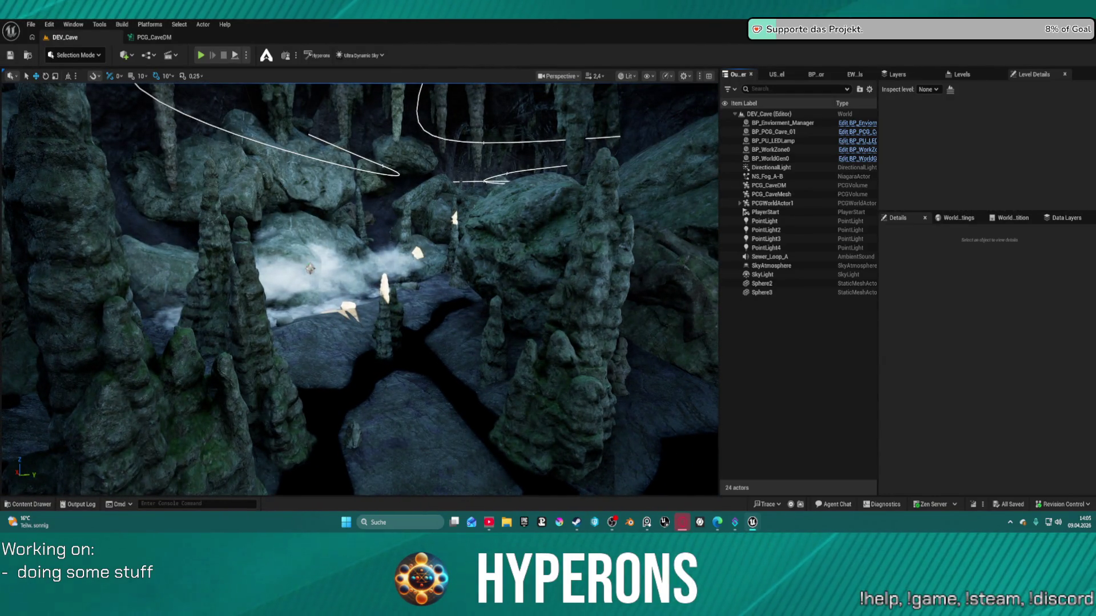
mouse_move(667, 521)
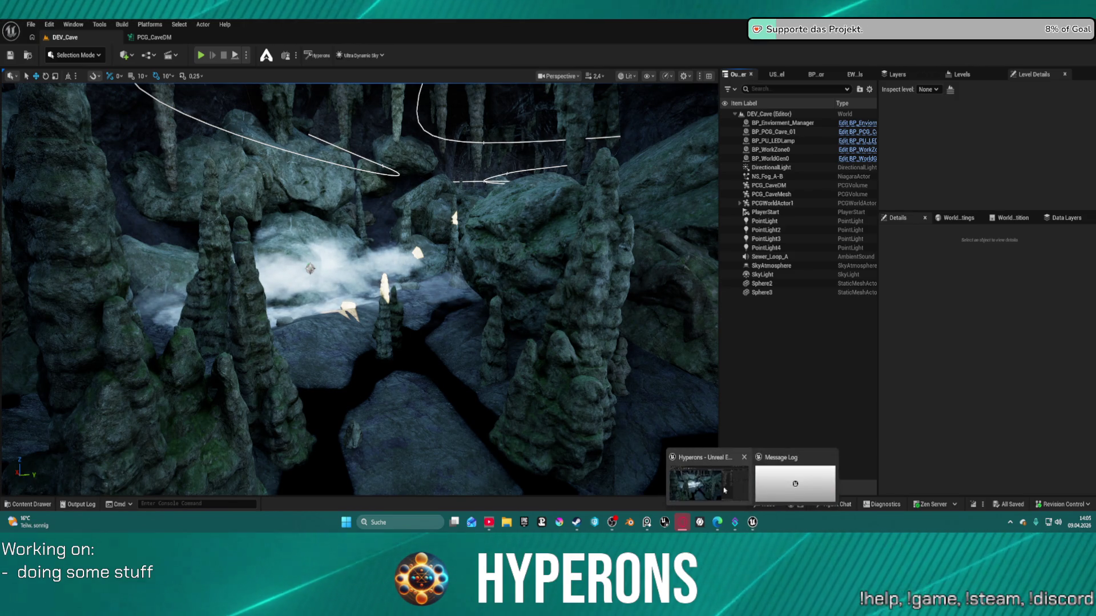
click(649, 523)
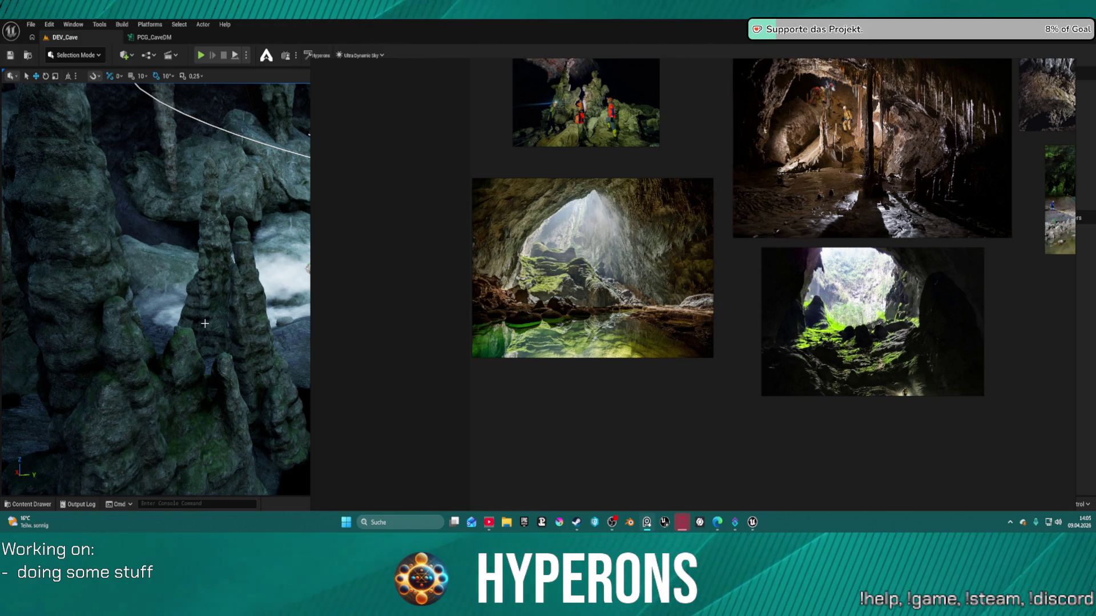
Step: Hide the reference photos and snap the PCG_CaveDM graph window to the right half
key(alt+Tab)
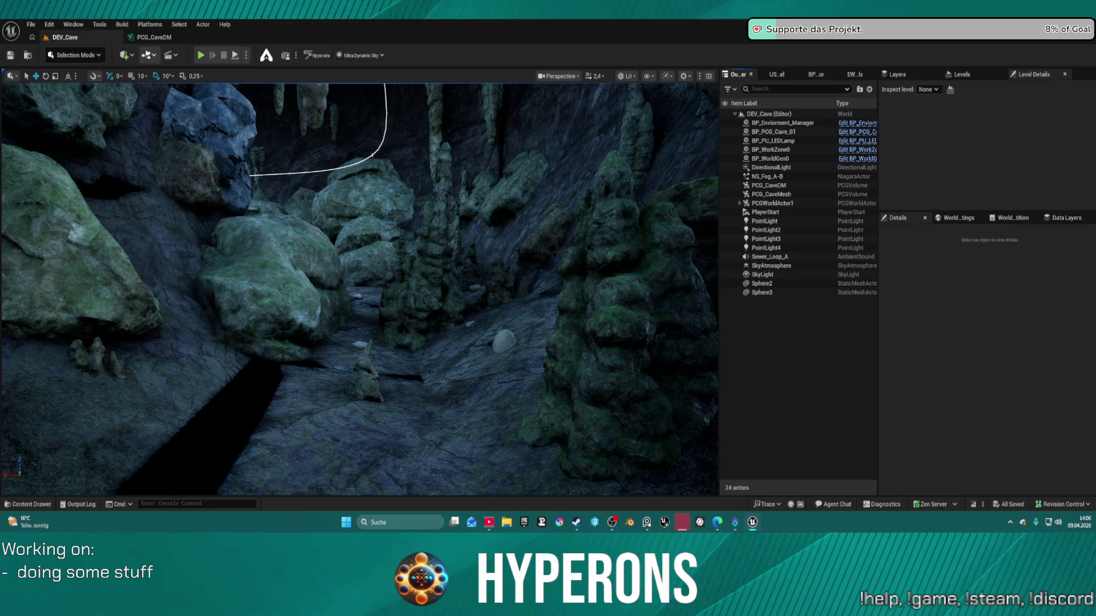
key(alt+Tab)
key(super+Right)
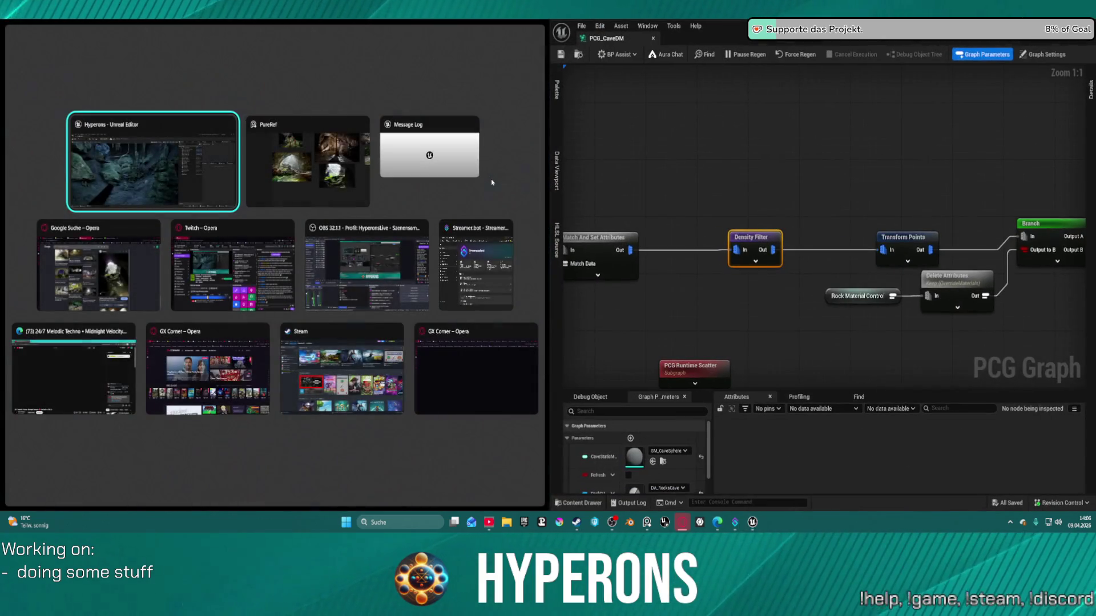
Step: Fill the left half with the level editor and delete the Debug node from PCG_CaveDM
click(171, 159)
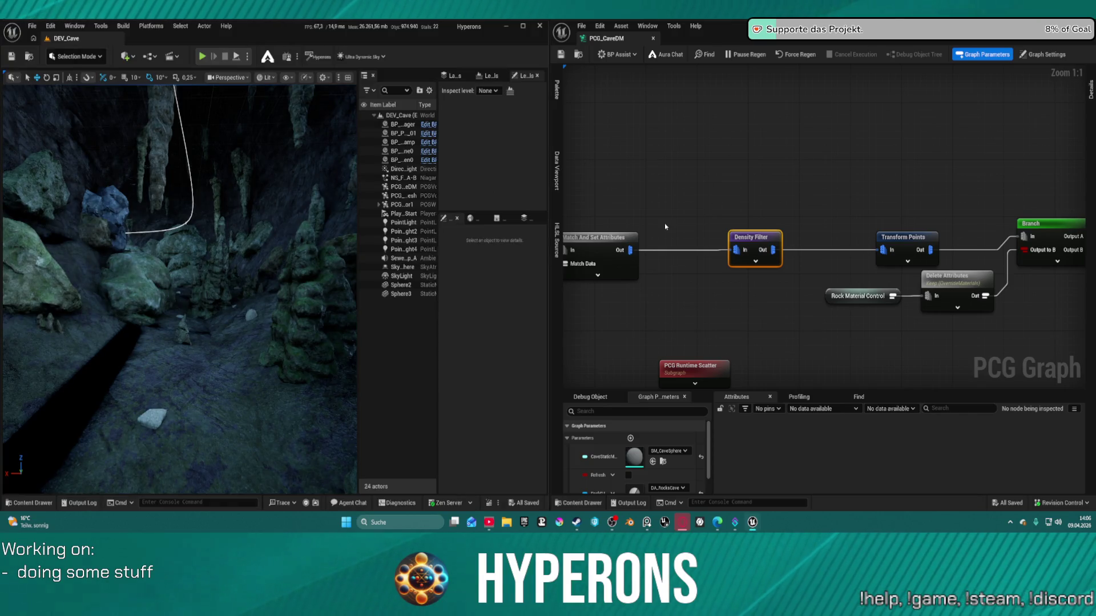
scroll(628, 223, down, 5)
scroll(746, 196, up, 5)
click(810, 305)
scroll(816, 341, down, 4)
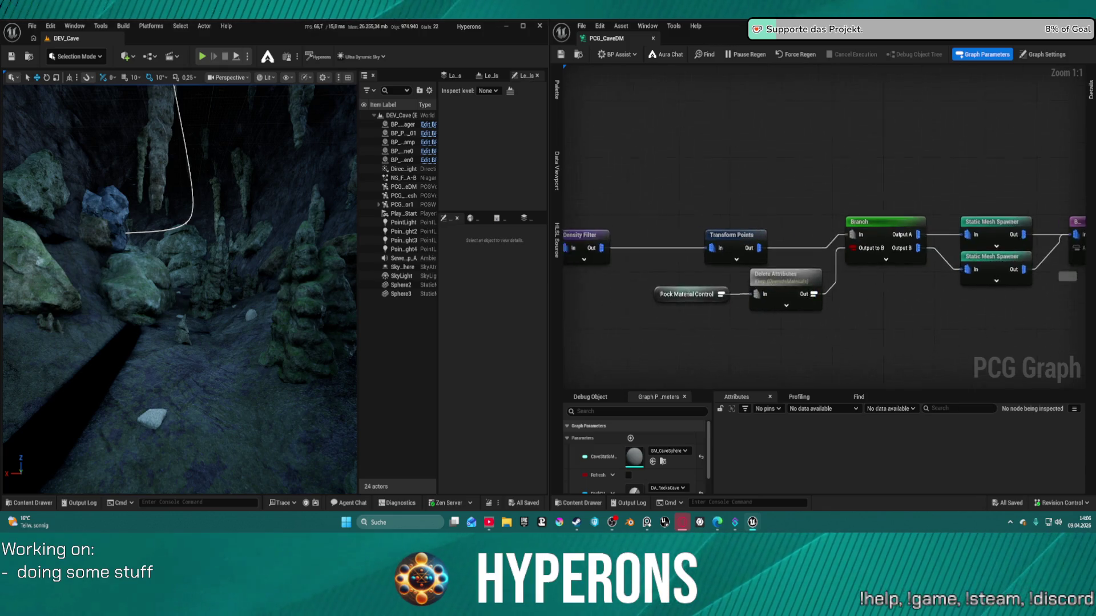
scroll(749, 213, up, 3)
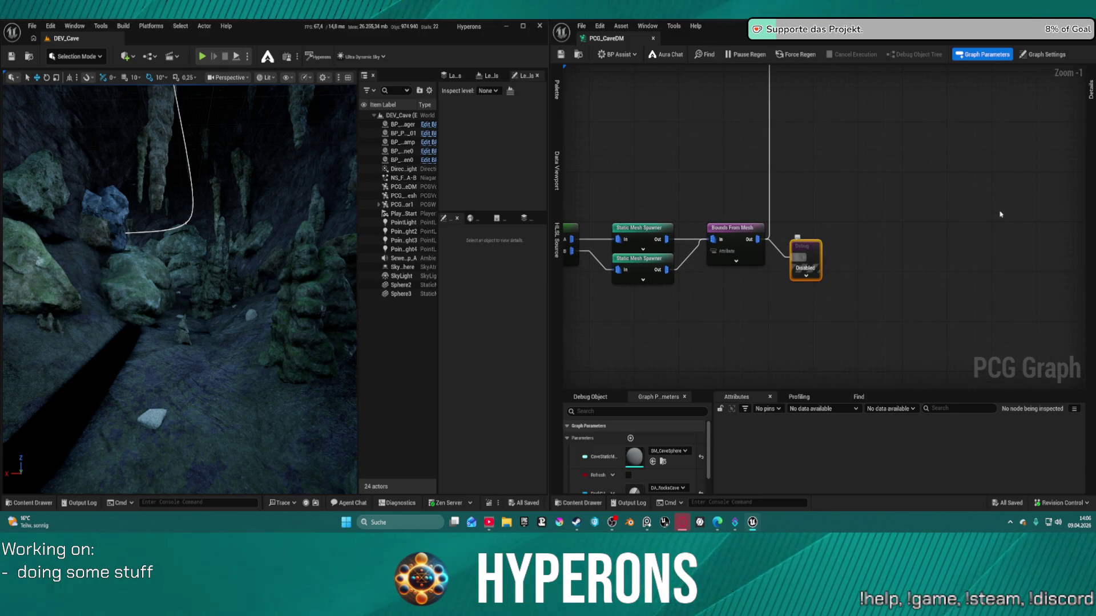
key(Delete)
Step: Pan to the Density Filter and Transform Points nodes and browse node search without adding one
drag(727, 205, 1063, 218)
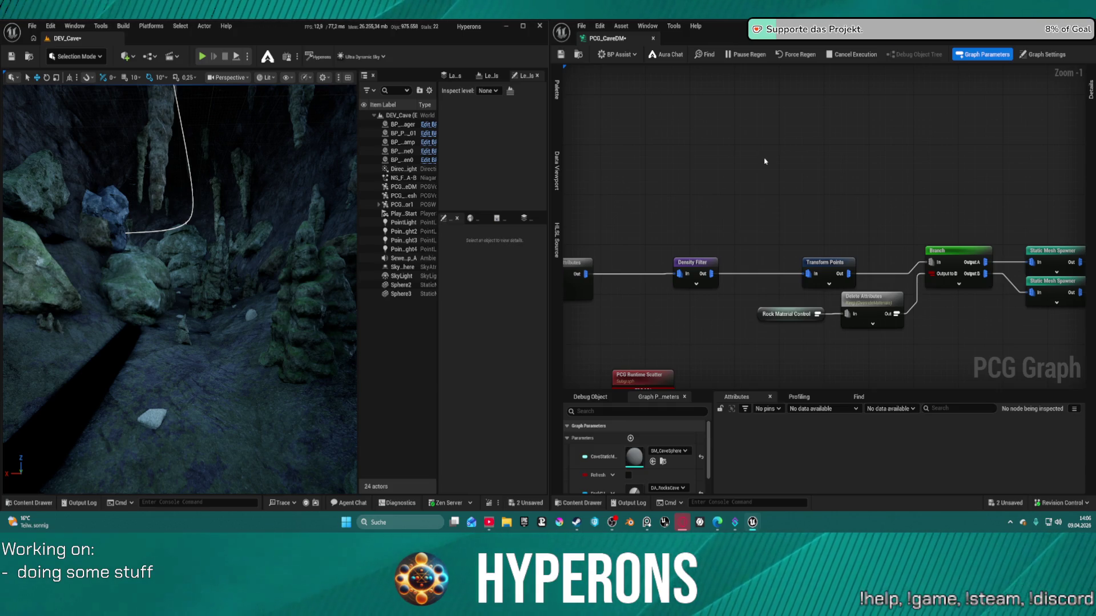
right_click(734, 164)
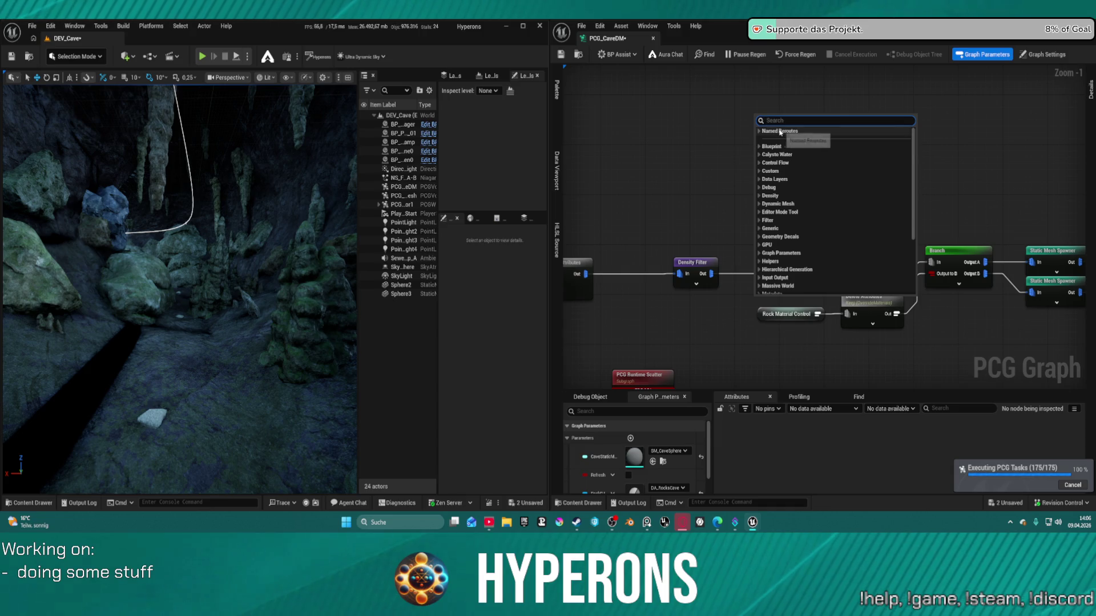
click(667, 108)
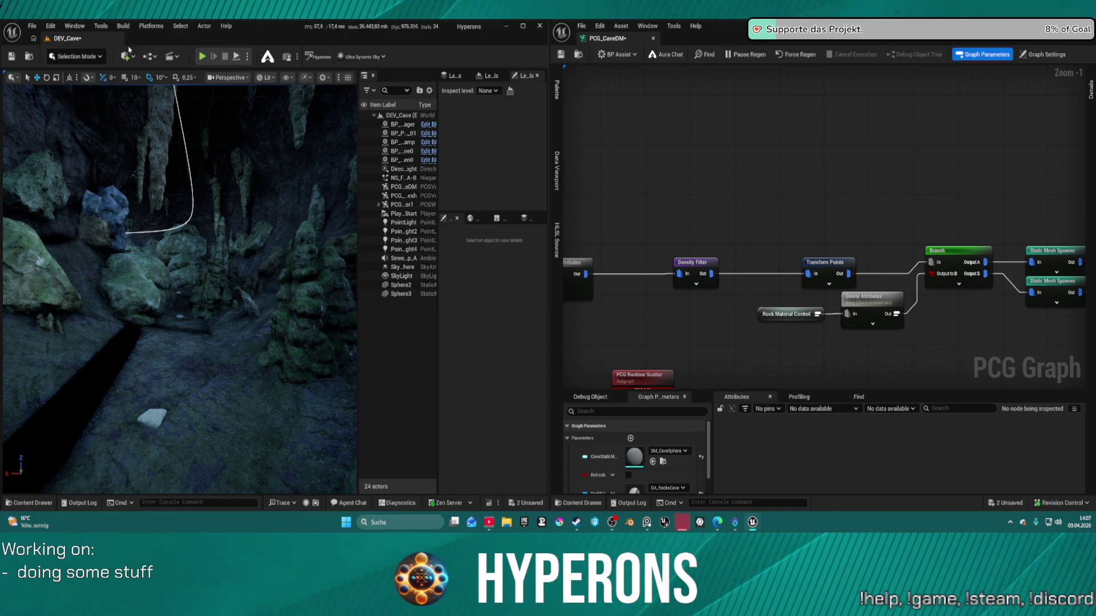
click(33, 26)
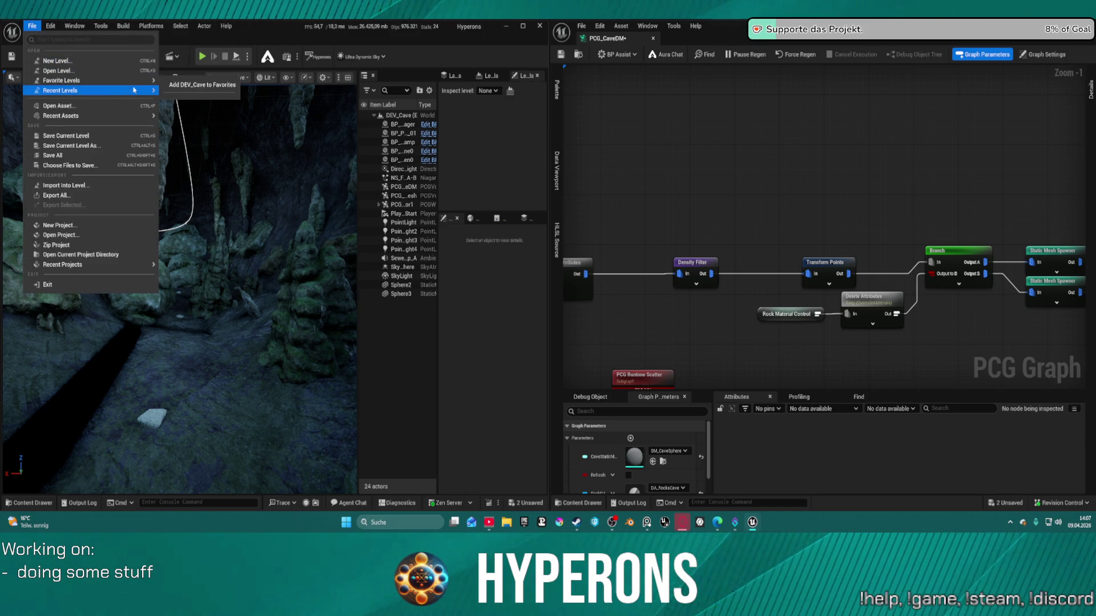
Step: Save DEV_Cave, open LoadMap from recent levels, and select all its actors in the Outliner
mouse_move(137, 90)
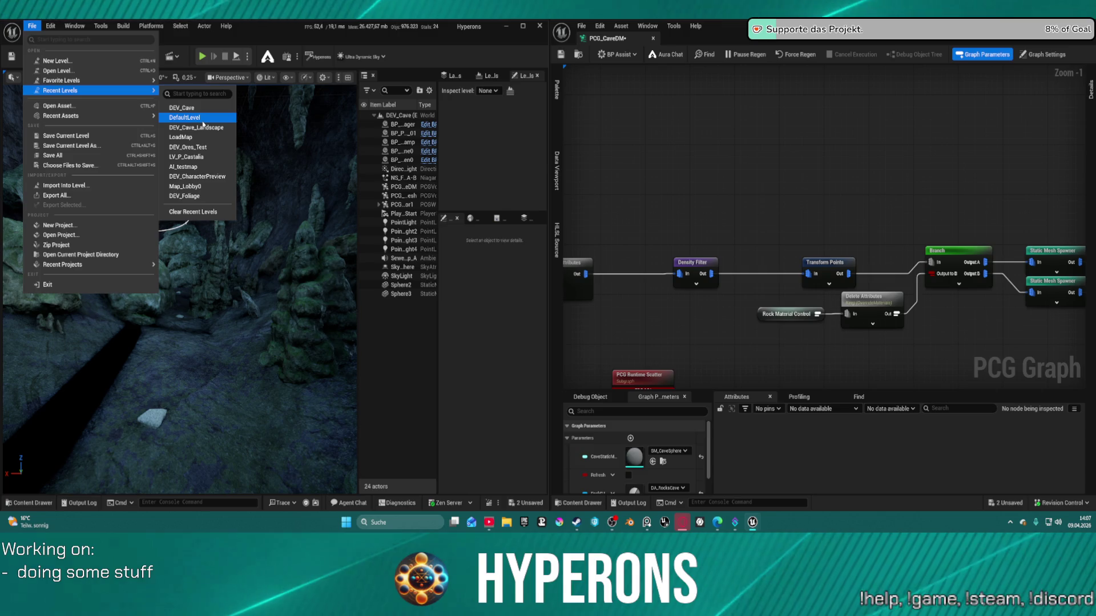
click(201, 139)
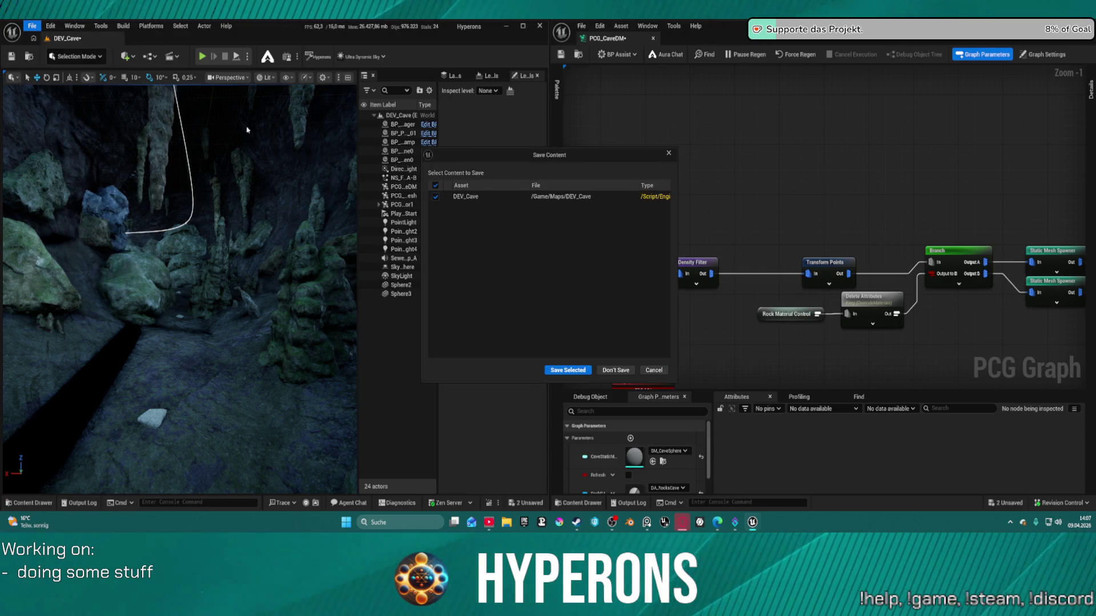
click(571, 373)
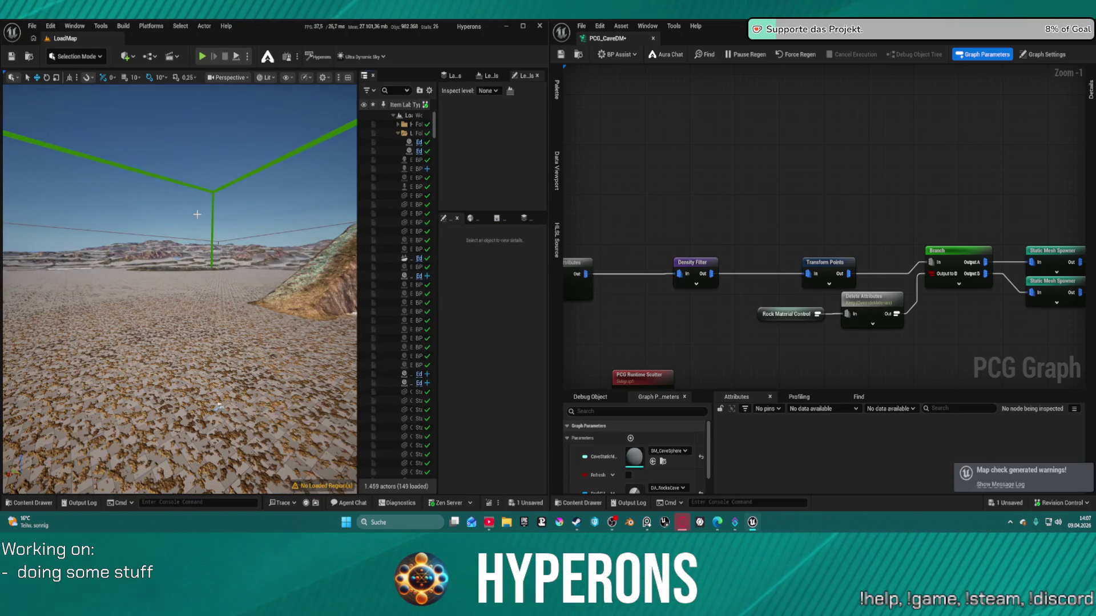
click(377, 179)
key(ctrl+a)
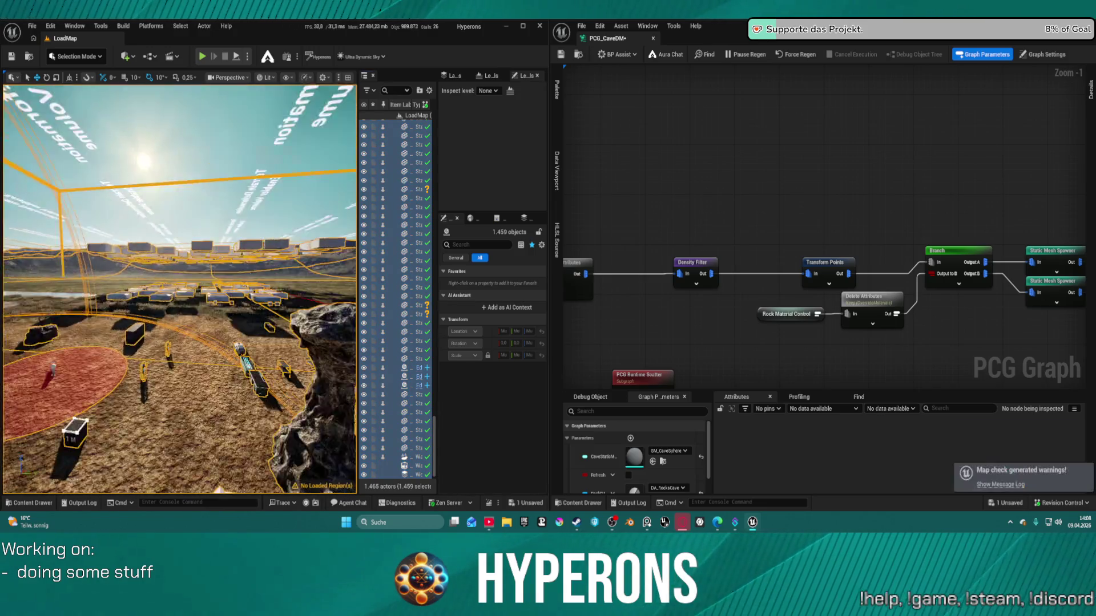
Step: Frame the tall rock pillar and open its static mesh editor, scrolling to the collision settings
click(207, 262)
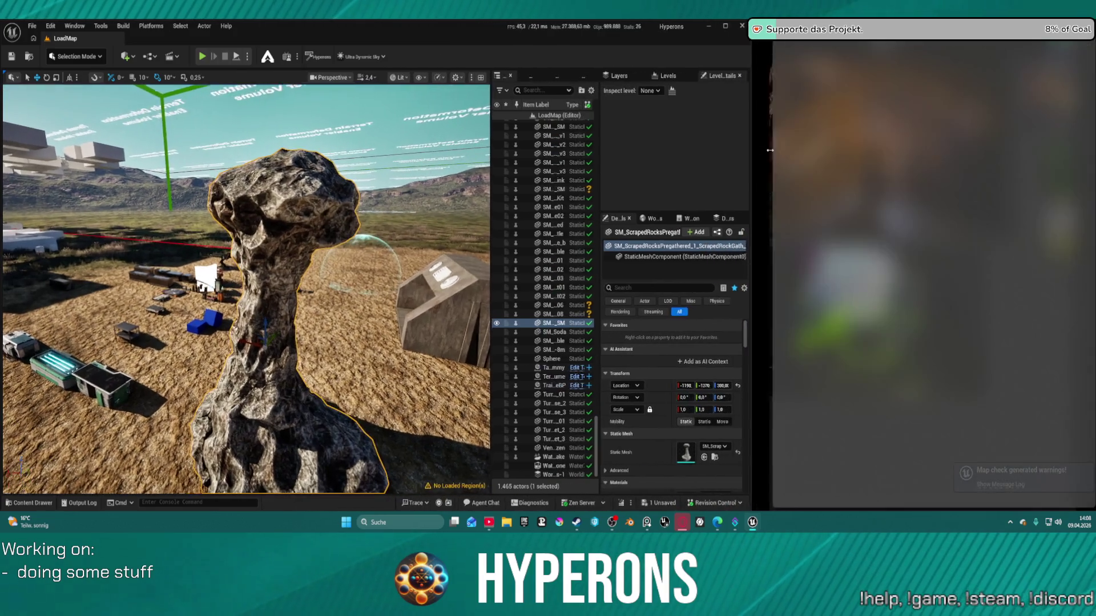
key(f)
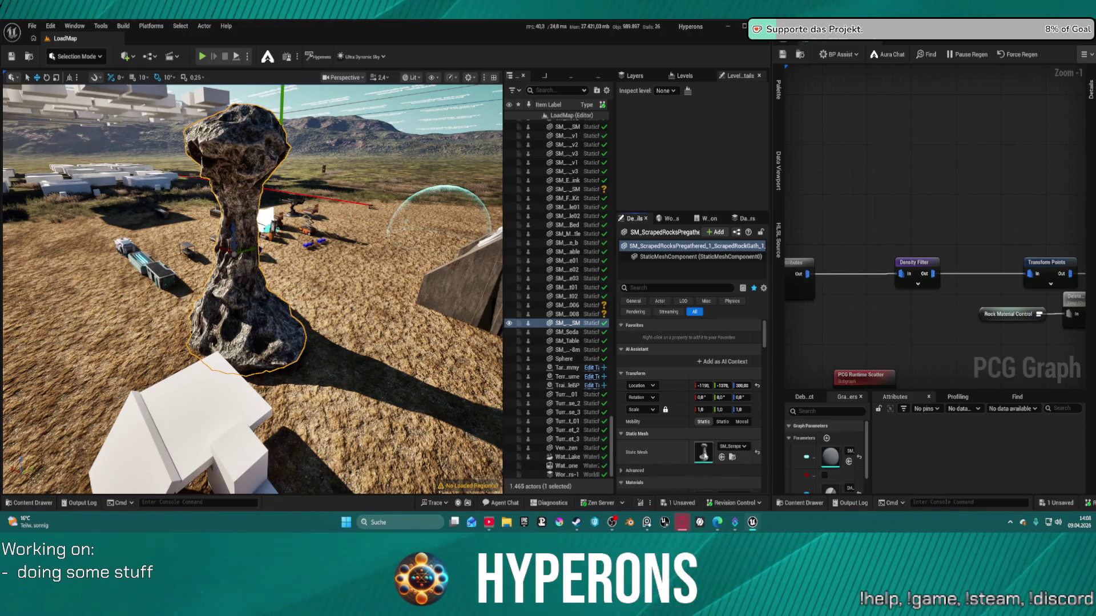
key(ctrl+e)
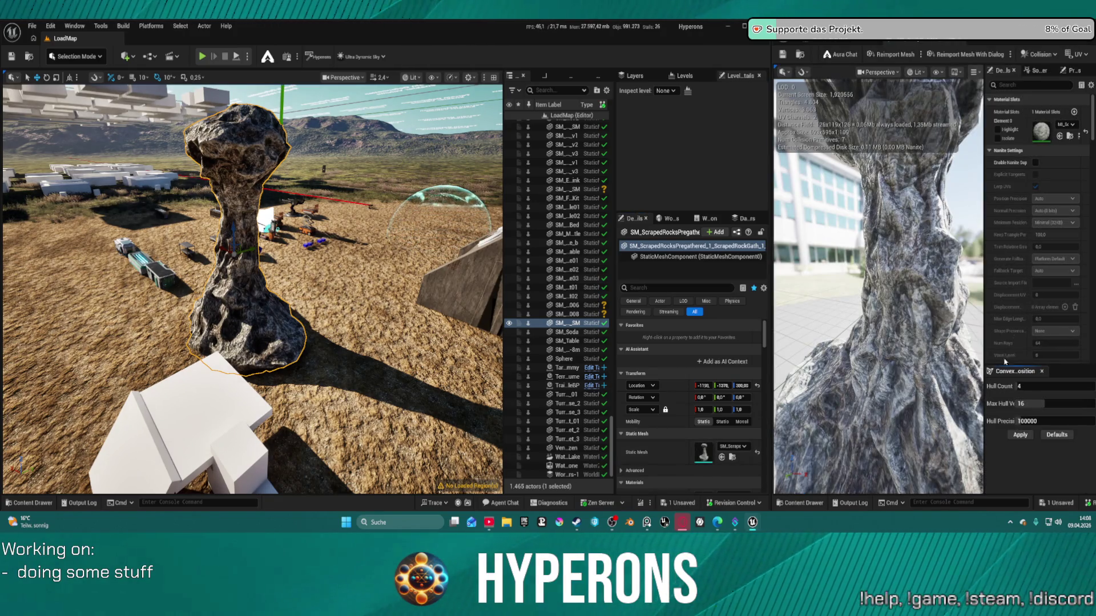
scroll(1022, 275, down, 10)
scroll(1021, 275, down, 15)
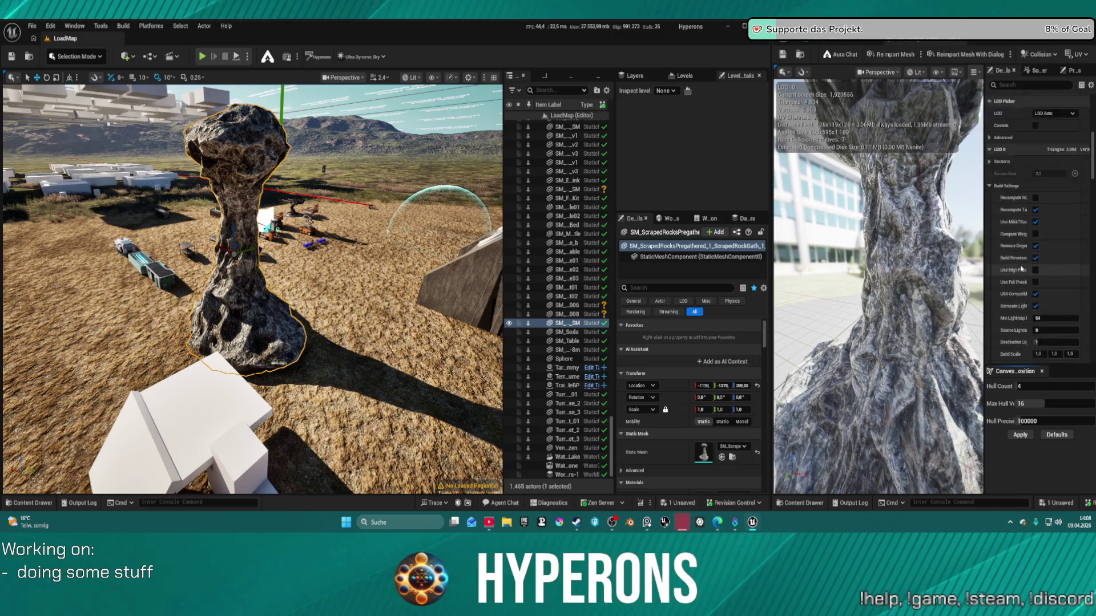
scroll(1018, 262, down, 10)
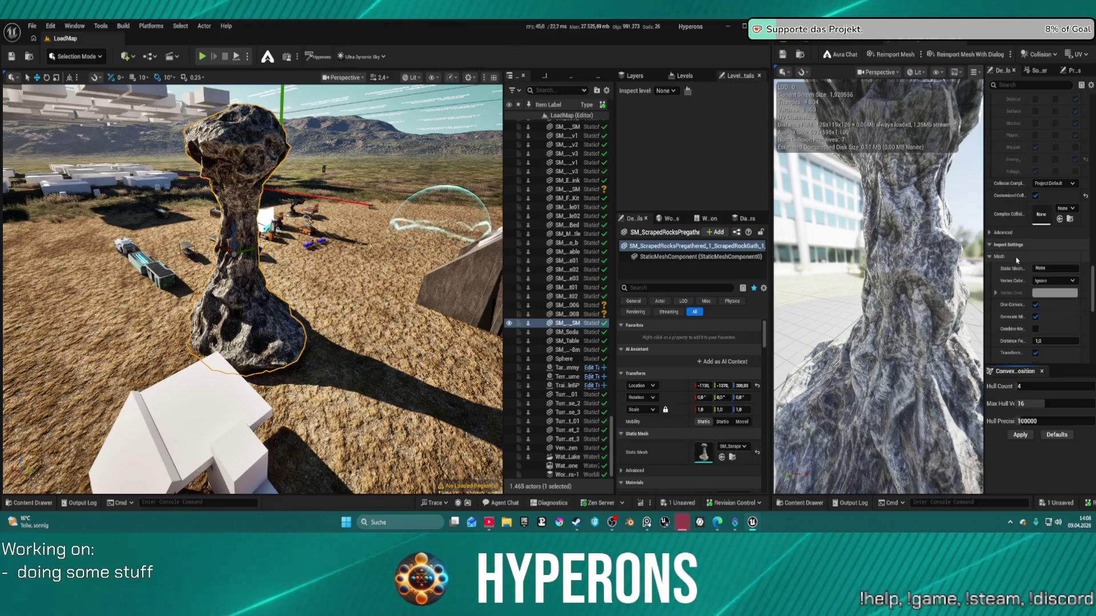
scroll(1021, 251, up, 5)
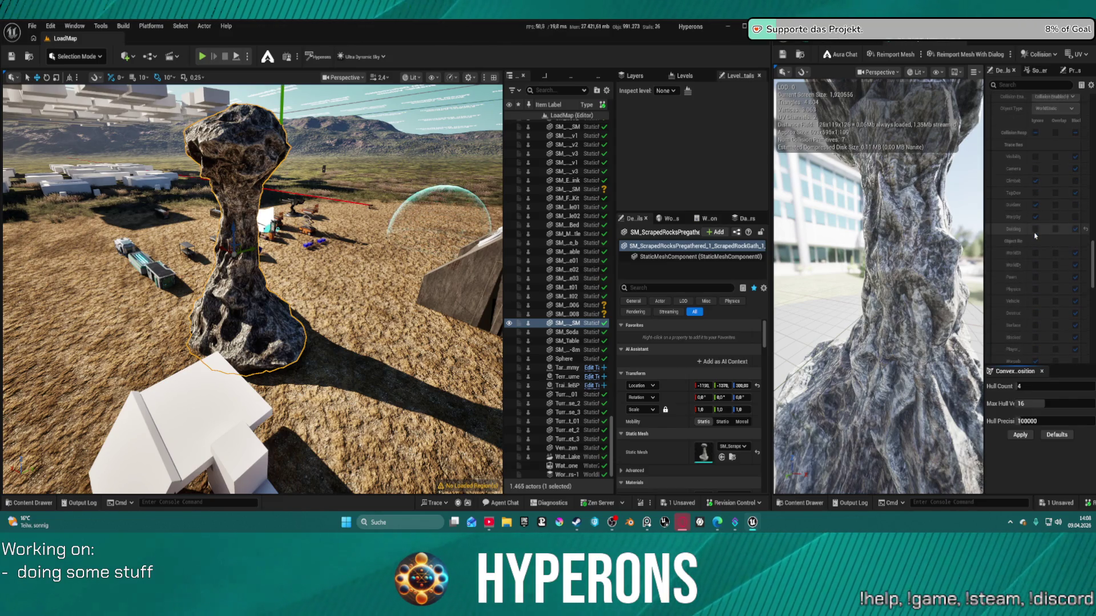
scroll(1033, 228, down, 5)
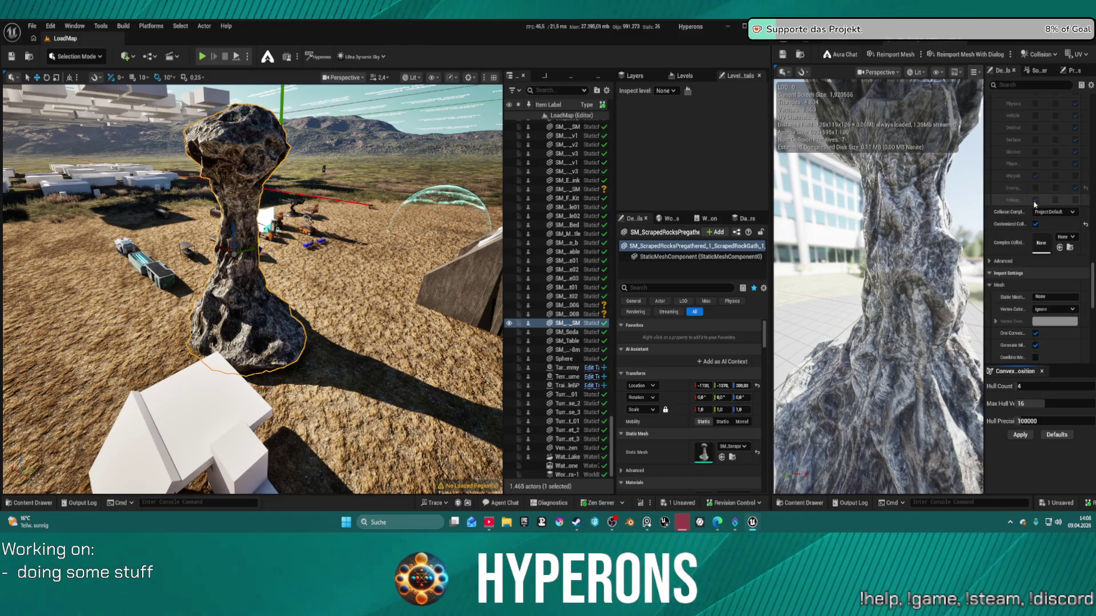
mouse_move(251, 285)
mouse_down()
mouse_move(297, 285)
mouse_move(217, 286)
mouse_up()
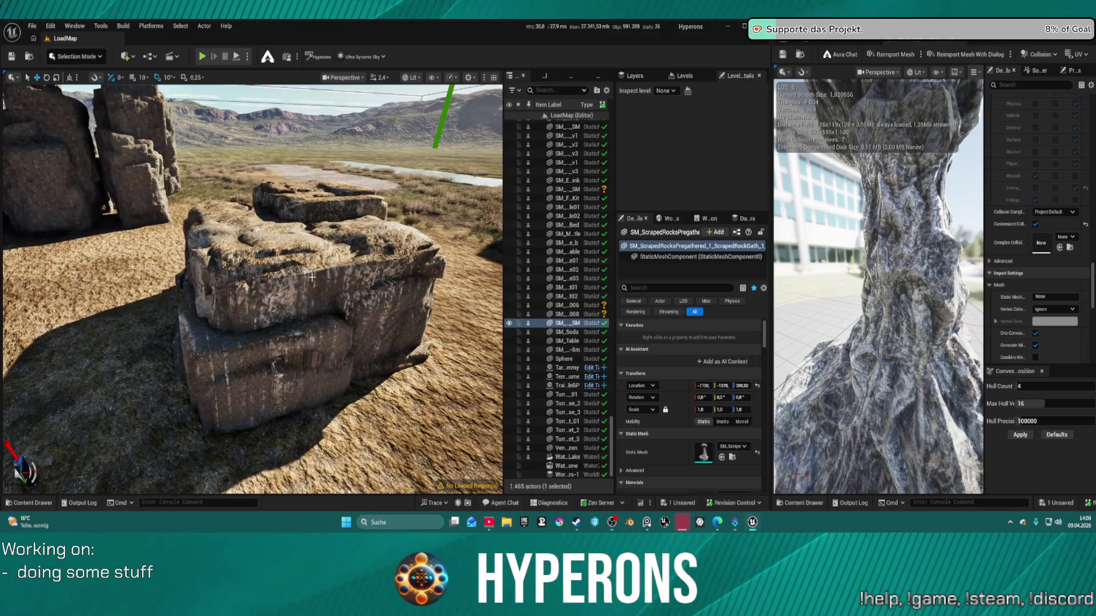
Step: Open the stacked block rock's static mesh and set Collision Complexity to Use Simple Collision As Complex
click(312, 277)
click(731, 458)
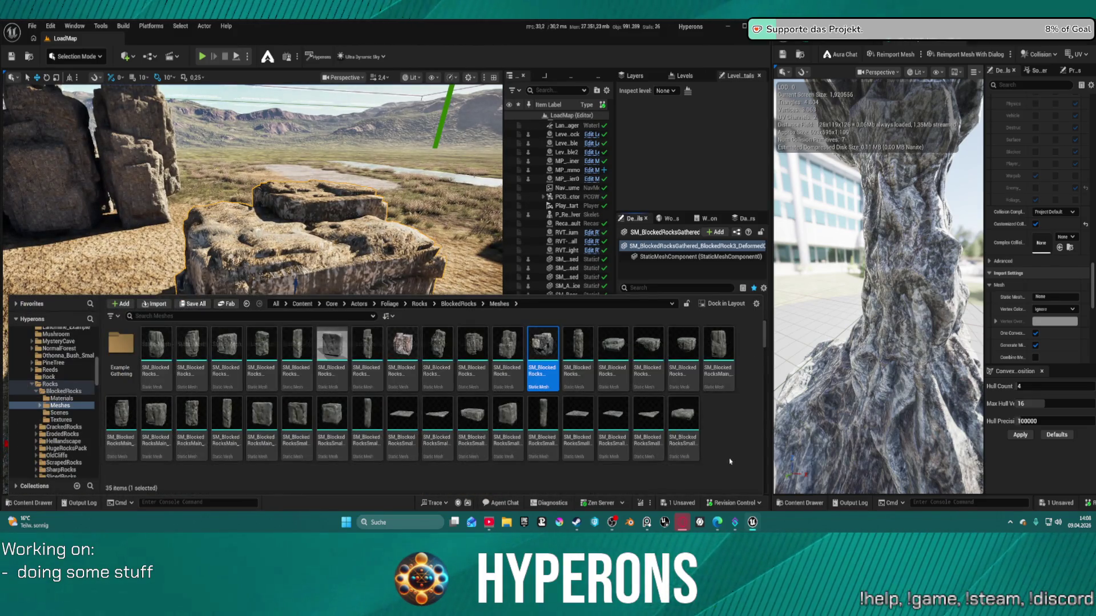
double_click(547, 343)
mouse_move(878, 293)
mouse_down()
mouse_move(925, 288)
mouse_move(885, 300)
mouse_up()
scroll(1061, 247, down, 10)
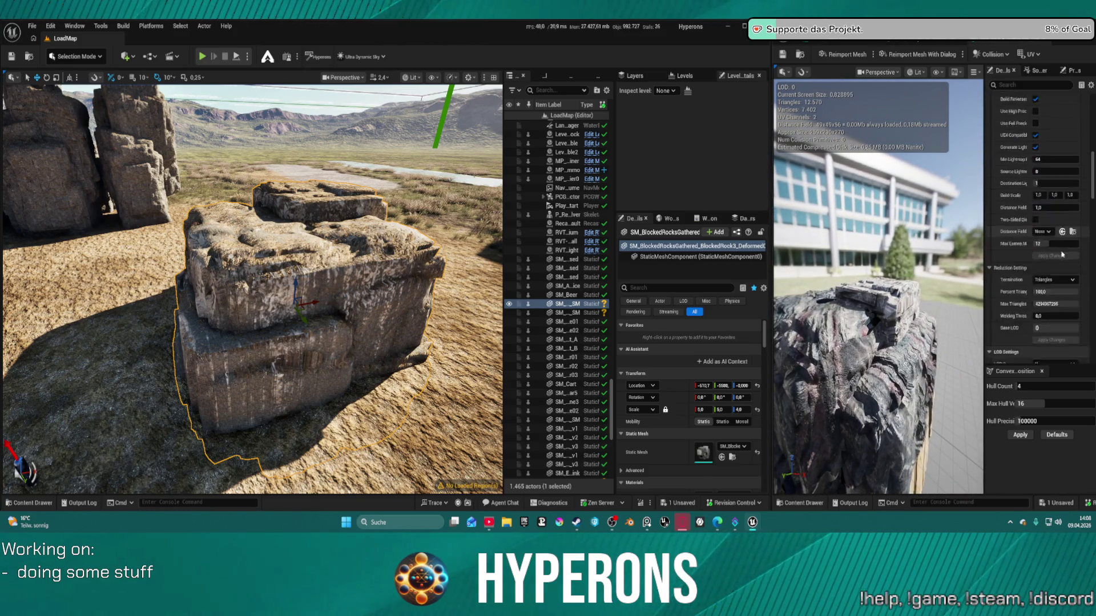
scroll(1063, 256, down, 15)
scroll(1064, 269, down, 5)
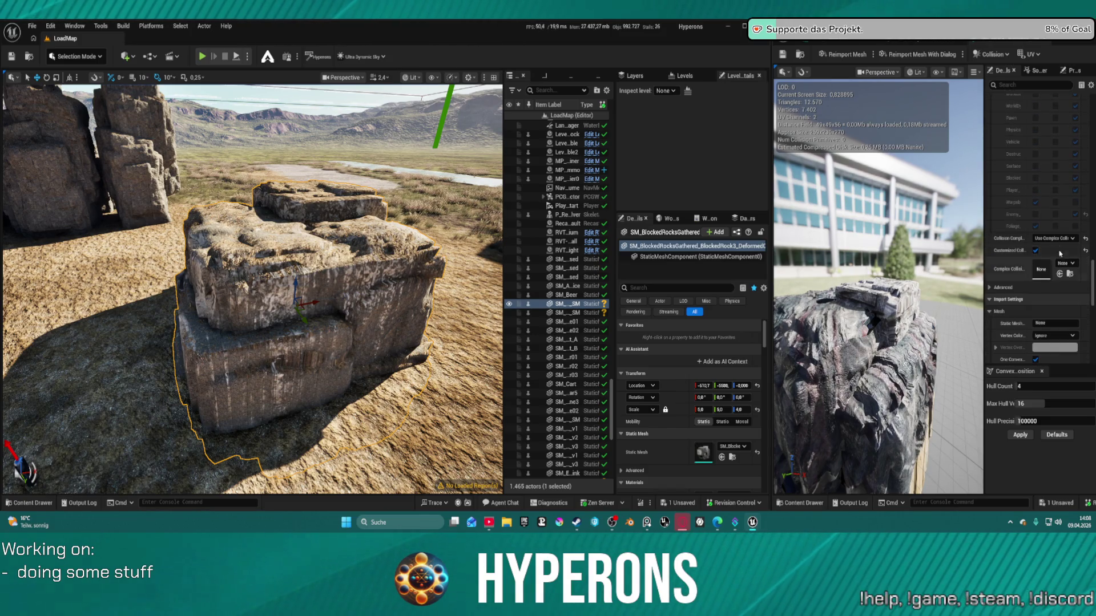
click(1054, 238)
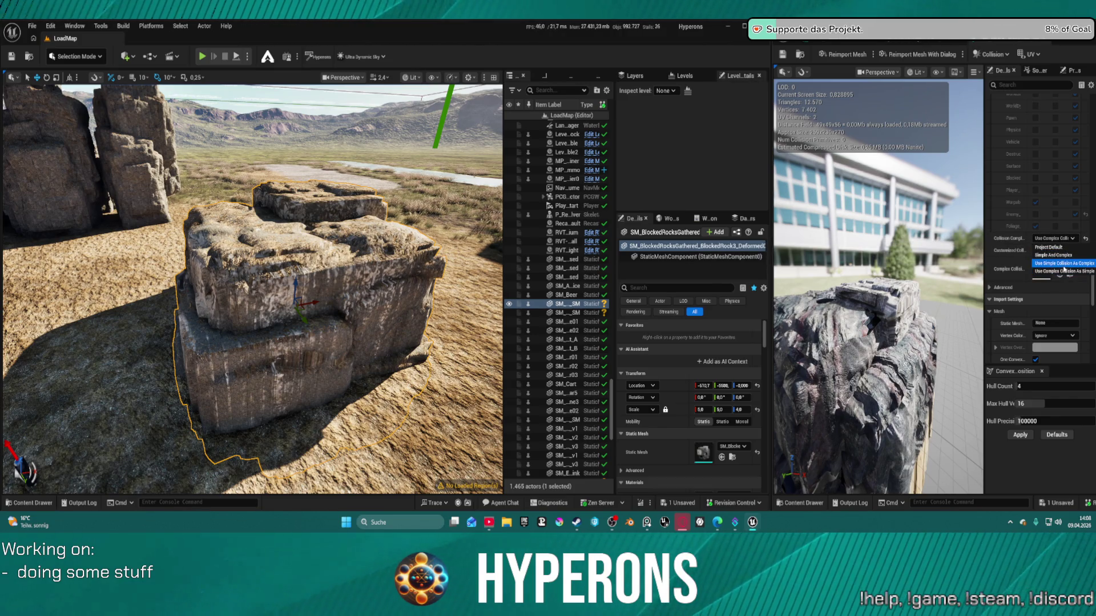
click(1062, 263)
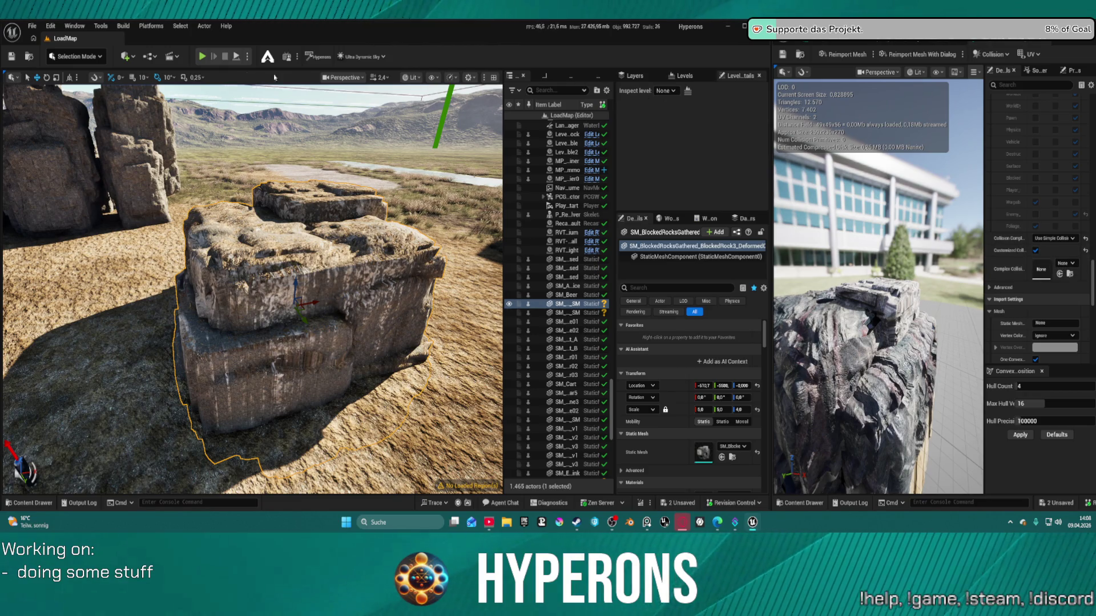
drag(775, 46, 858, 46)
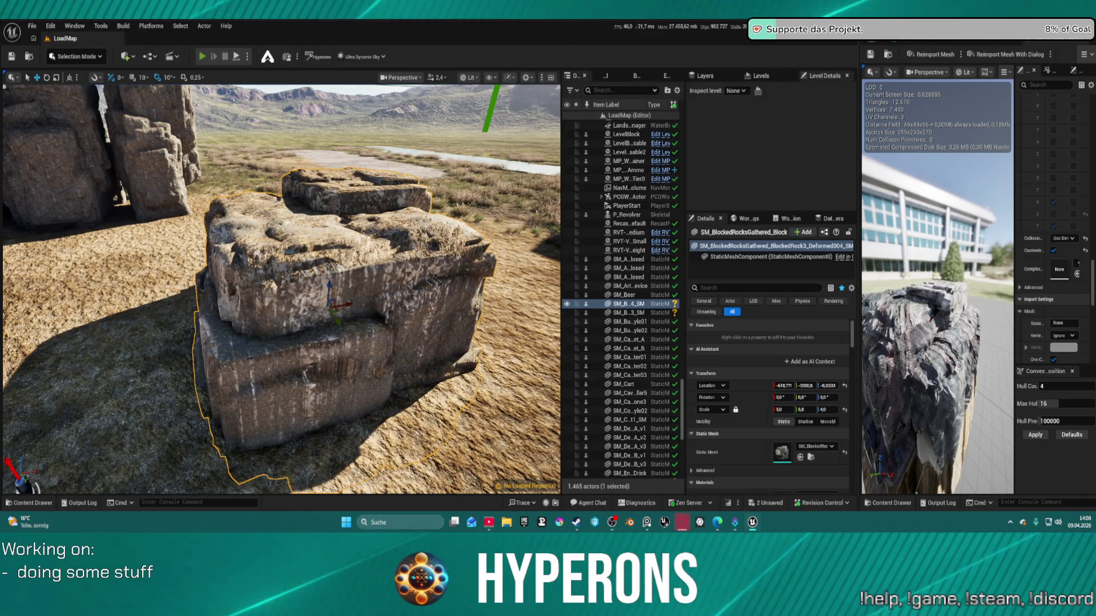
key(alt+p)
key(w)
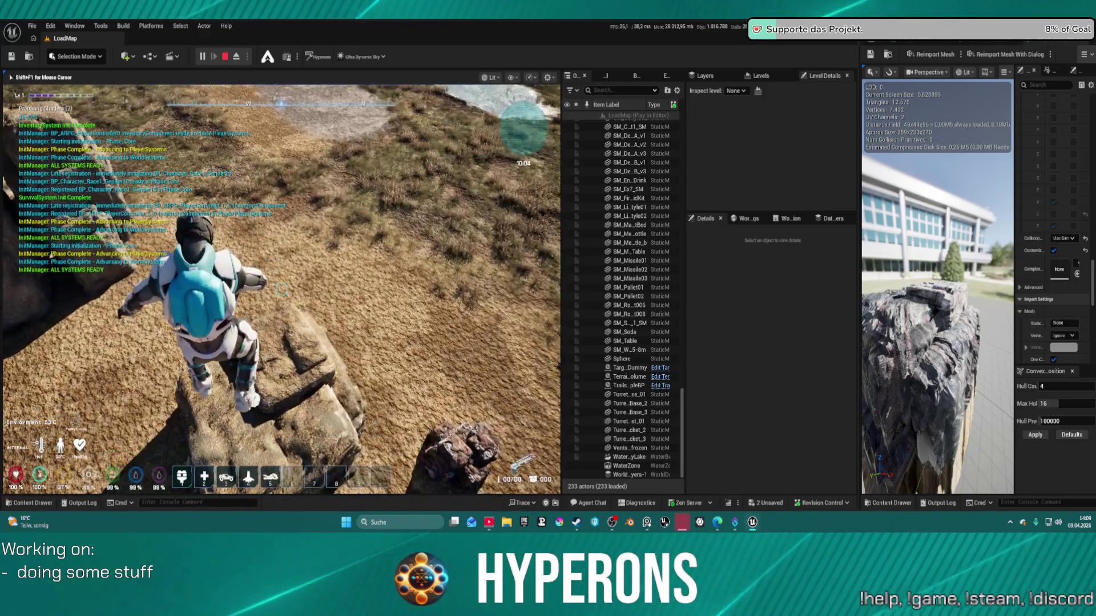
key(w)
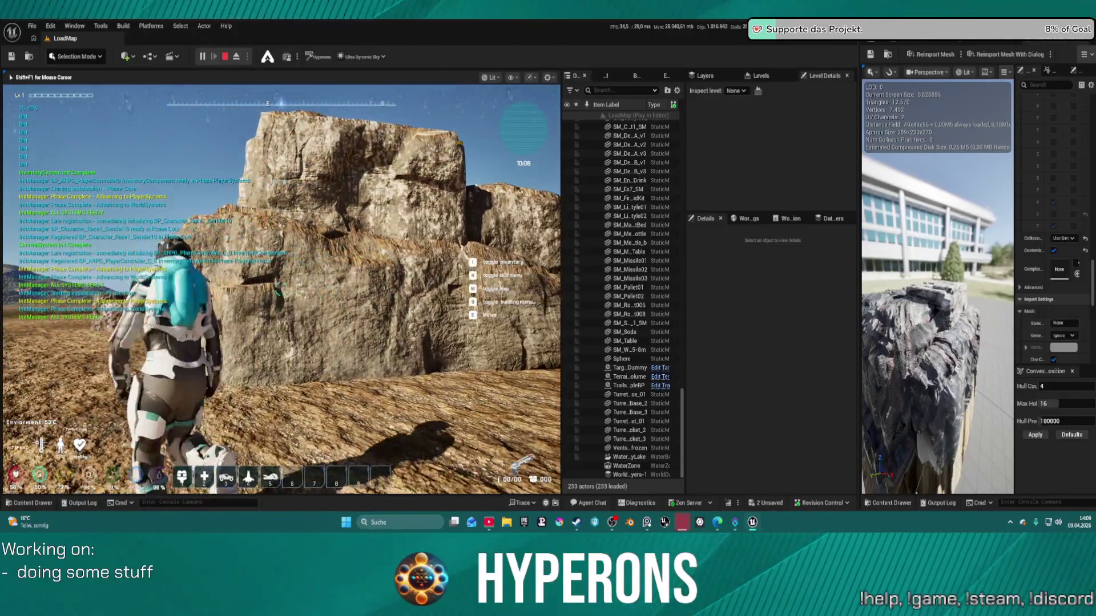
key(space)
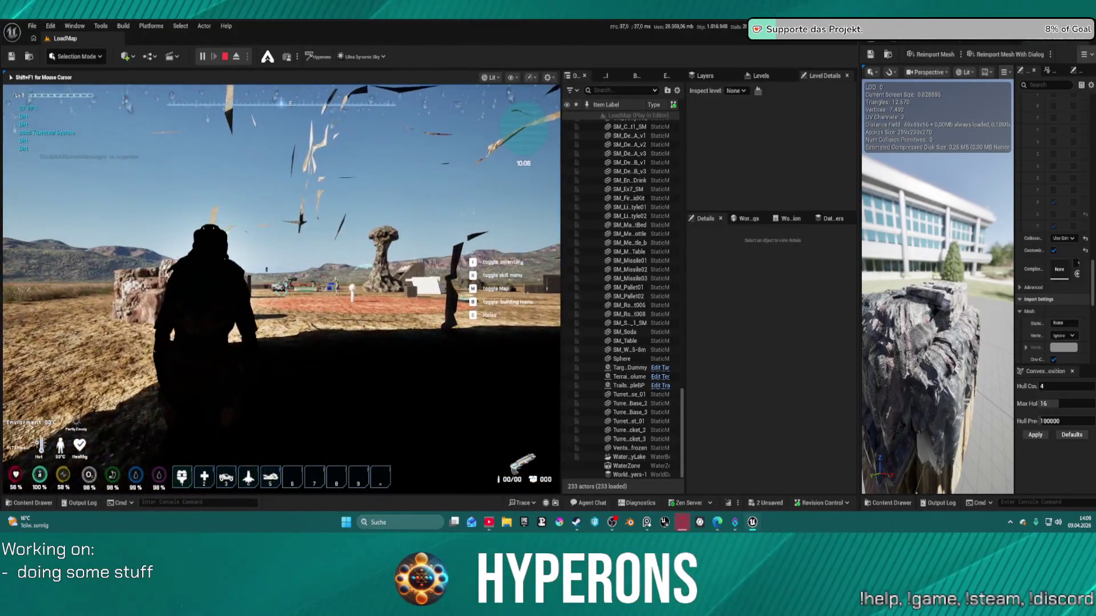
key(w)
key(space)
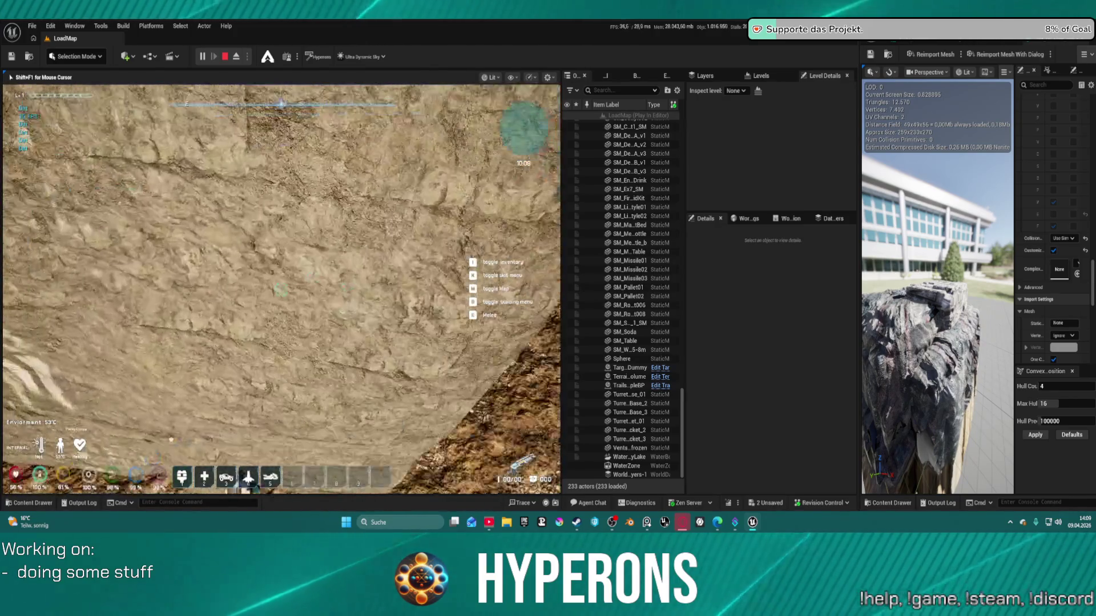
key(Escape)
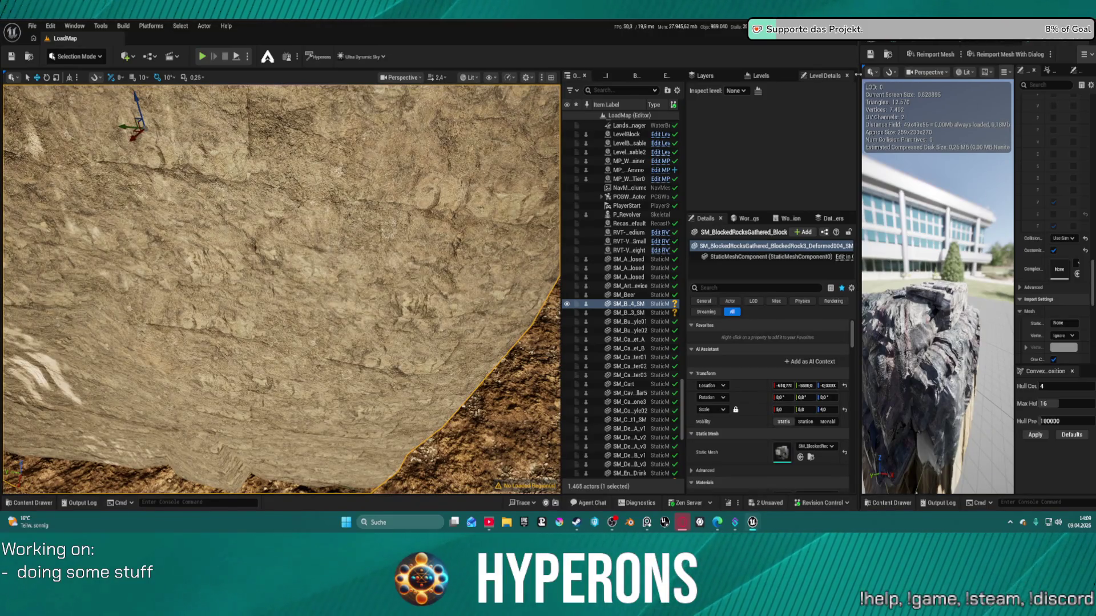
Step: Widen the mesh editor and keep Collision Complexity at Use Simple Collision As Complex
drag(861, 66, 362, 66)
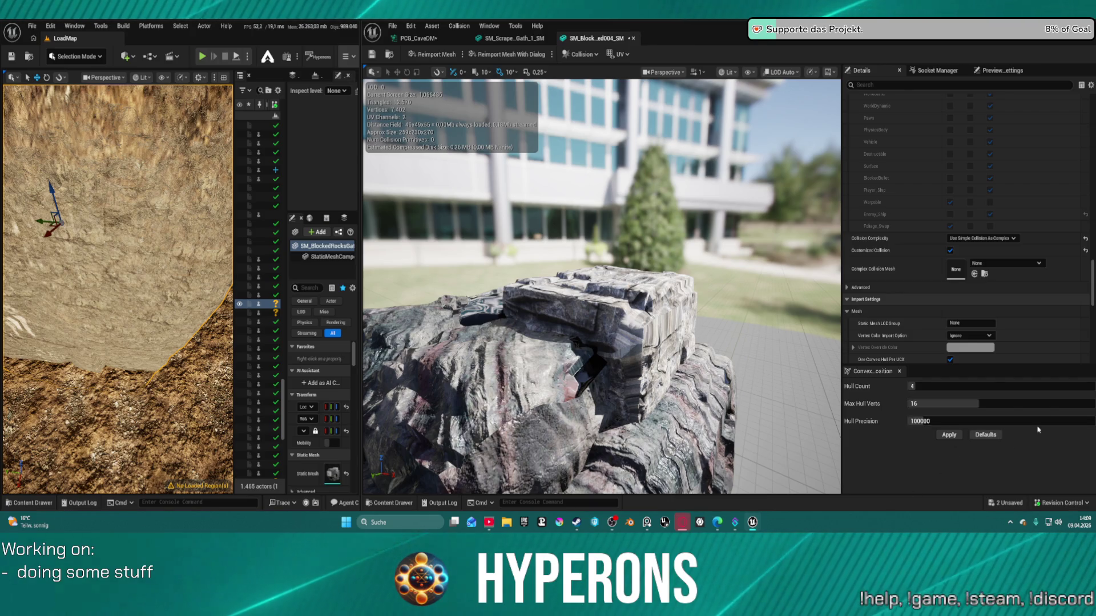
click(983, 238)
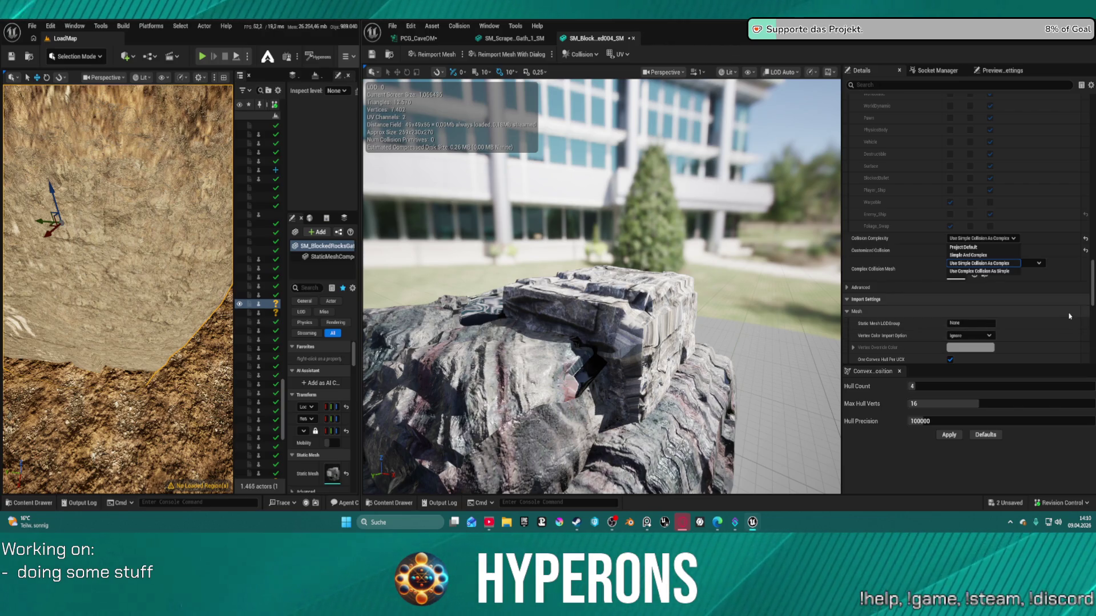
click(961, 263)
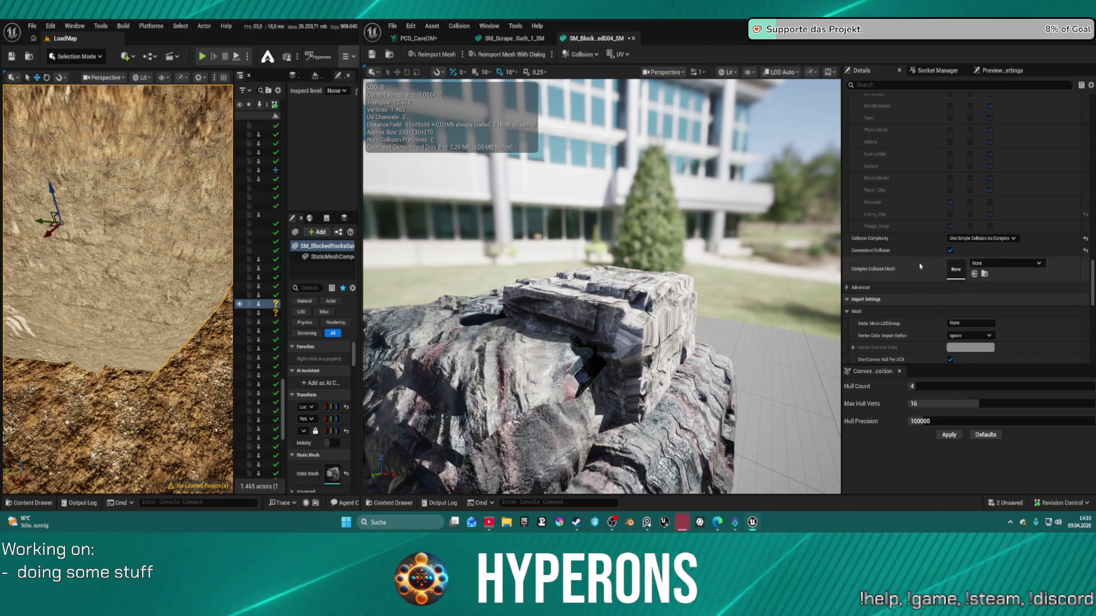
scroll(936, 260, up, 5)
scroll(952, 255, down, 2)
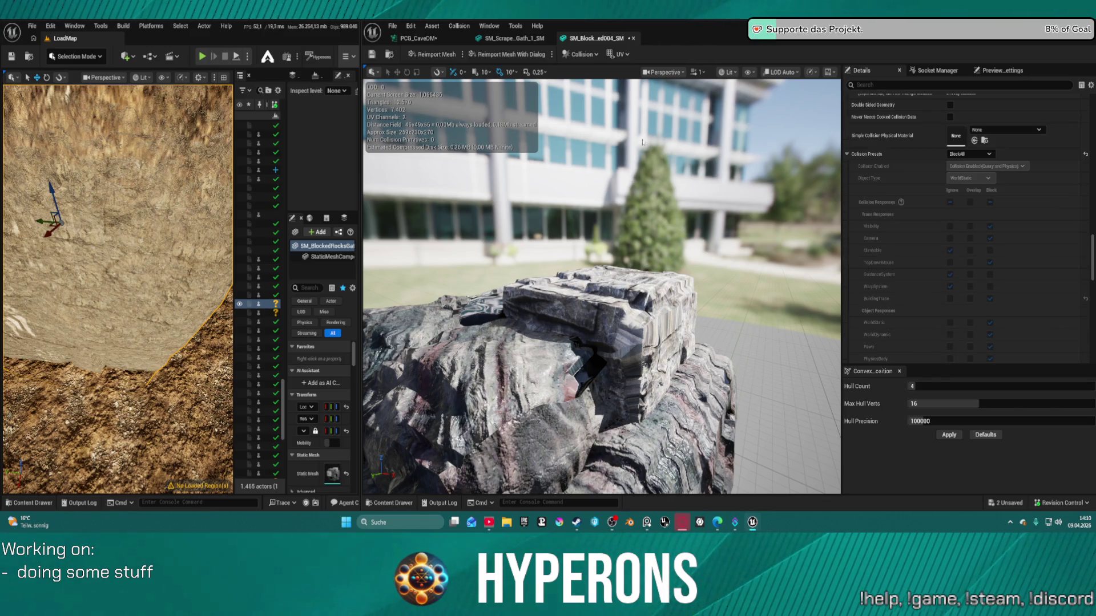
Step: Set the rock mesh's Collision Presets to BlockAll and bring up the Collision menu
click(970, 154)
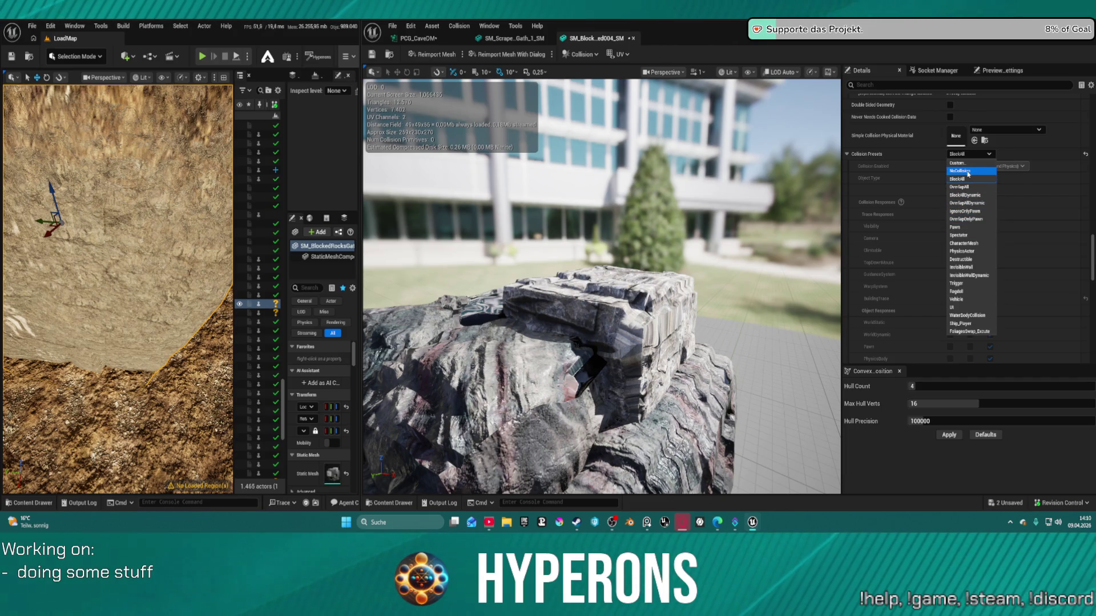
click(968, 171)
click(970, 154)
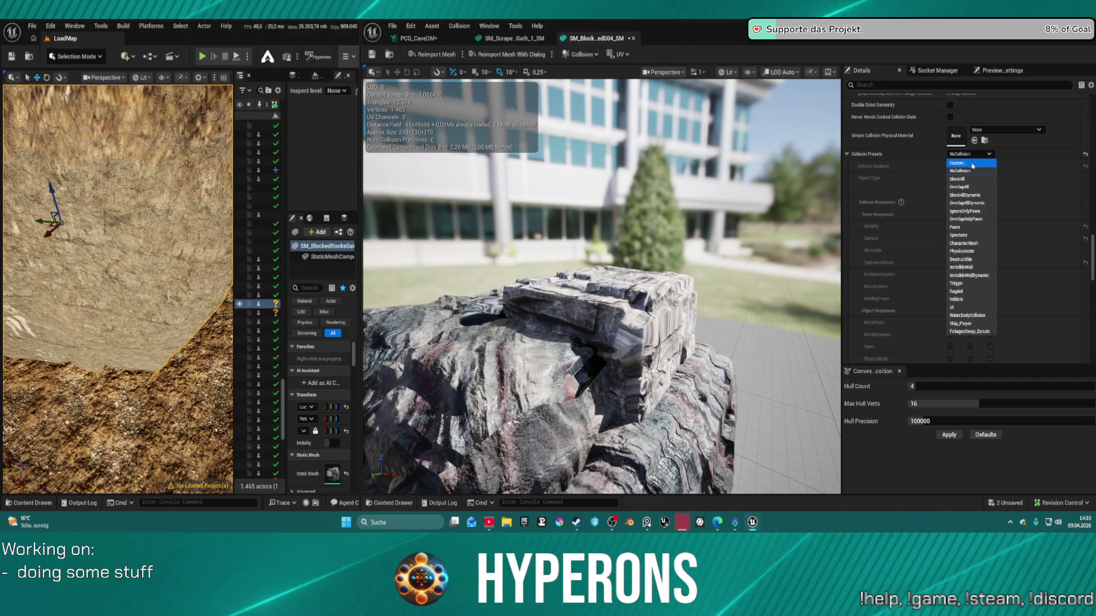
click(972, 164)
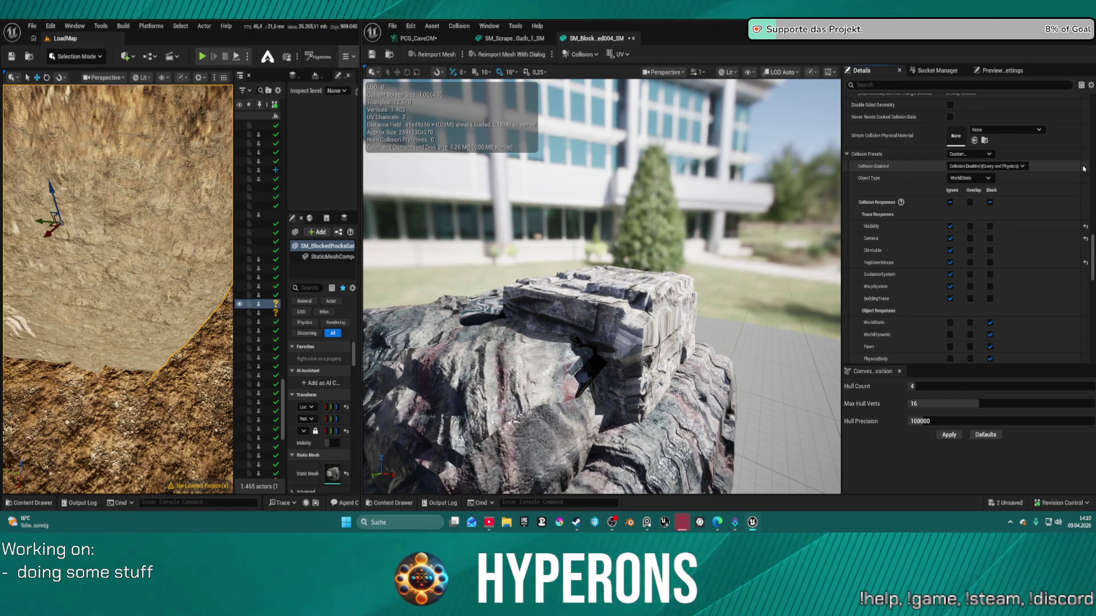
click(990, 154)
click(979, 182)
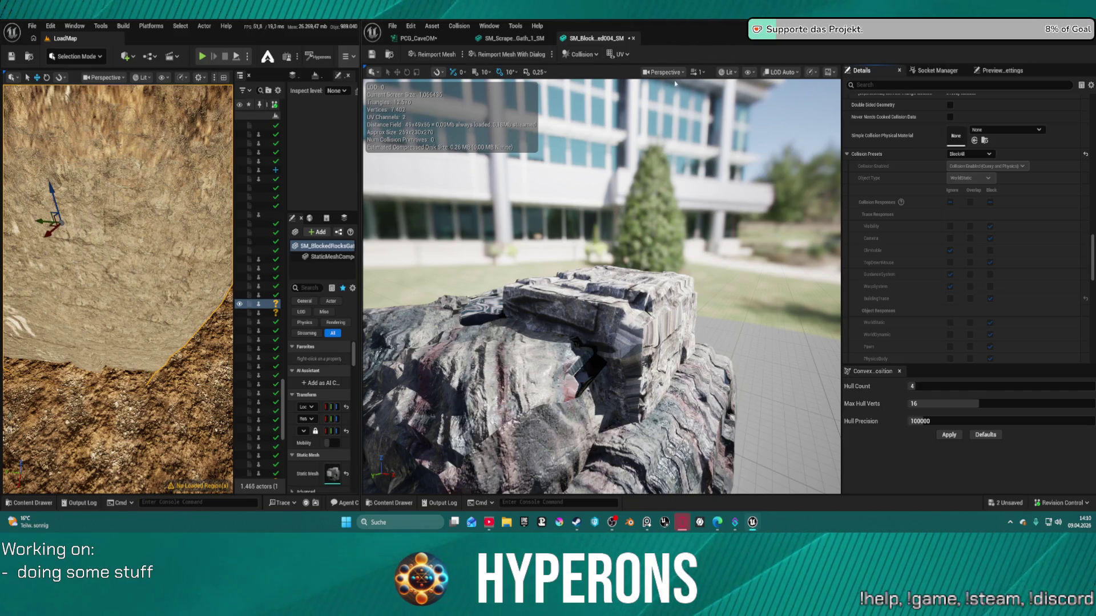
click(581, 54)
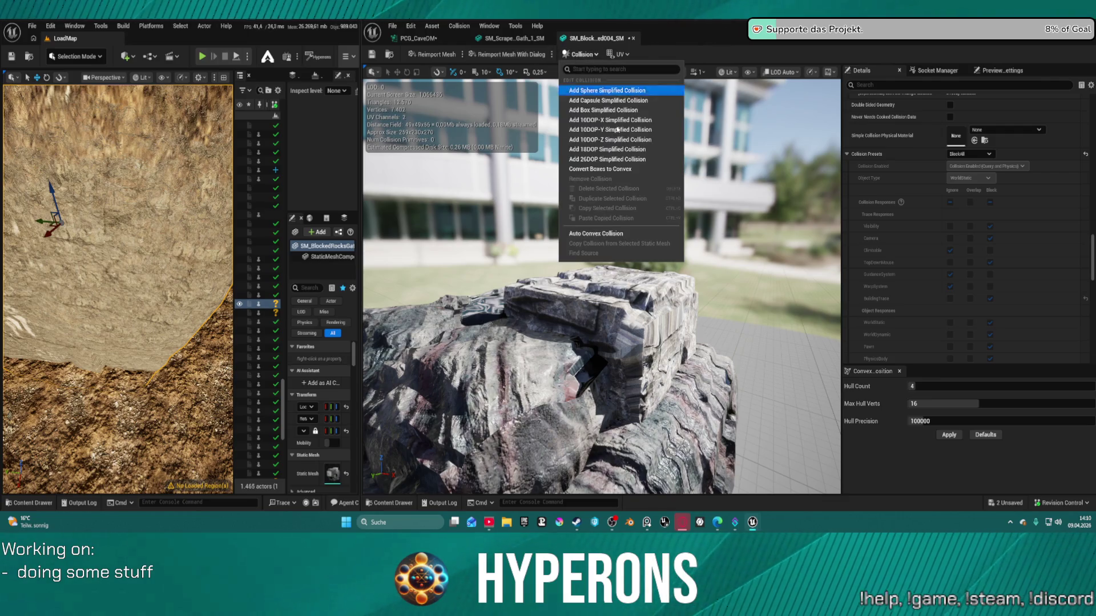
Step: Generate Auto Convex Collision for the rock, inspect it from several angles, and start Play in Editor
click(627, 234)
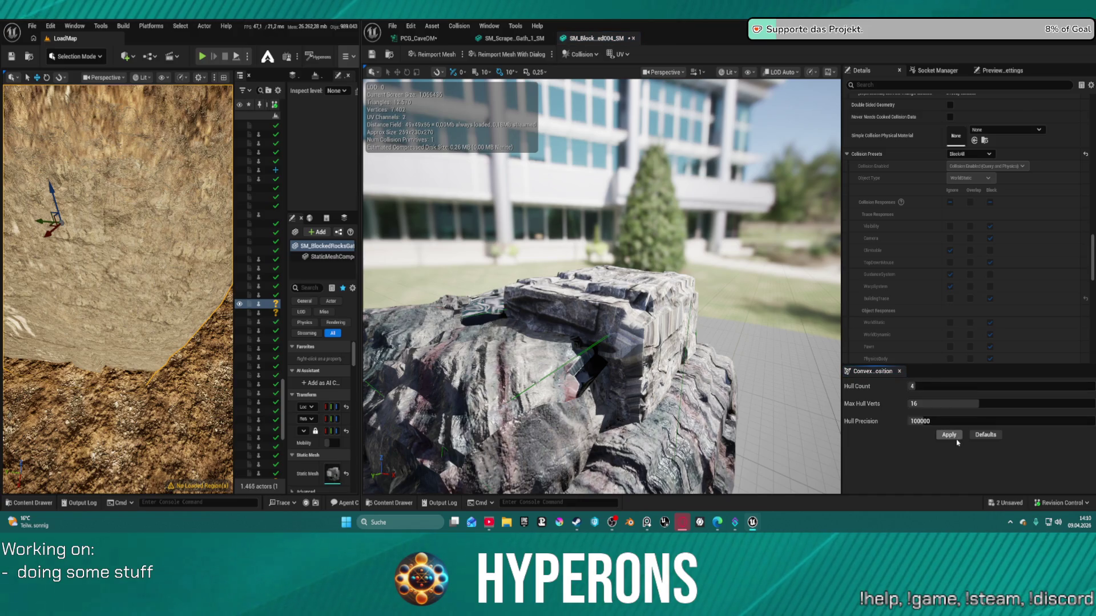
scroll(601, 285, down, 5)
scroll(601, 285, up, 8)
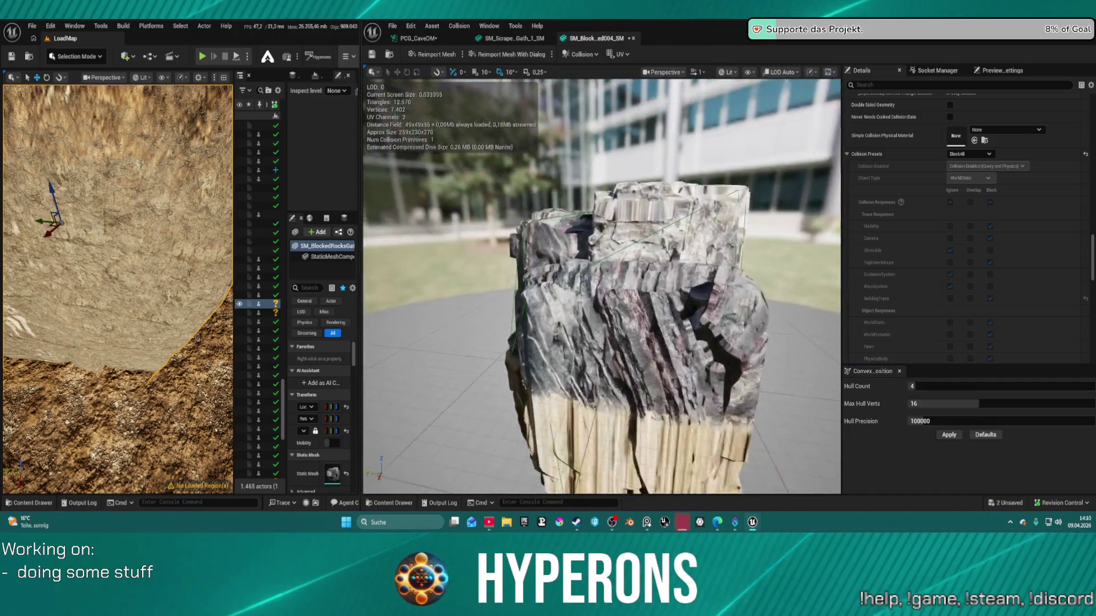
mouse_move(601, 285)
mouse_down()
mouse_move(542, 291)
mouse_move(468, 276)
mouse_up()
scroll(601, 285, up, 4)
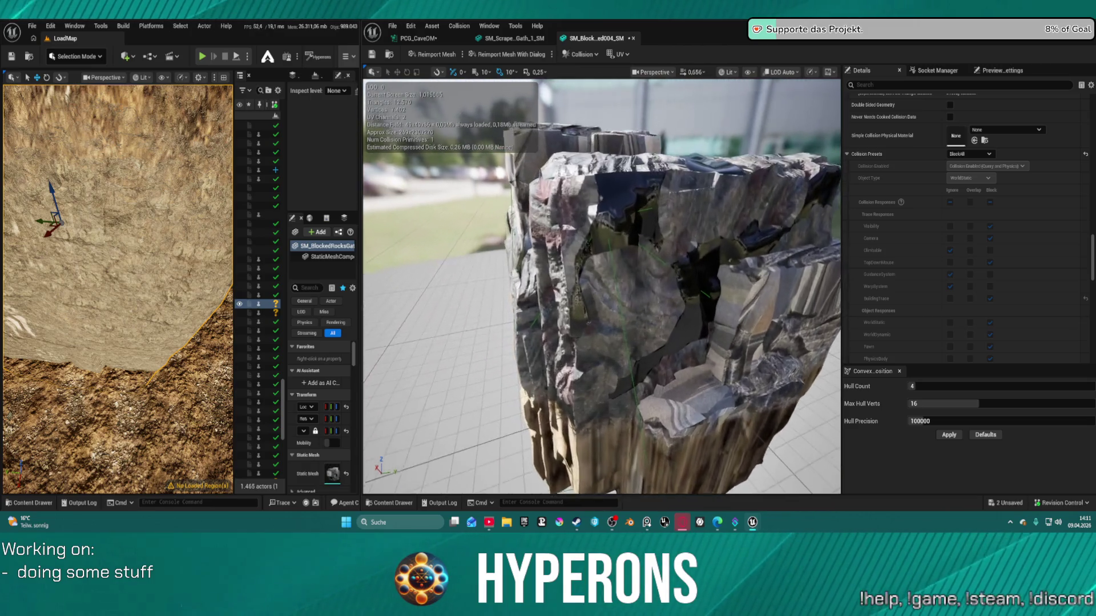
mouse_move(662, 355)
mouse_down()
mouse_move(634, 351)
mouse_move(661, 355)
mouse_up()
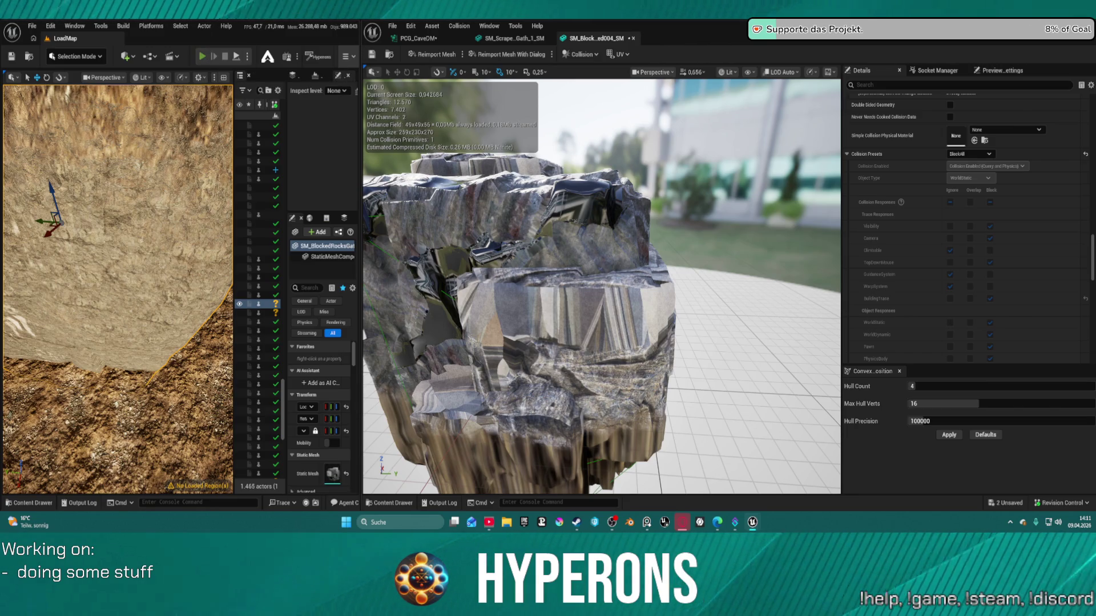
key(alt+p)
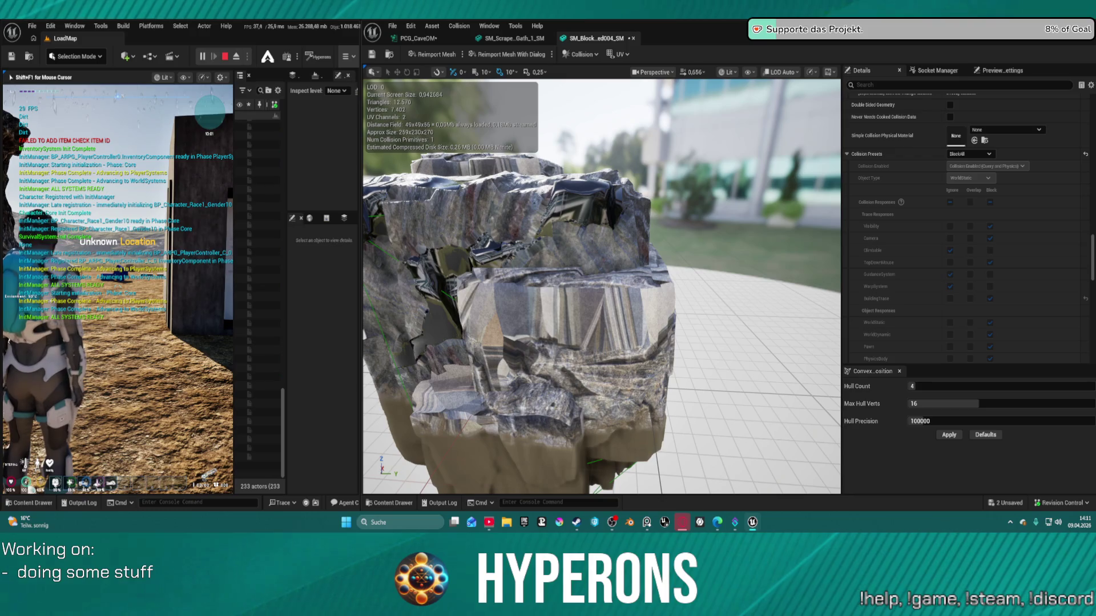
Step: Enlarge the main editor window so the running LoadMap game fills most of the screen
key(super)
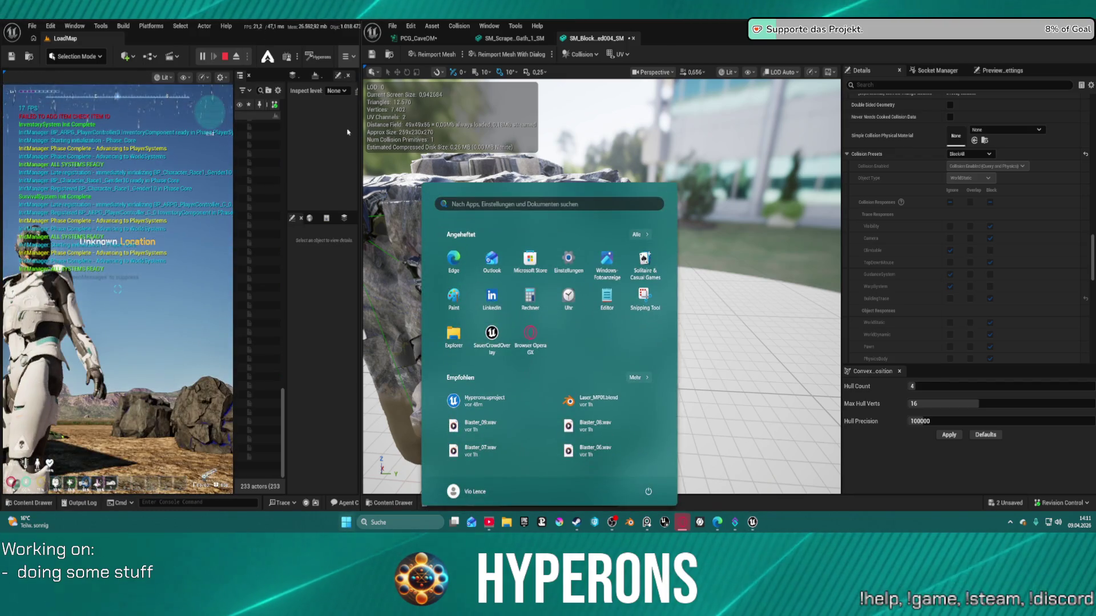
mouse_move(365, 38)
mouse_down()
mouse_move(365, 63)
mouse_move(905, 112)
mouse_up()
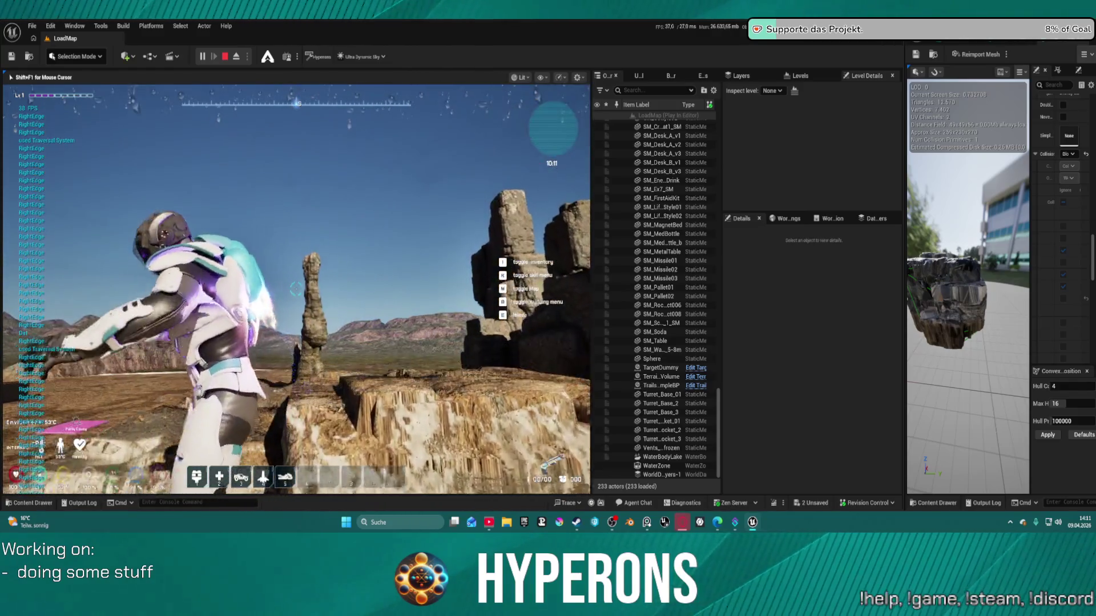
Step: Stop the playtest, frame the rocks, and select the small rock SM_Bl..13_SM on the grass
key(Escape)
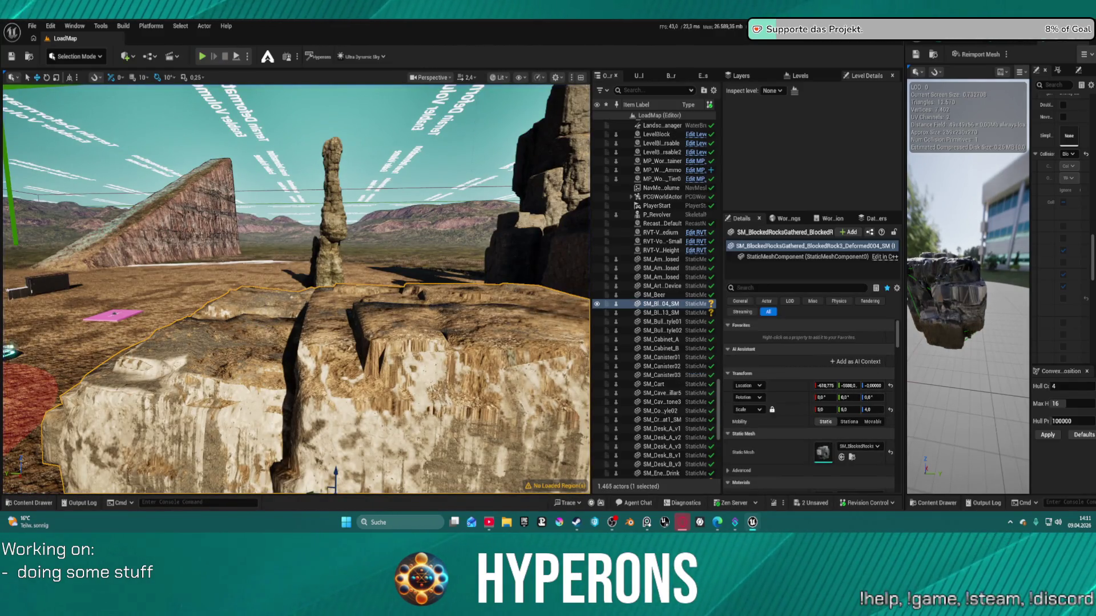
scroll(831, 397, down, 10)
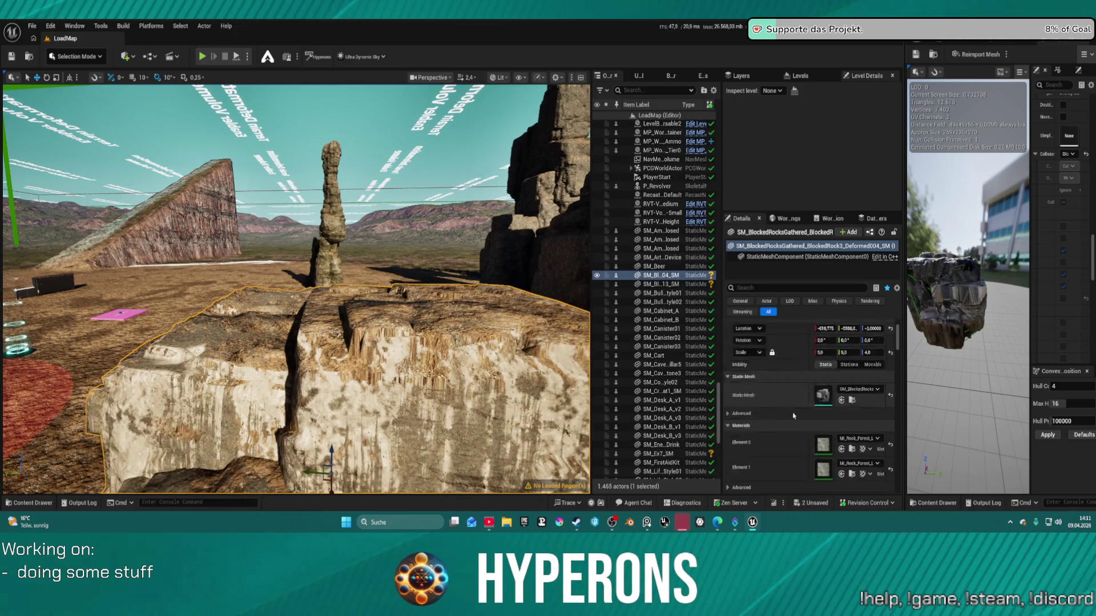
scroll(830, 397, up, 3)
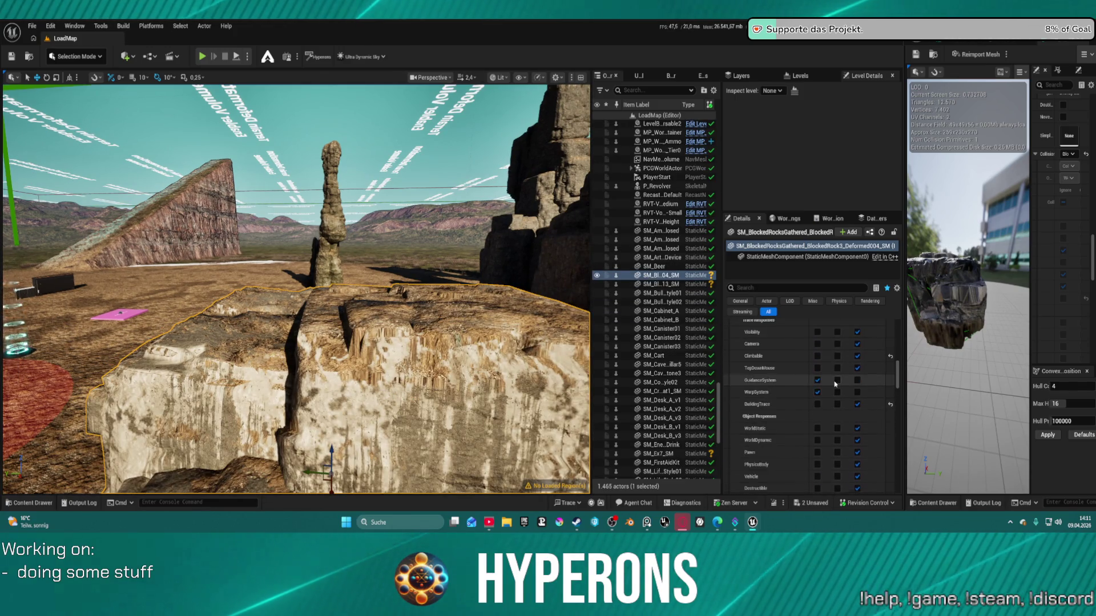
scroll(854, 369, up, 2)
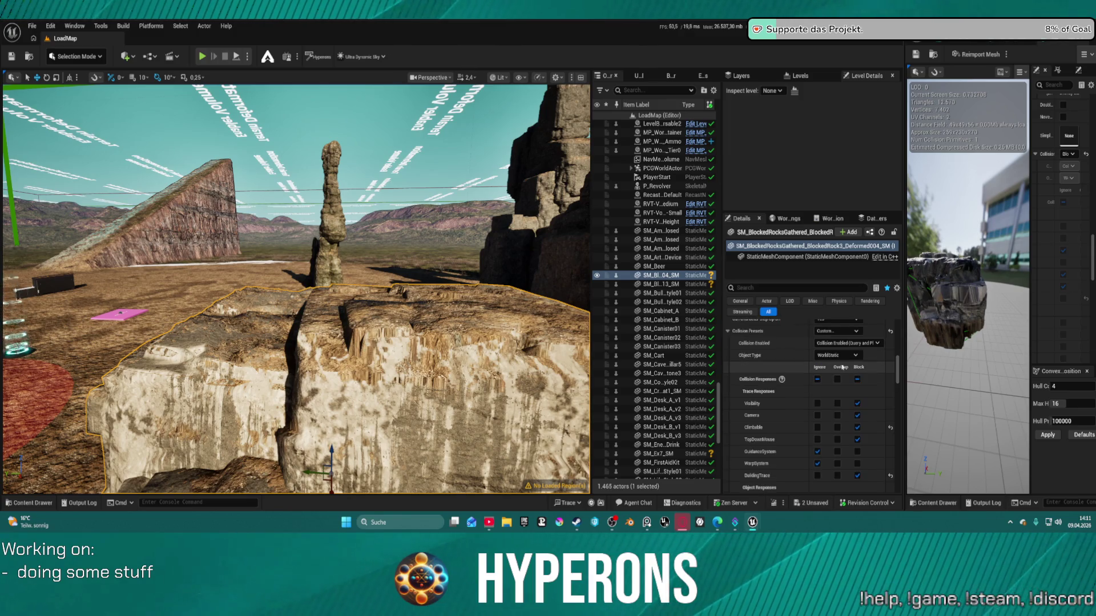
scroll(844, 368, up, 2)
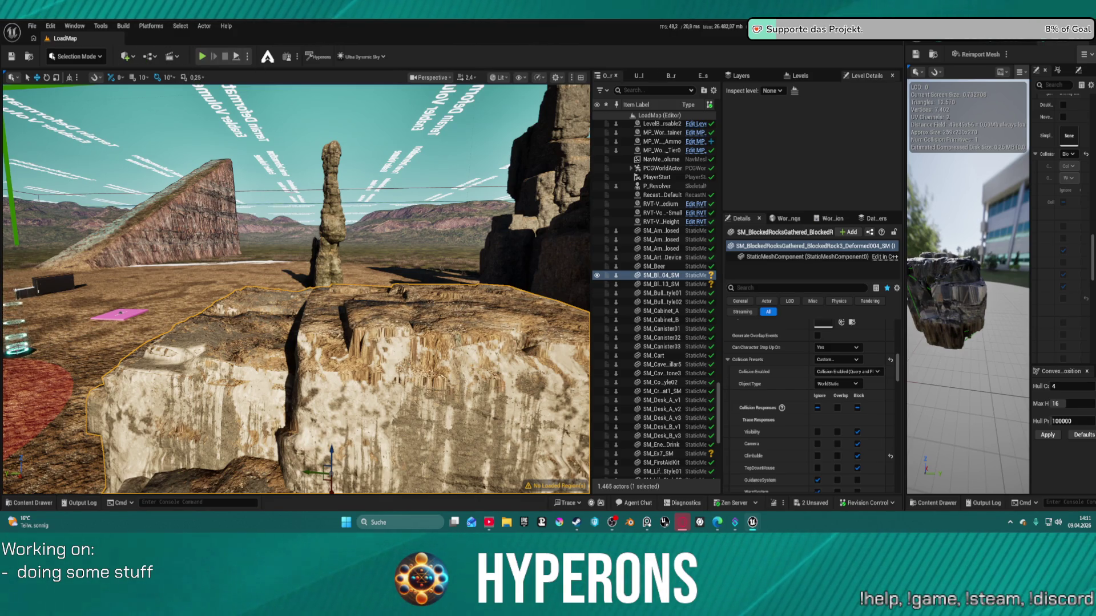
key(f)
drag(297, 288, 298, 310)
click(298, 311)
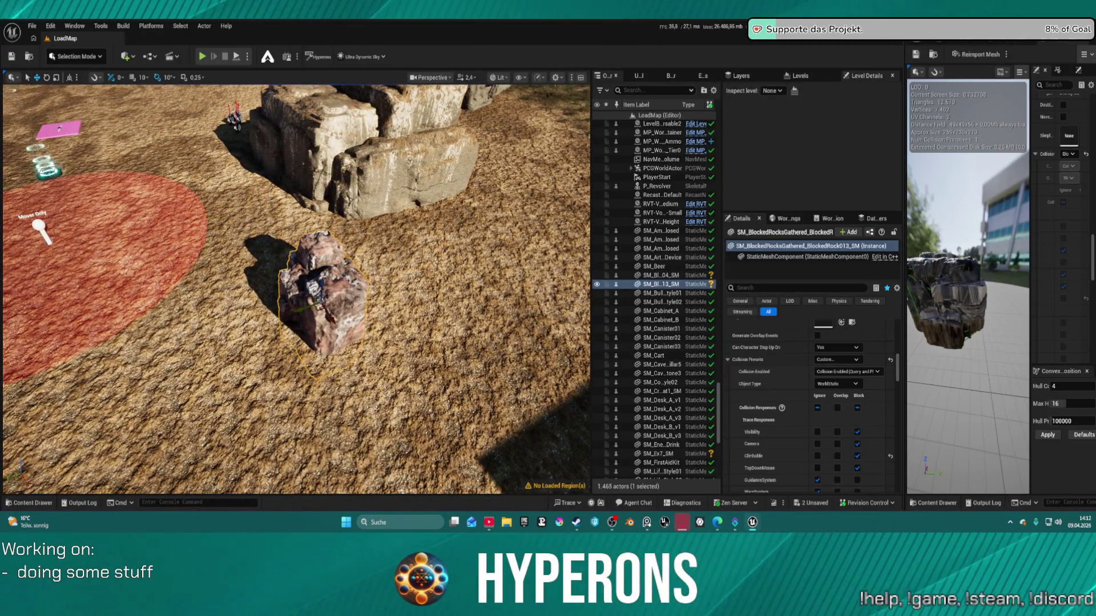
Step: Open the small rock's mesh from the Content Drawer and apply Convex Decomposition collision
scroll(865, 341, up, 3)
scroll(865, 341, up, 5)
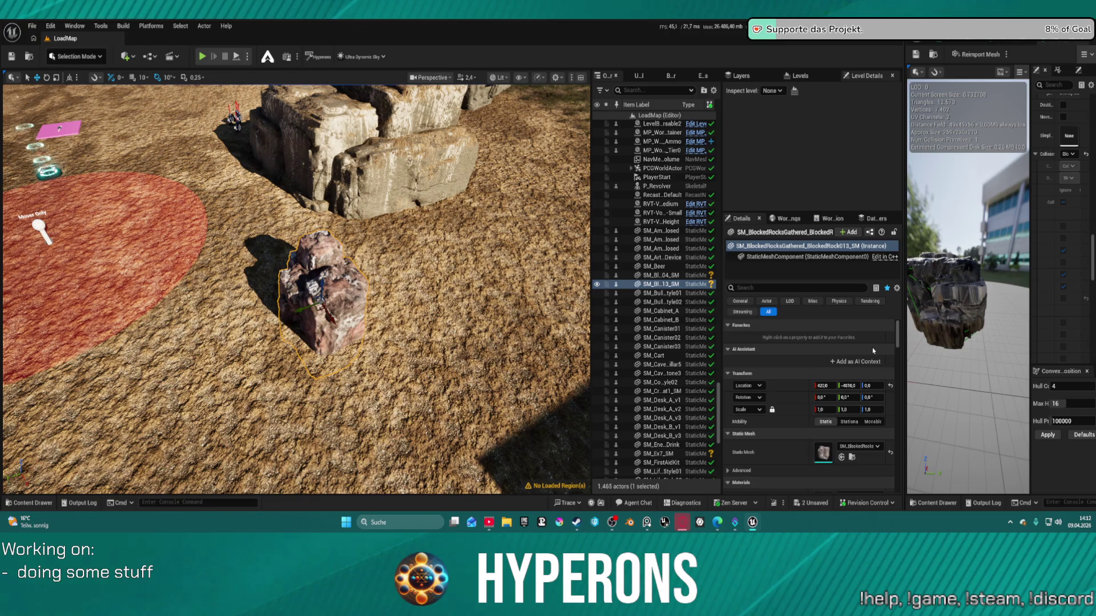
click(852, 430)
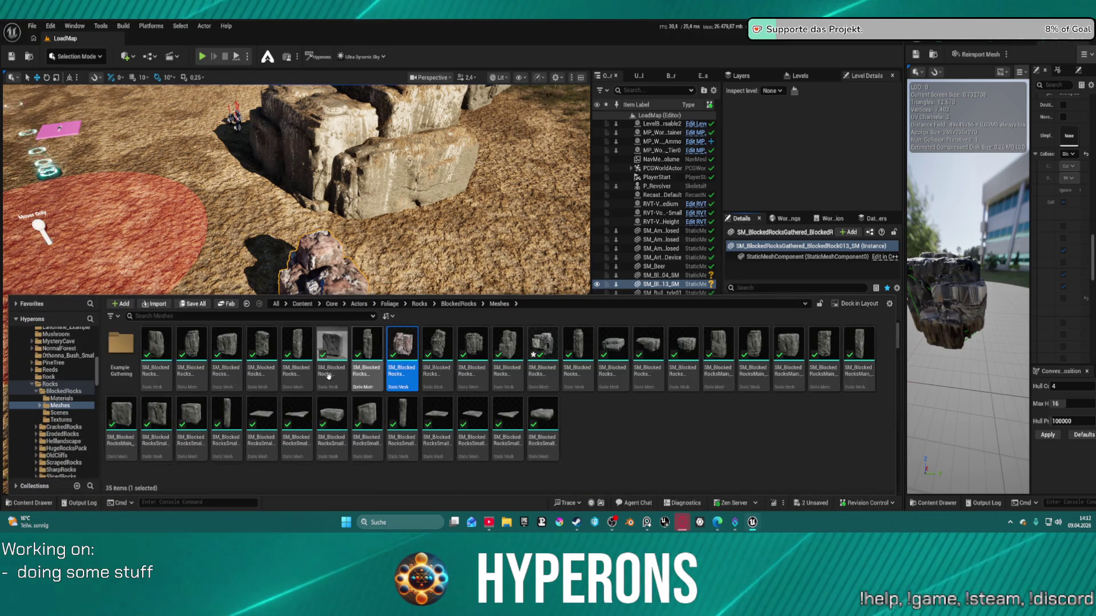
double_click(414, 346)
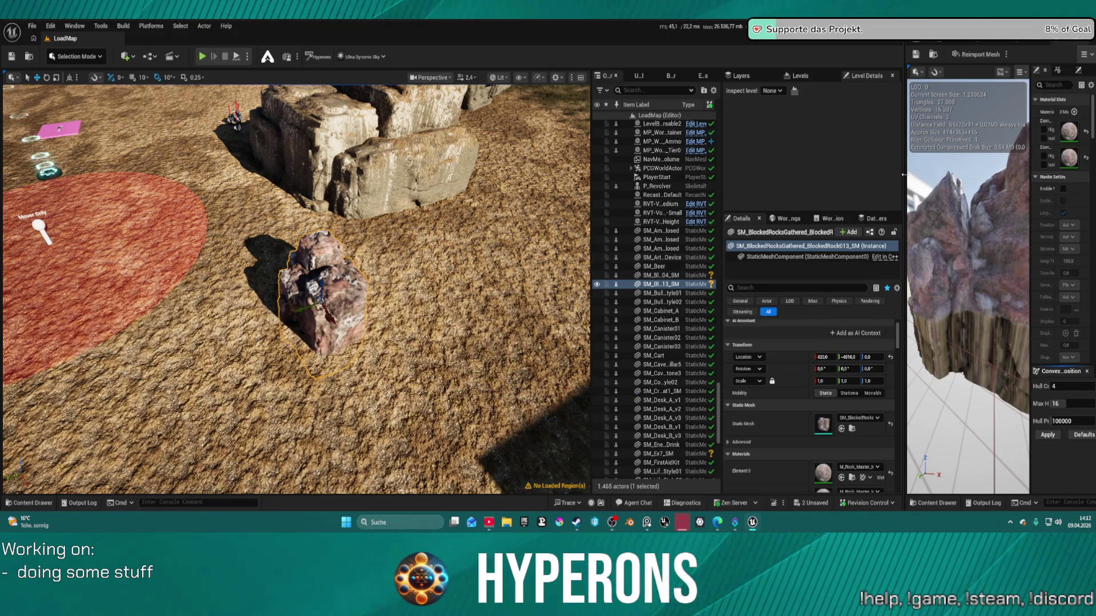
mouse_move(906, 159)
mouse_down()
mouse_move(579, 171)
mouse_move(649, 182)
mouse_up()
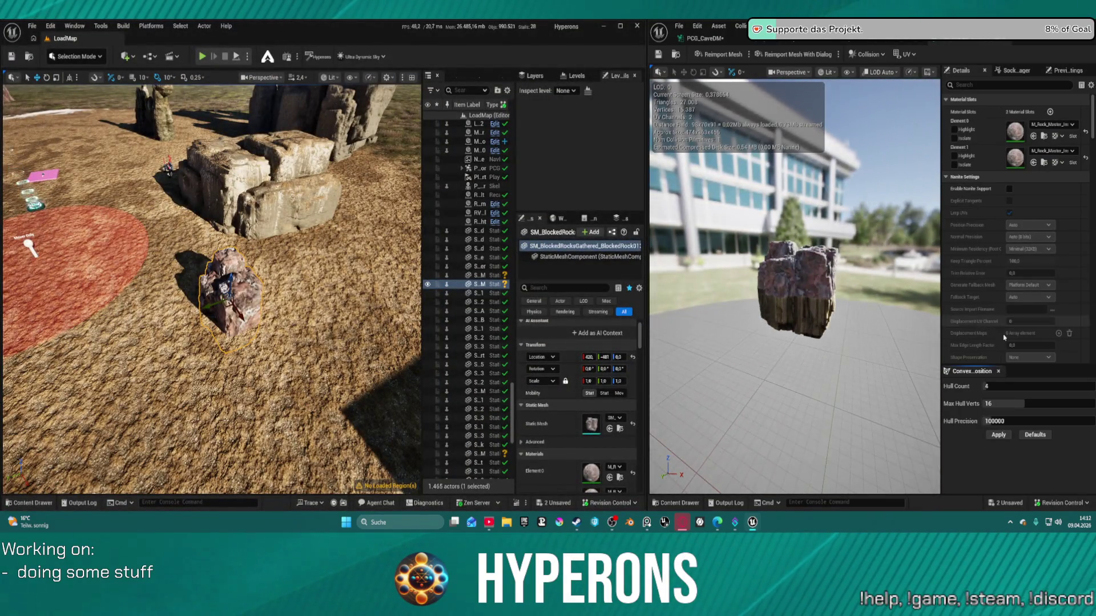
click(999, 435)
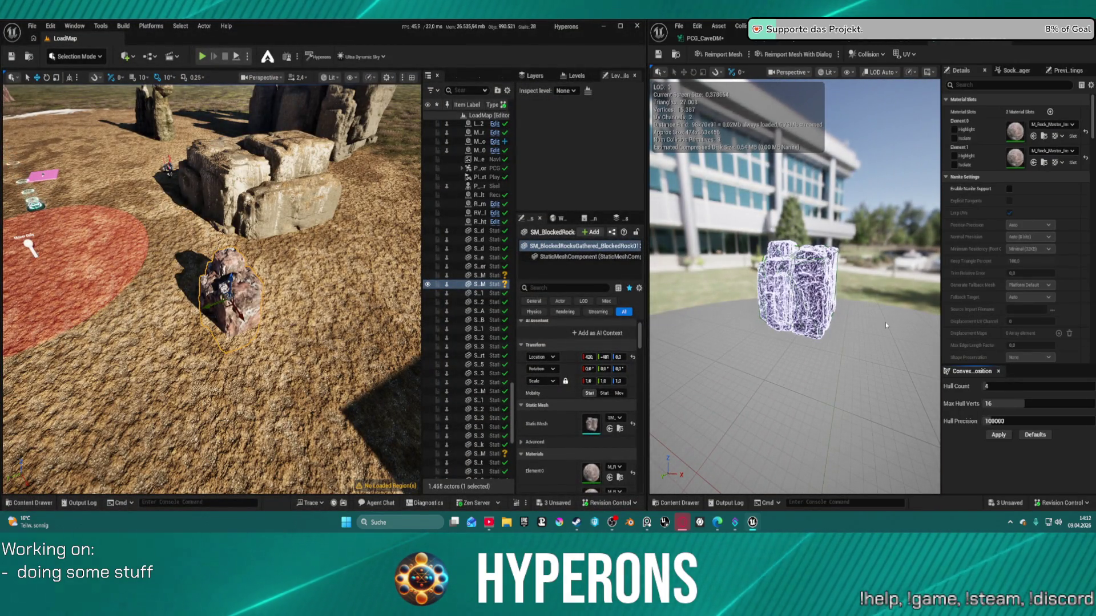
Step: Set its Collision Complexity to Use Simple Collision As Complex and save the mesh
scroll(794, 286, up, 5)
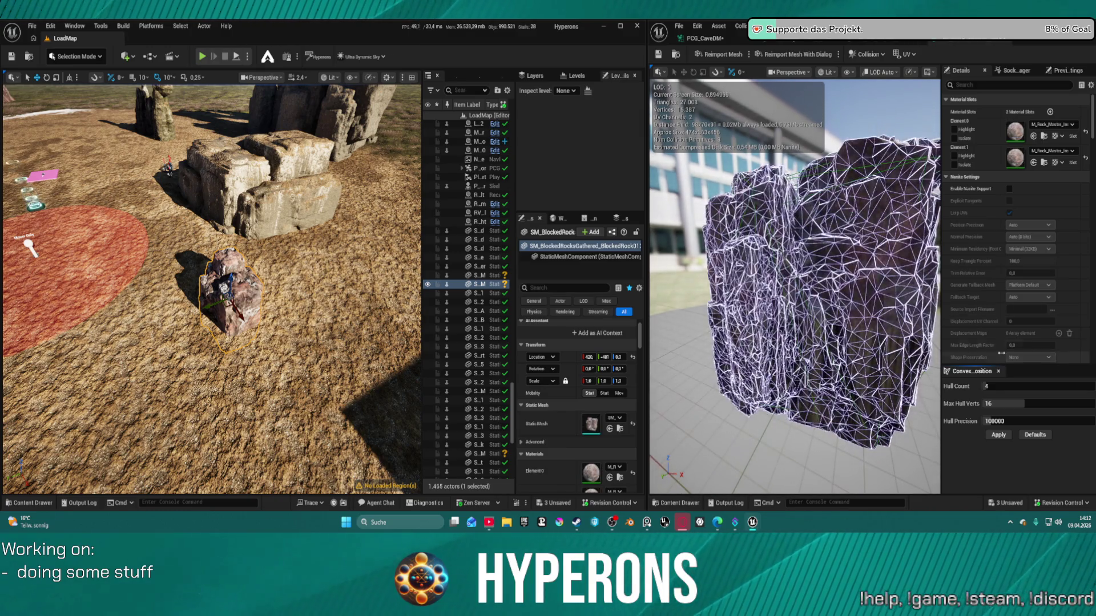
scroll(1017, 268, down, 10)
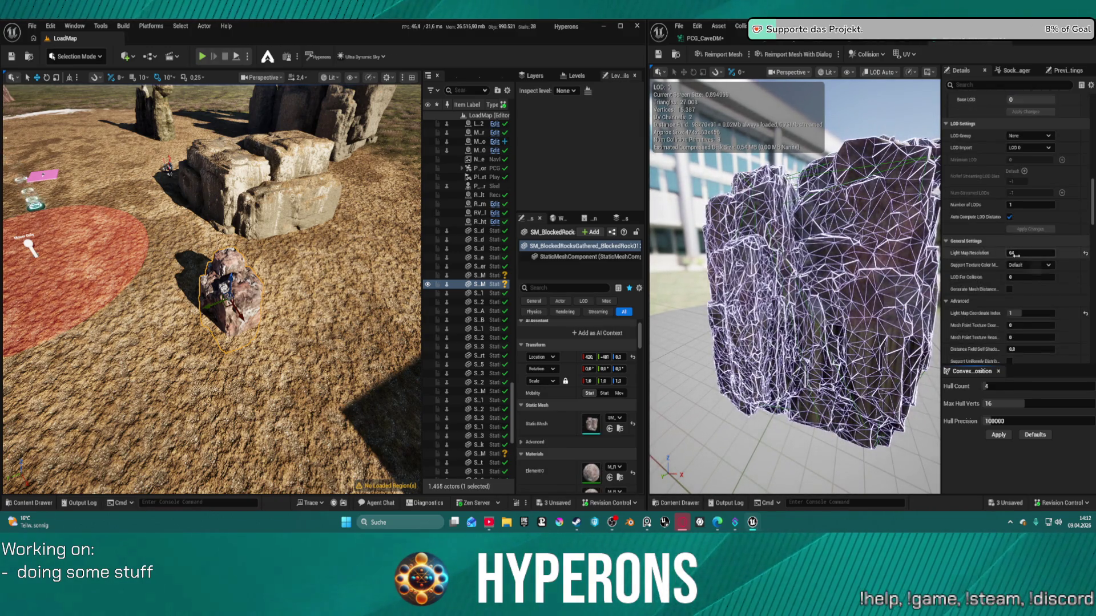
scroll(1018, 257, down, 10)
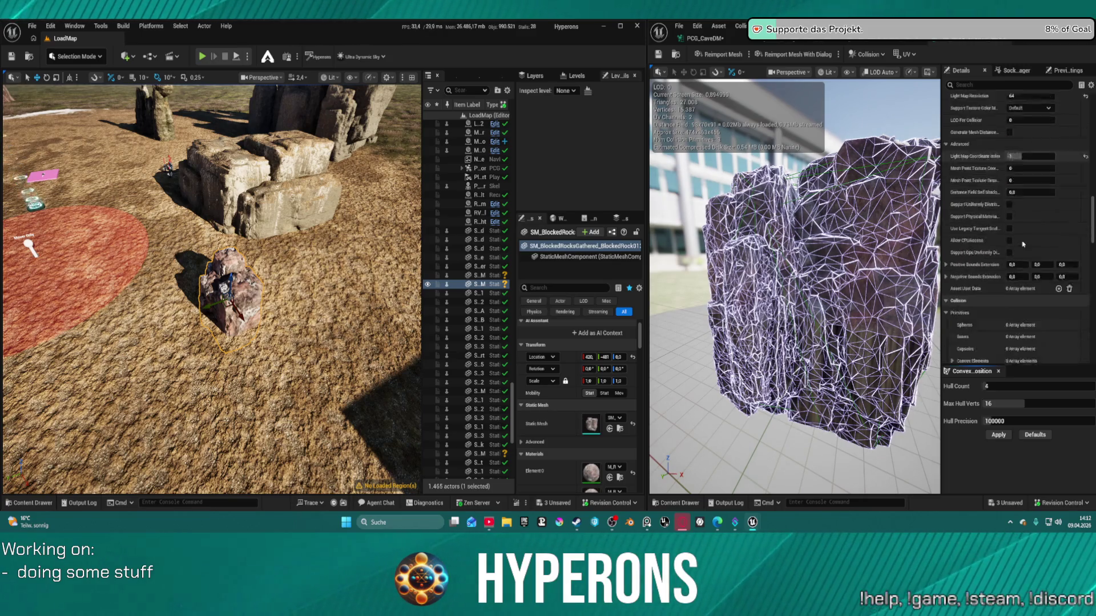
scroll(1022, 242, down, 10)
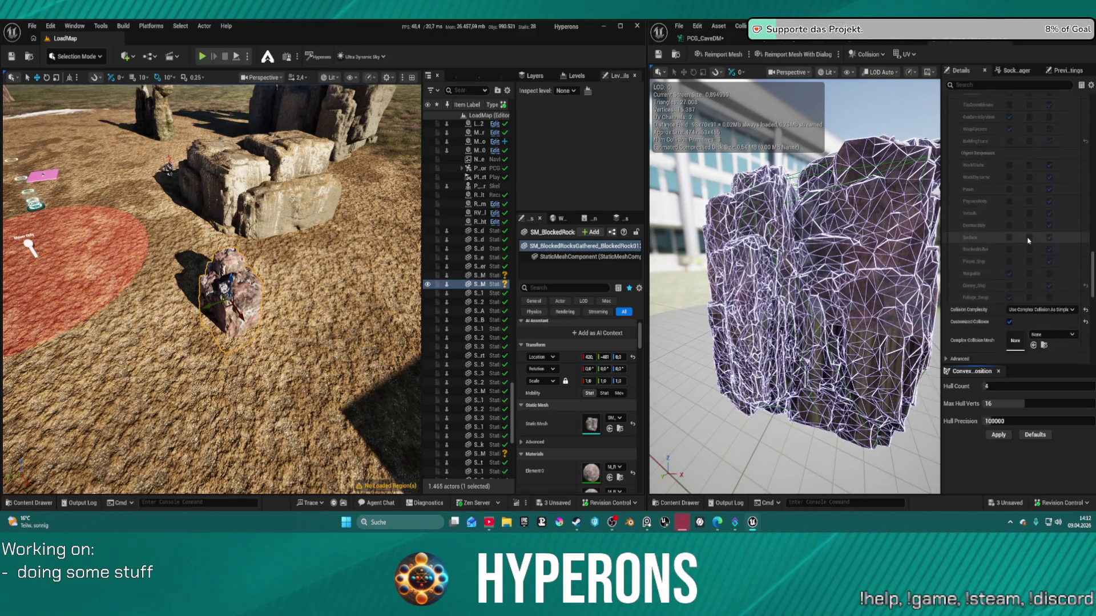
click(1042, 238)
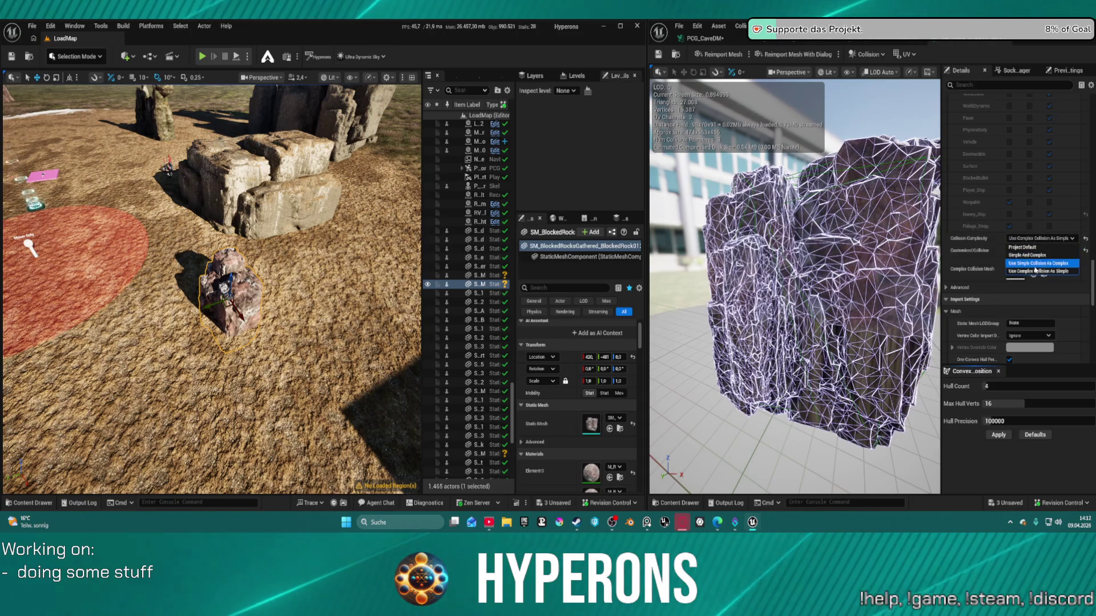
click(1035, 270)
click(658, 55)
drag(708, 98, 708, 98)
drag(793, 237, 793, 237)
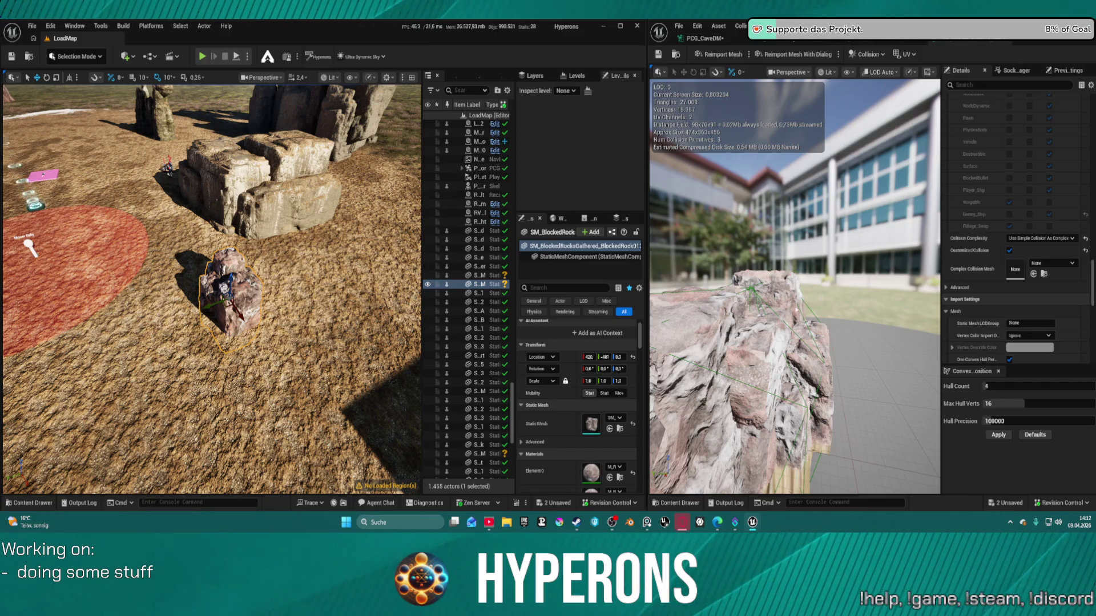
Step: Raise the convex Hull Count and Hull Precision, apply, and inspect the new hulls
mouse_move(993, 386)
mouse_down()
mouse_move(1056, 386)
mouse_move(1031, 386)
mouse_move(1059, 403)
mouse_up()
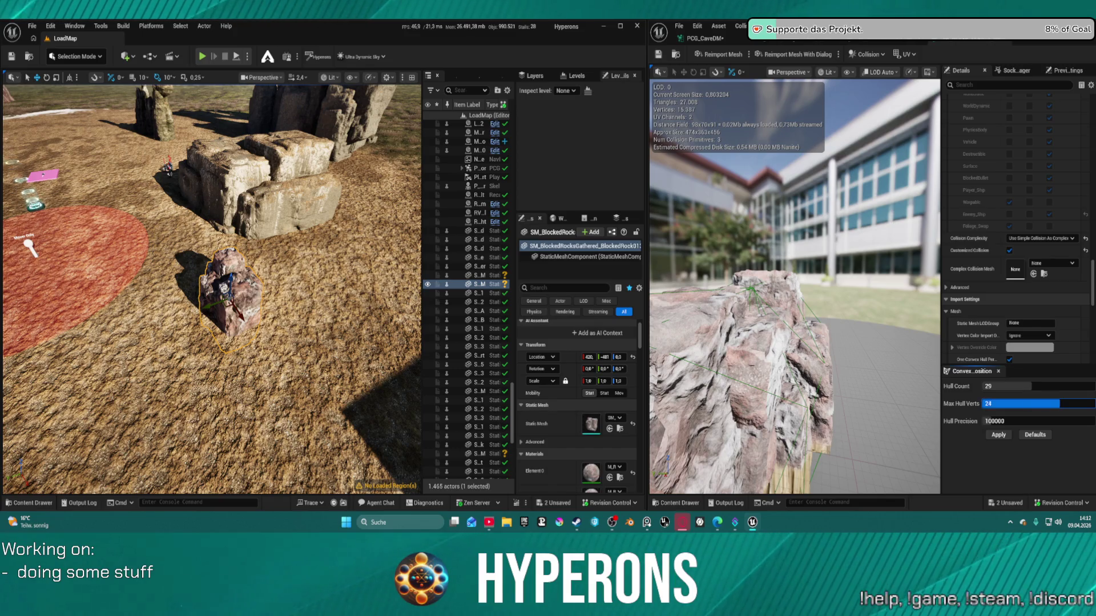
mouse_move(990, 421)
mouse_down()
mouse_move(1056, 421)
mouse_move(1035, 421)
mouse_up()
click(998, 435)
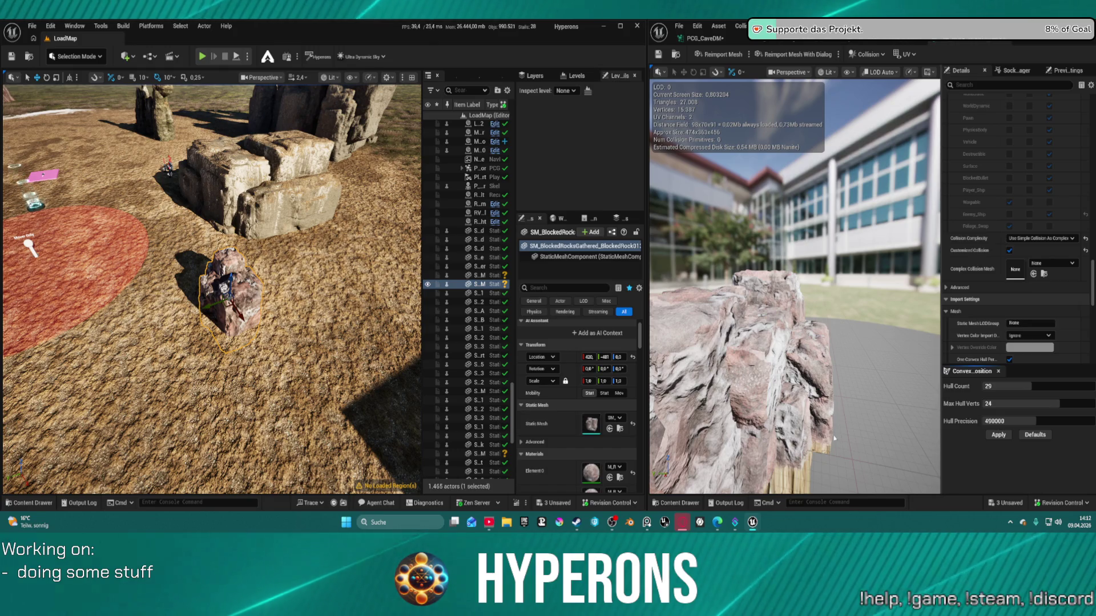
mouse_move(838, 446)
mouse_down()
mouse_move(765, 446)
mouse_move(737, 422)
mouse_up()
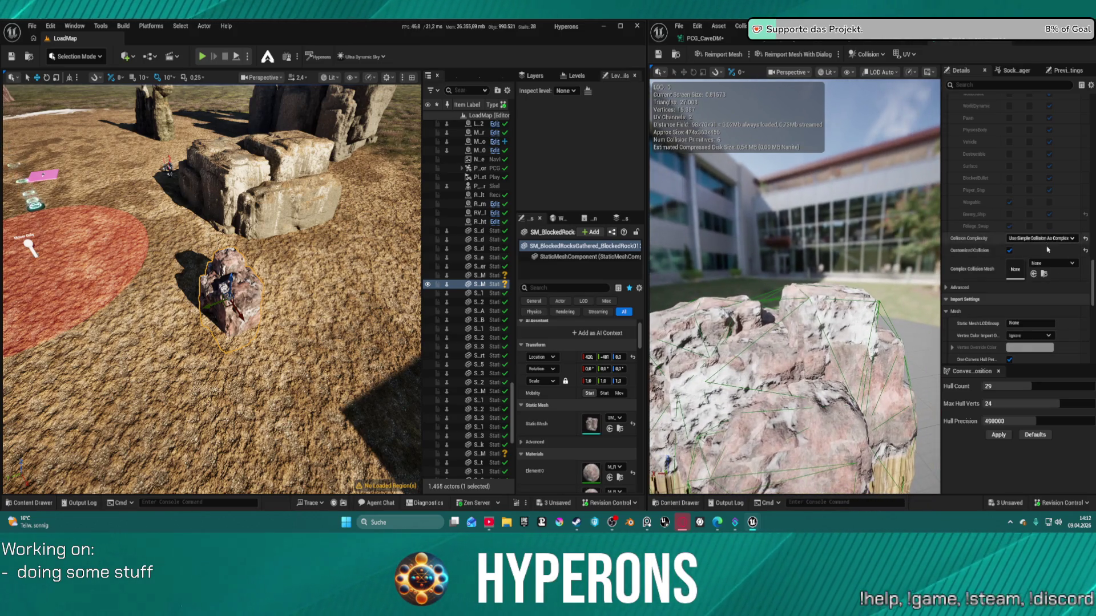
Step: Reapply convex decomposition with Hull Count 60, Max Hull Verts 28 and Hull Precision 720000
mouse_move(1009, 386)
mouse_down()
mouse_move(1036, 386)
mouse_move(1021, 386)
mouse_up()
drag(1024, 404, 1039, 404)
drag(1010, 422, 1036, 421)
click(998, 437)
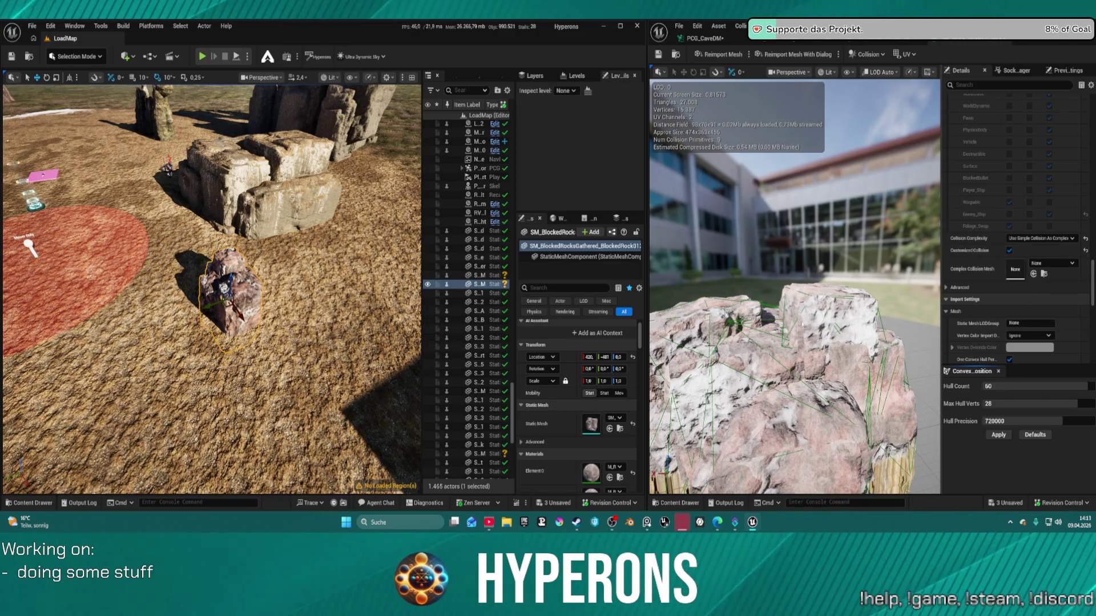
drag(811, 361, 767, 384)
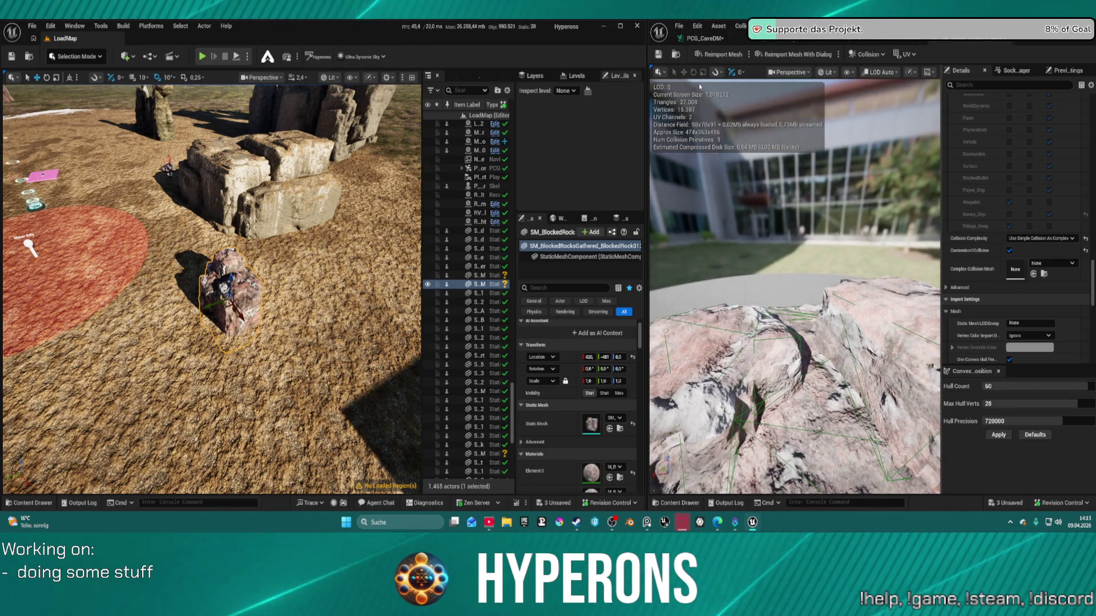
Step: Move the level view down to the rock beside PCG_CaveDM and start a playtest, walking forward
click(704, 41)
mouse_move(211, 285)
mouse_down()
mouse_move(211, 274)
mouse_move(211, 296)
mouse_up()
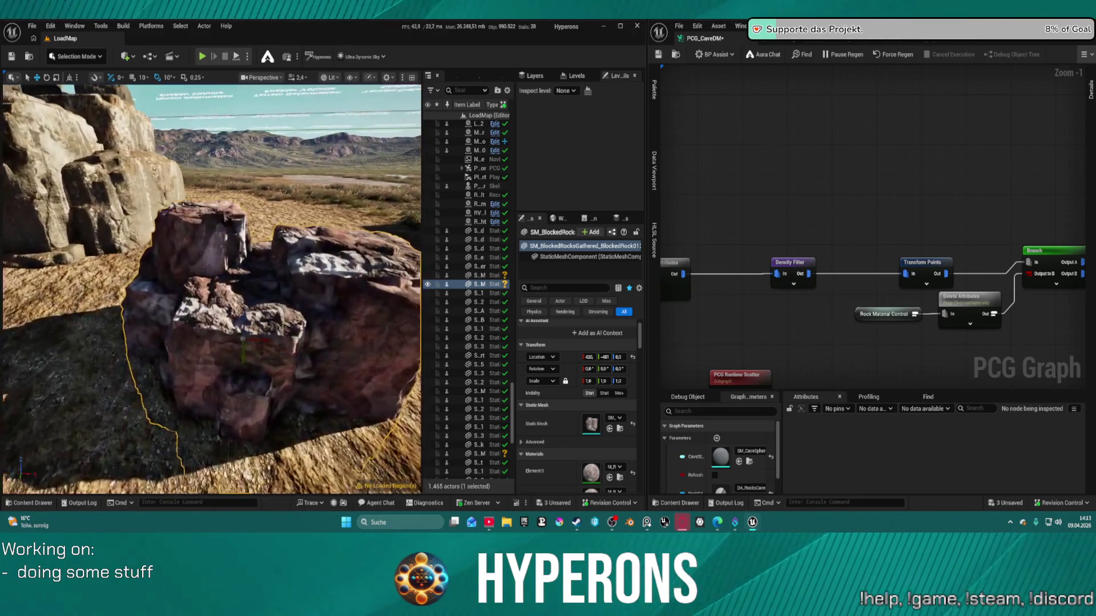
drag(243, 206, 243, 192)
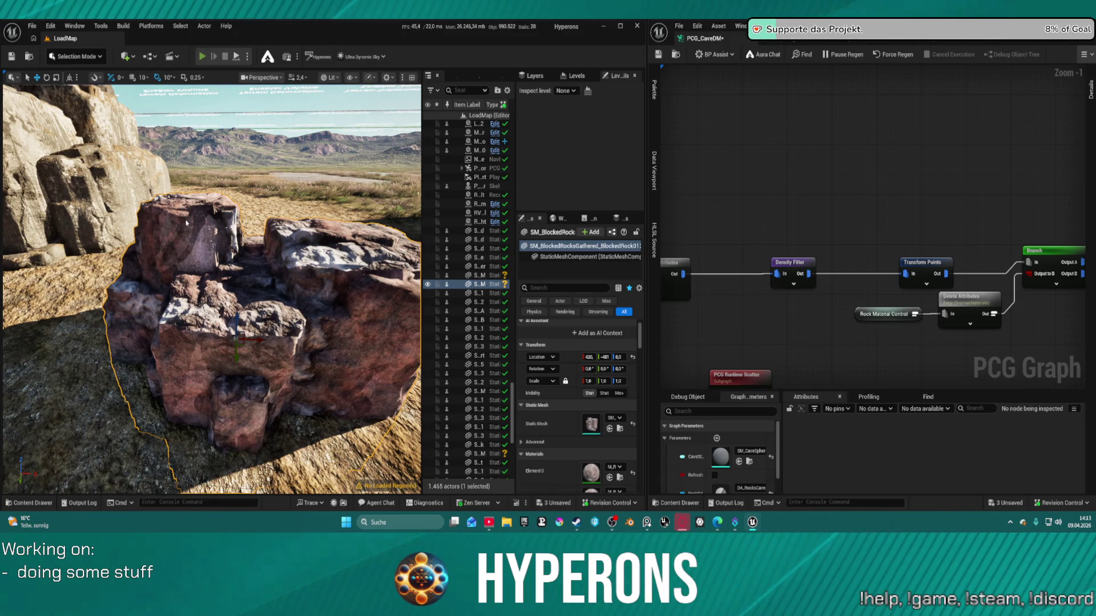
key(alt+p)
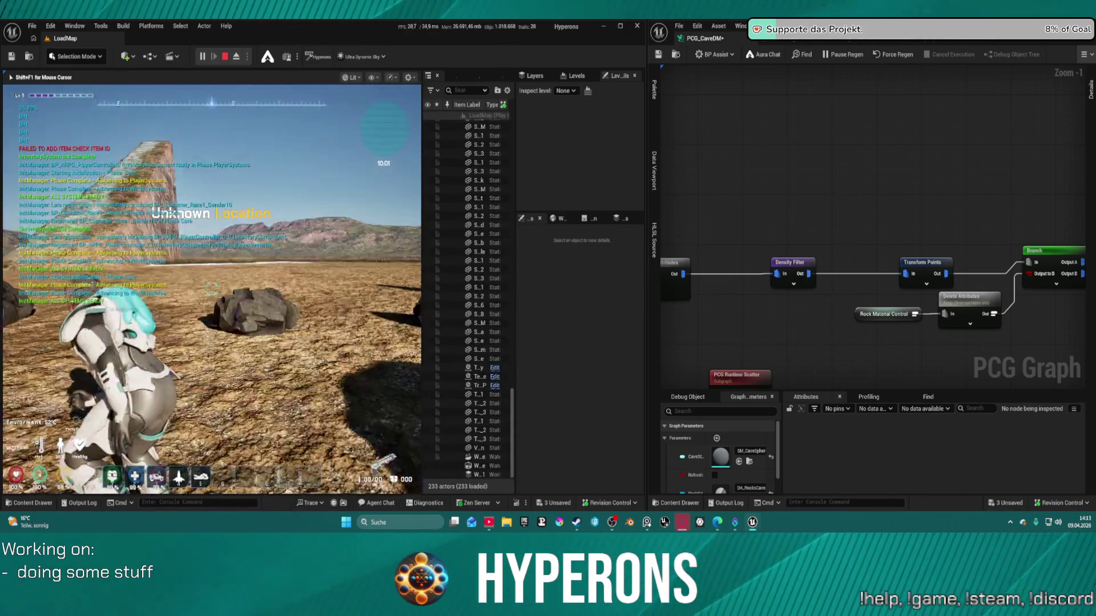
key(w)
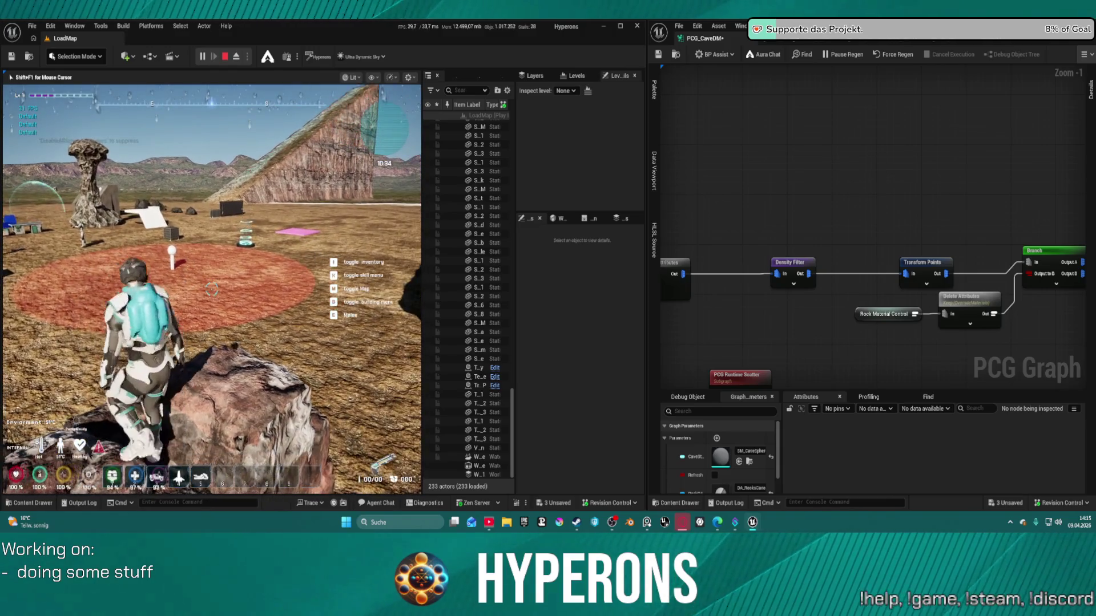
Step: Walk the character onto the rock, across it, and down toward the solar panel
key(w)
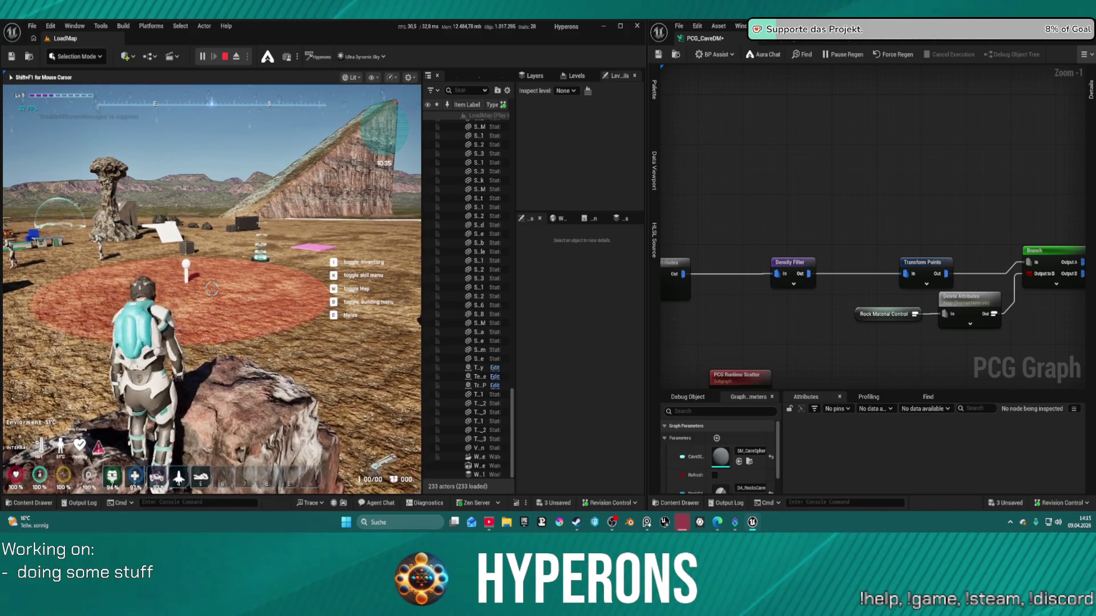
key(w)
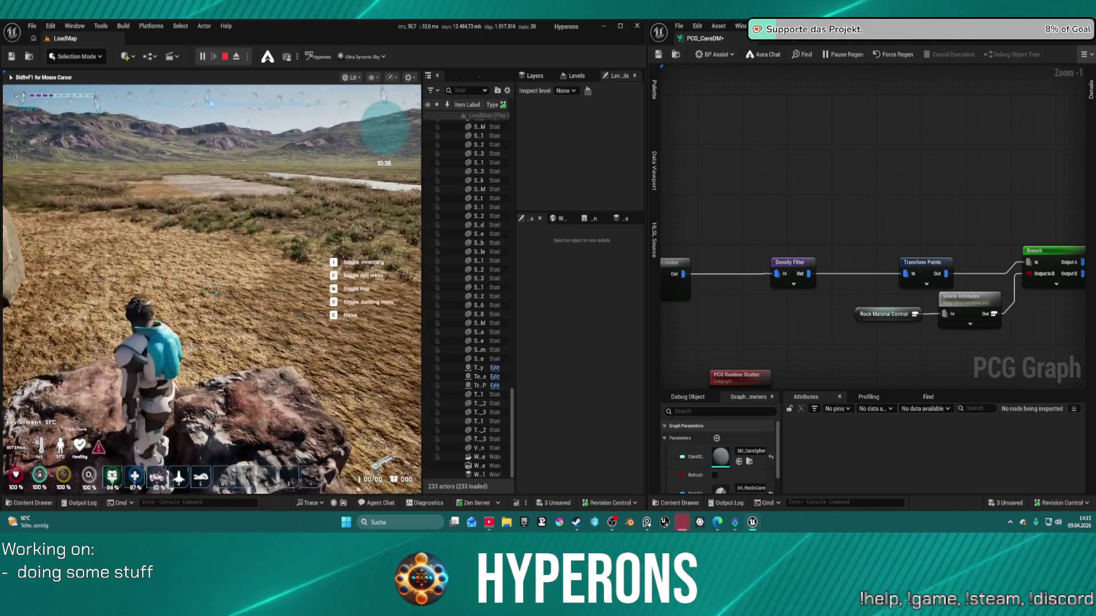
key(w)
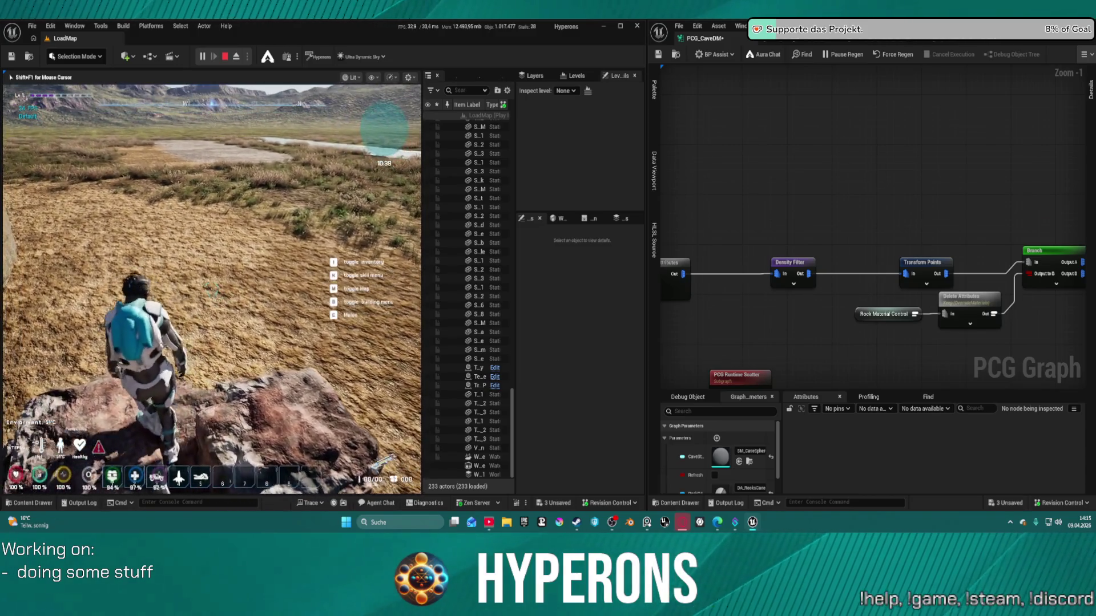
key(w)
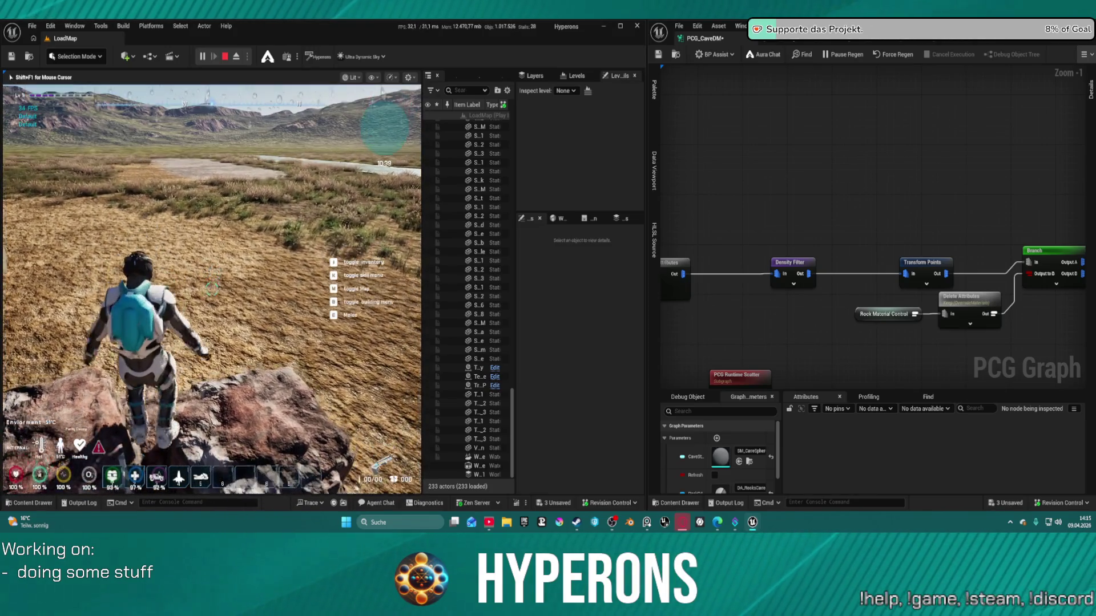
key(w)
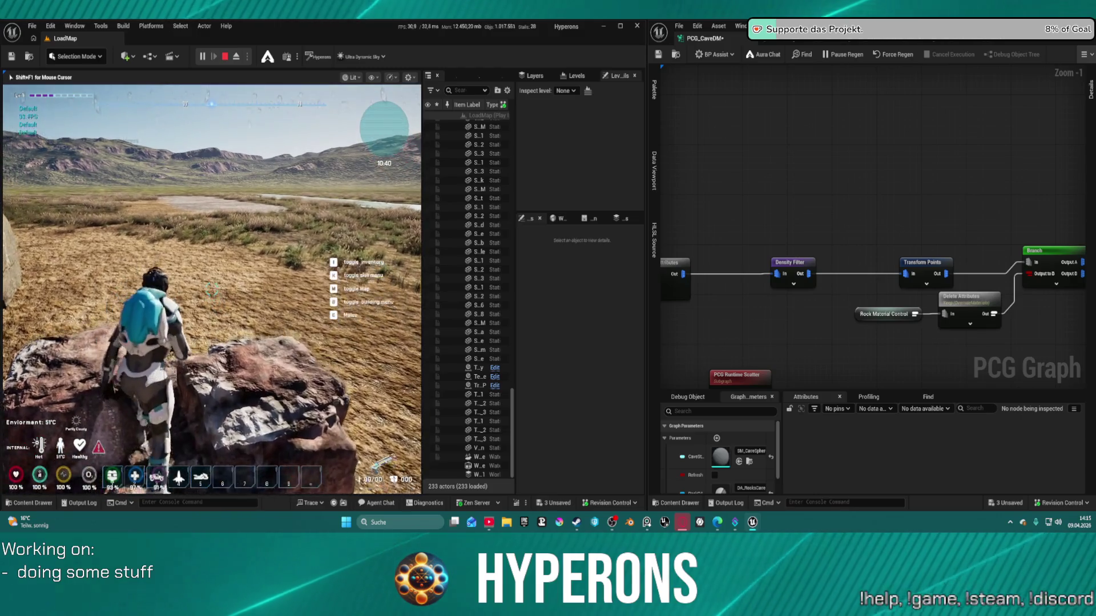
key(w)
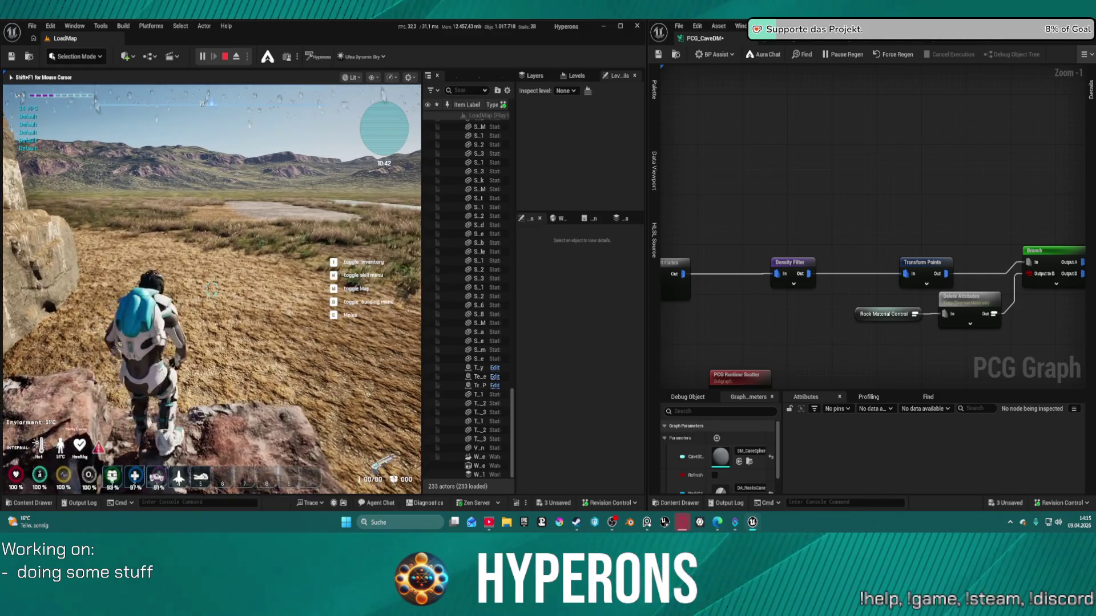
key(w)
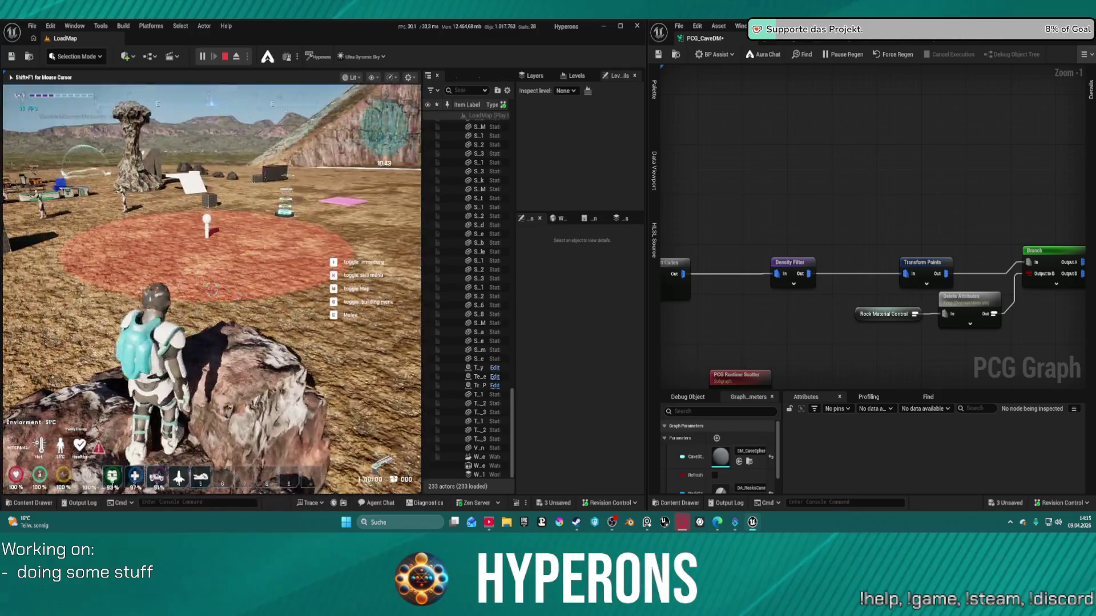
key(w)
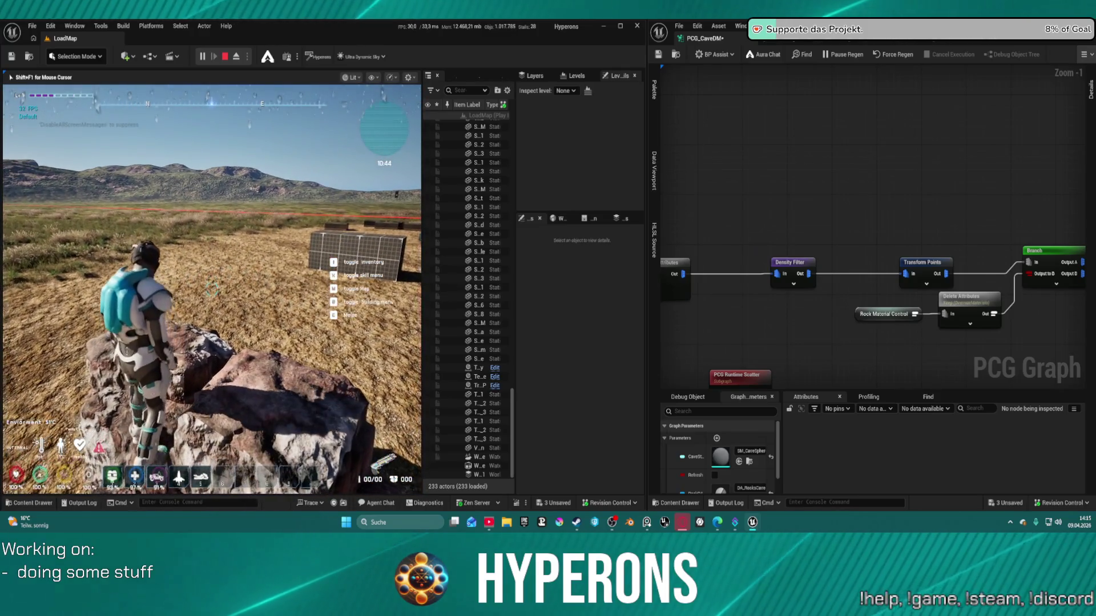
Step: Jump and climb over the rock blocks onto flat ground, then end the playtest
mouse_move(211, 289)
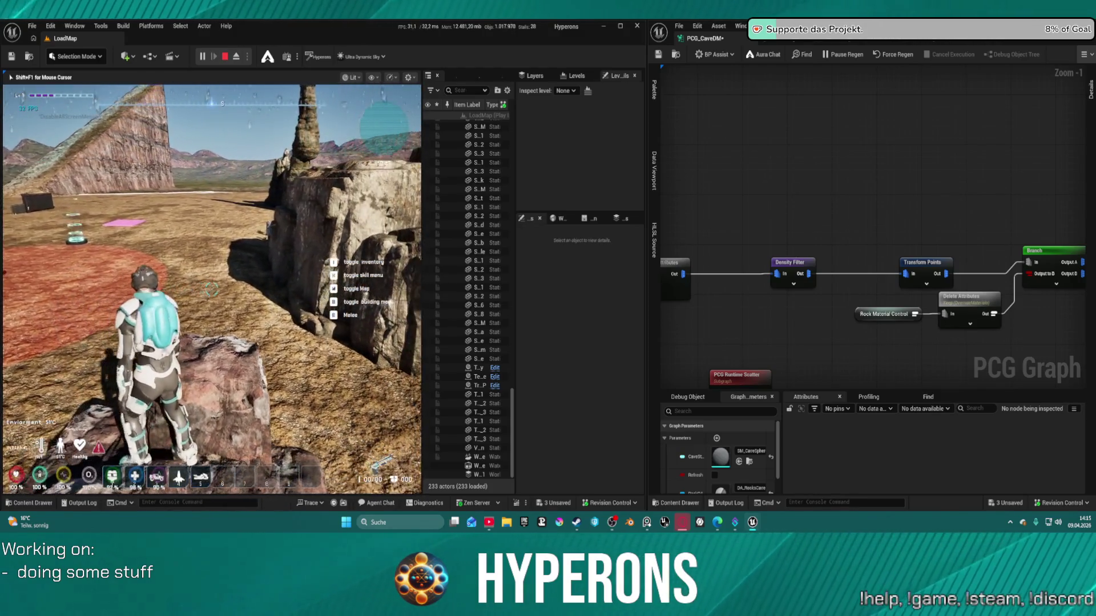
key(w)
key(space)
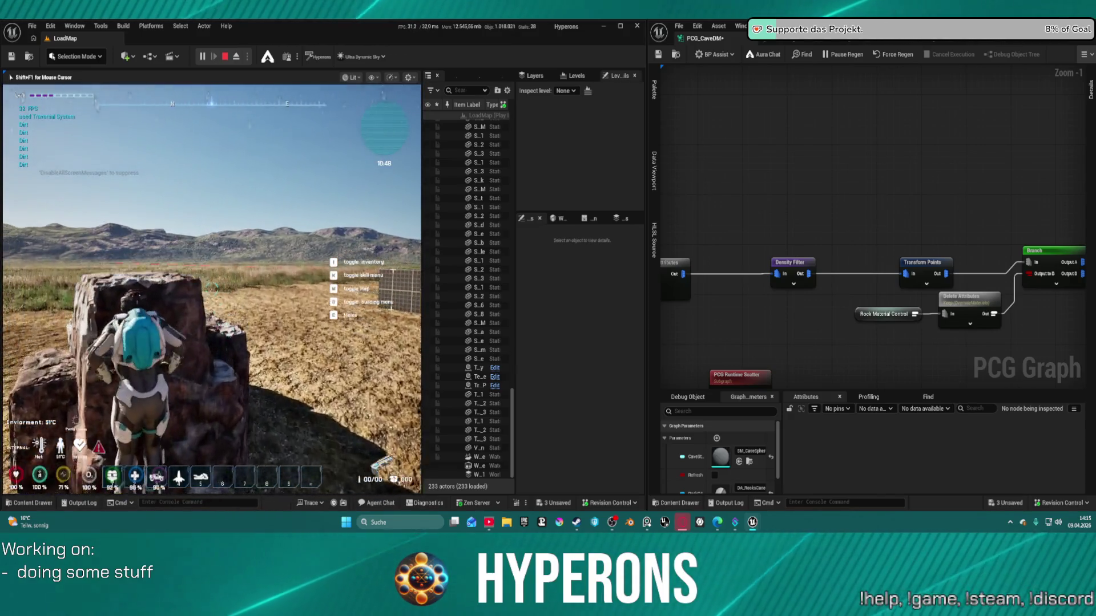
key(w)
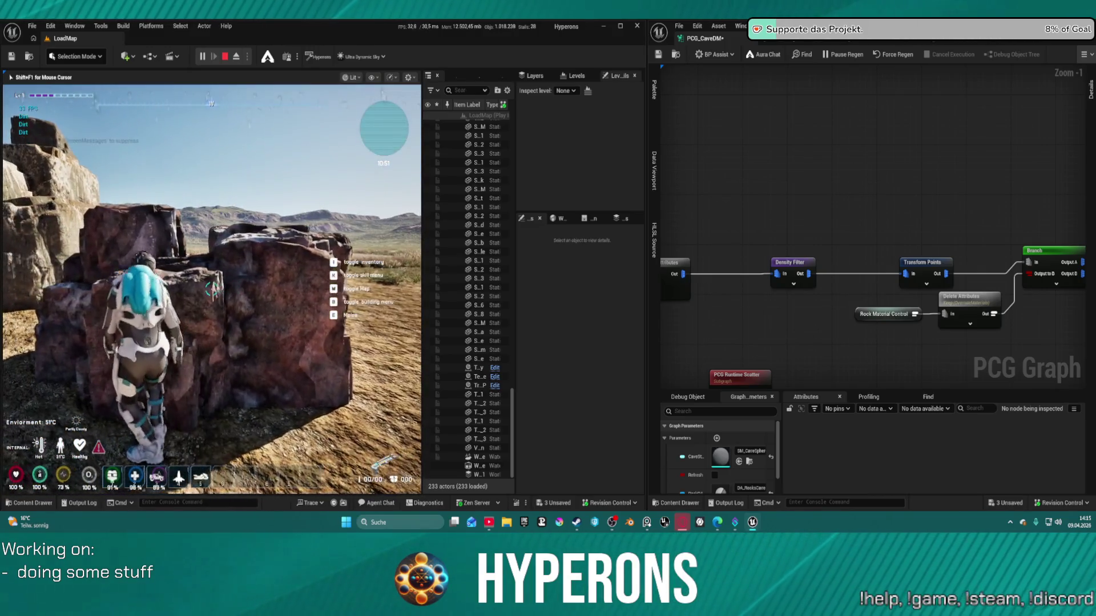
key(w)
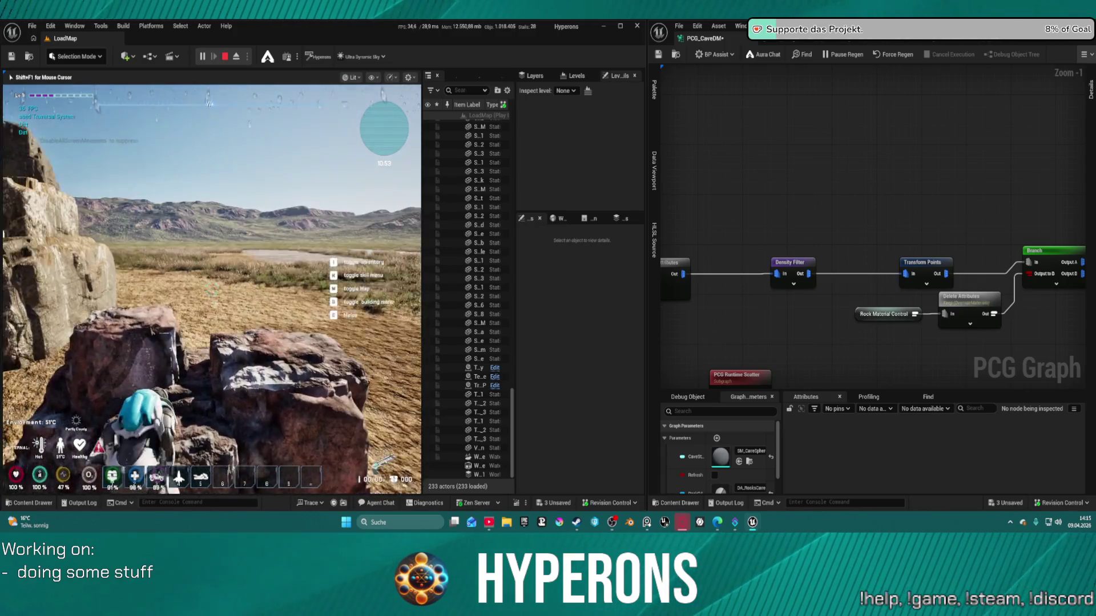
key(w)
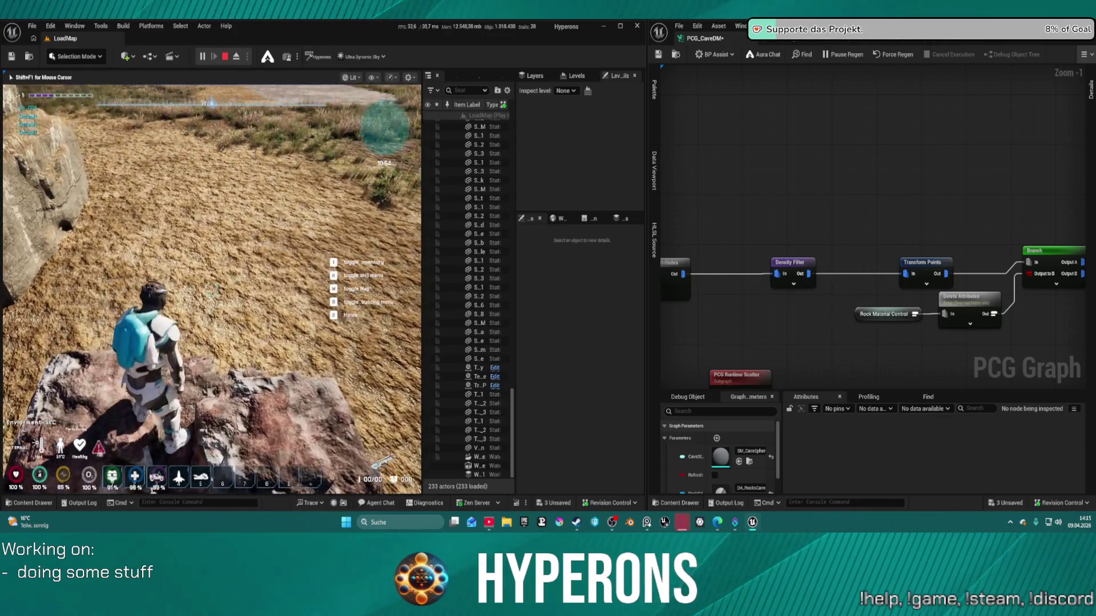
key(w)
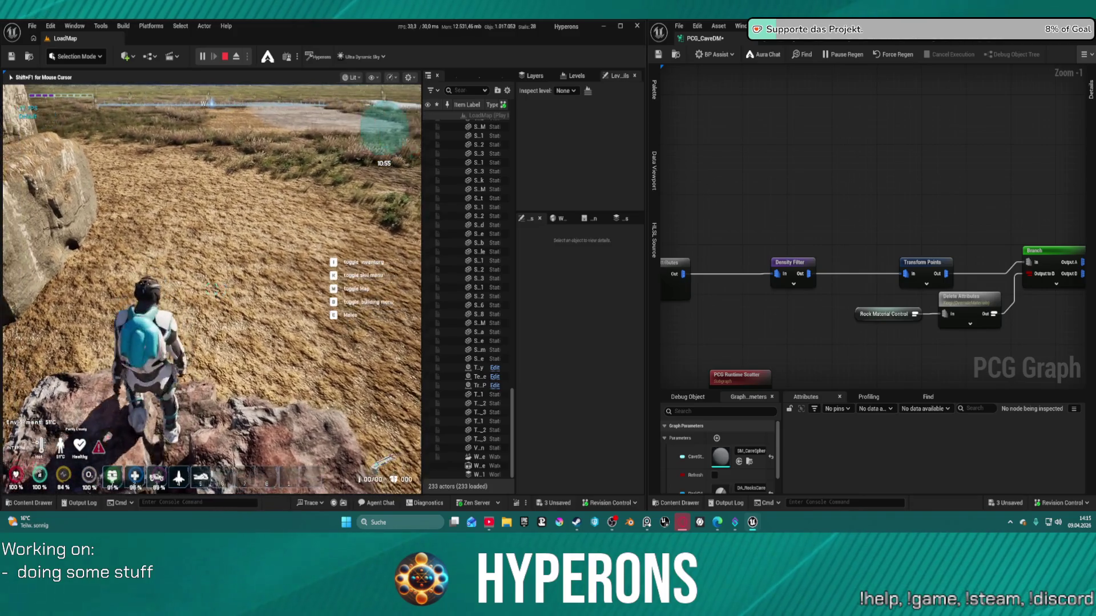
key(w)
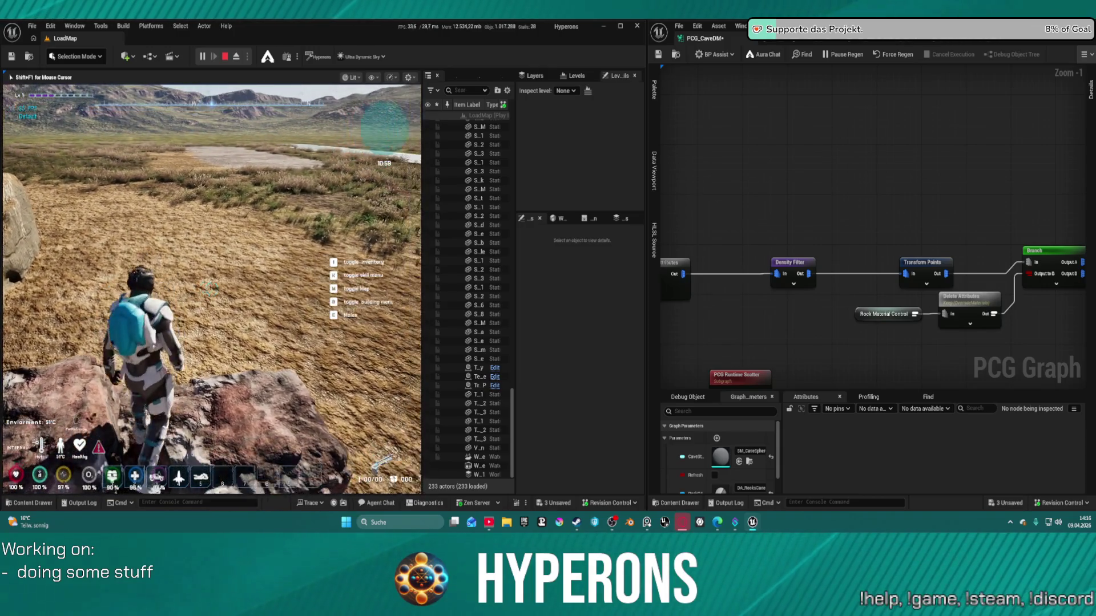
key(w)
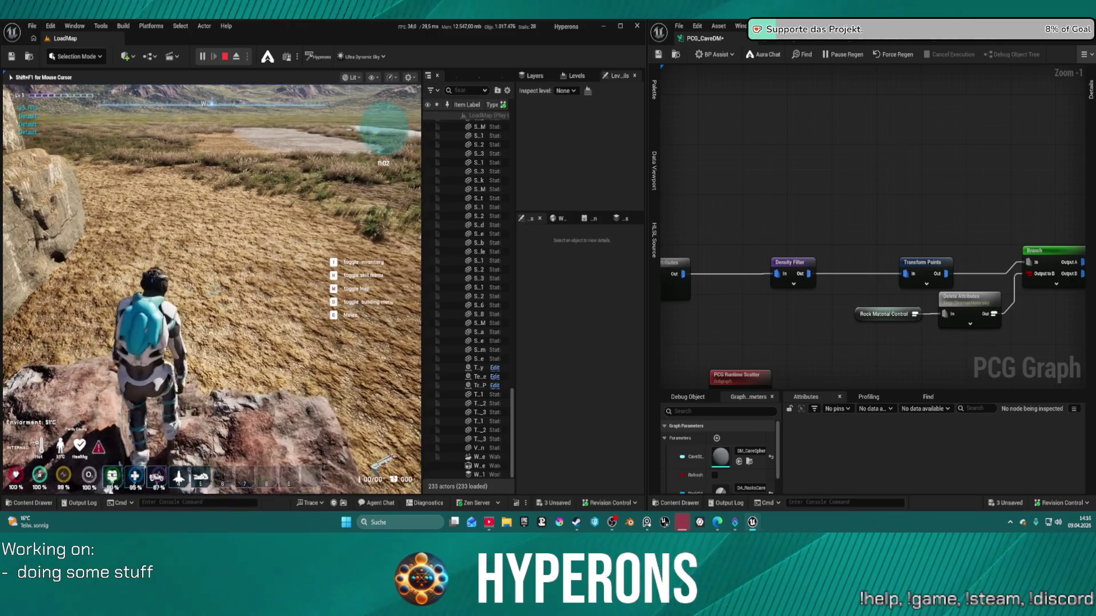
key(w)
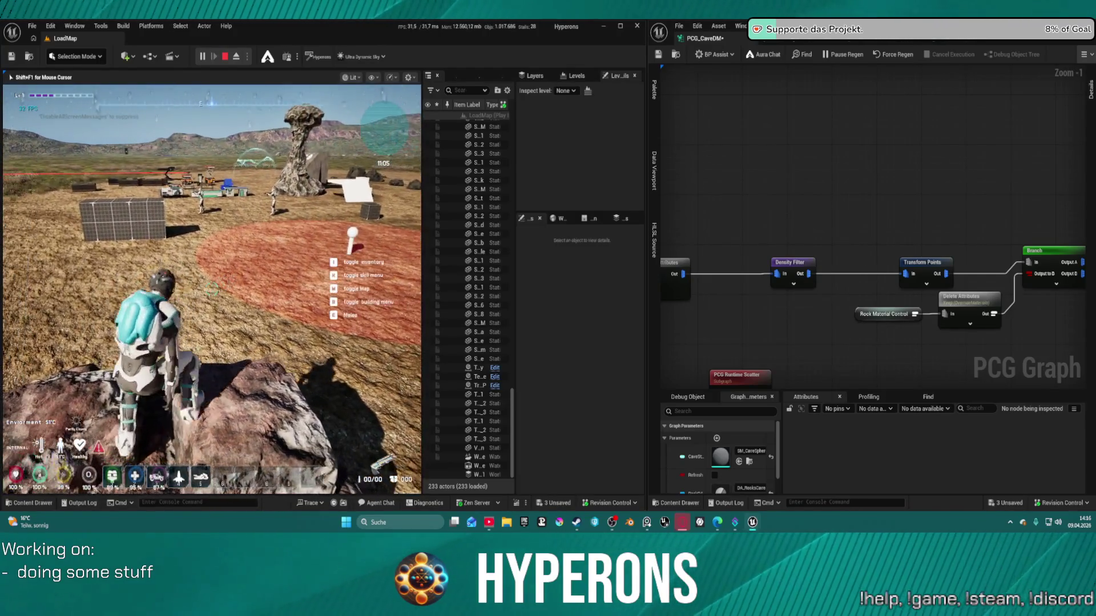
key(w)
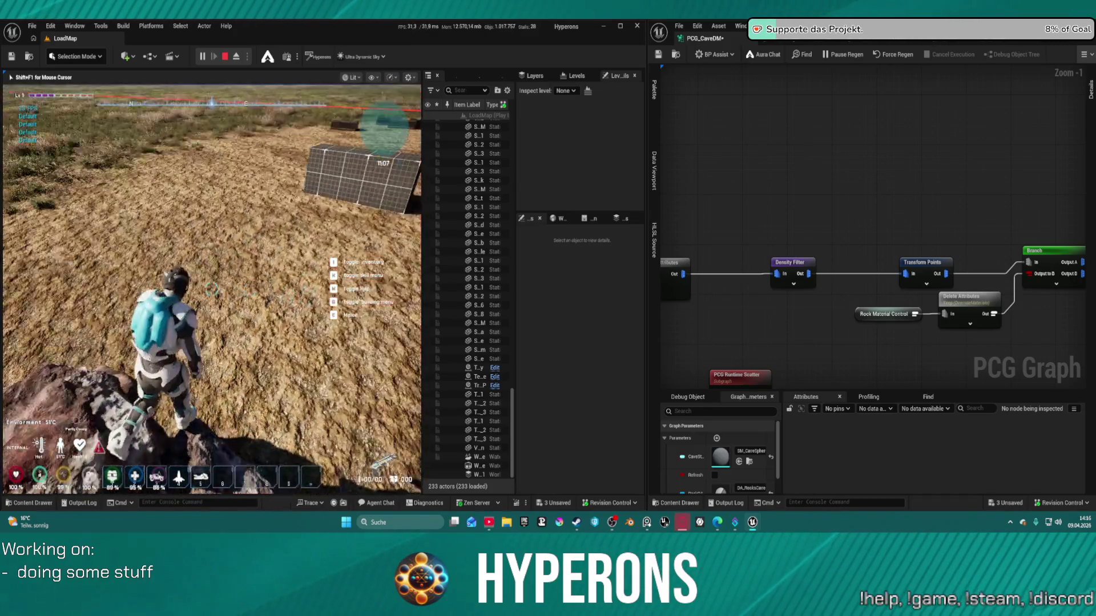
key(w)
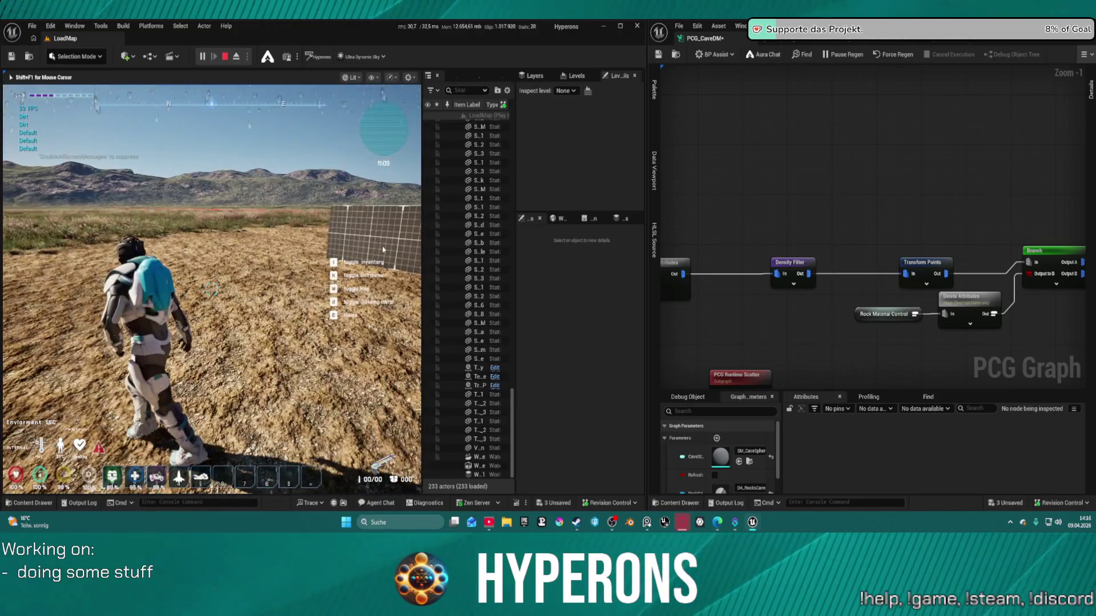
key(Escape)
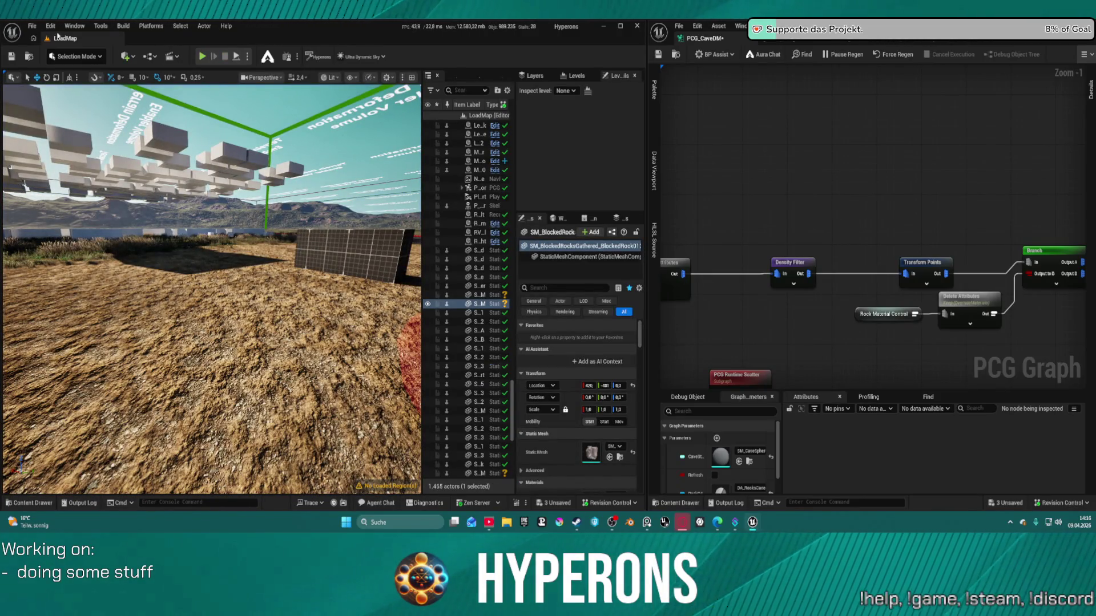
Step: Load the DEV_Cave level from the File menu's recent levels list
click(32, 26)
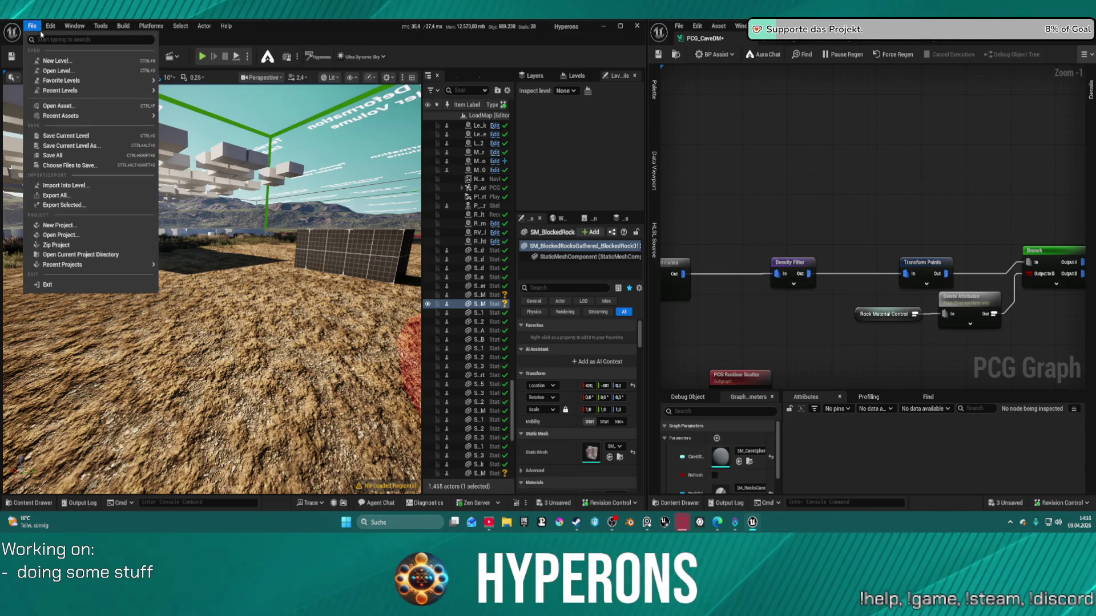
mouse_move(105, 91)
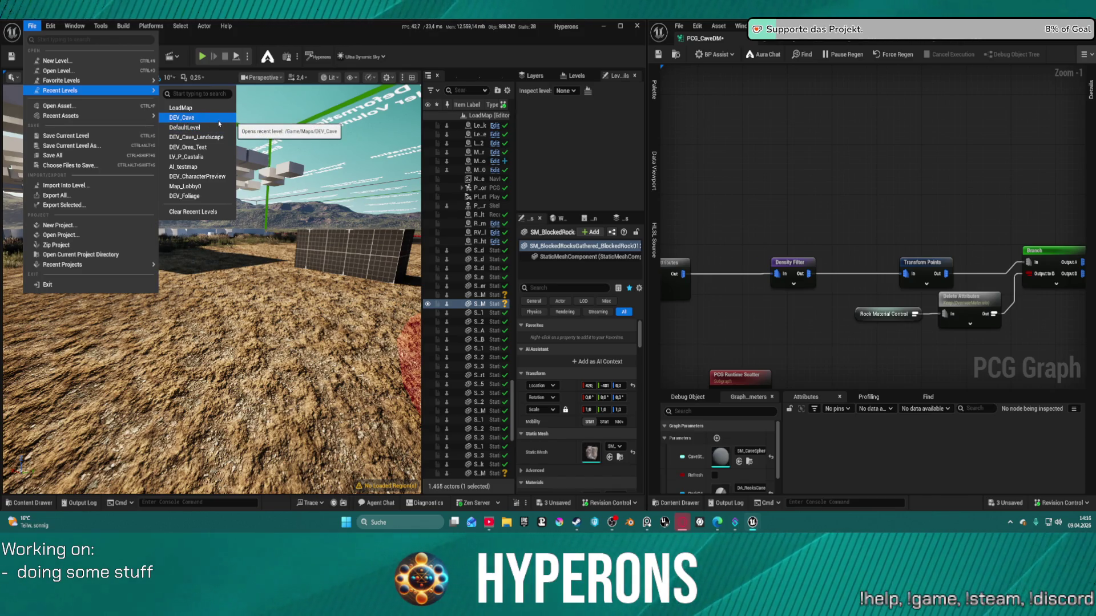
click(203, 118)
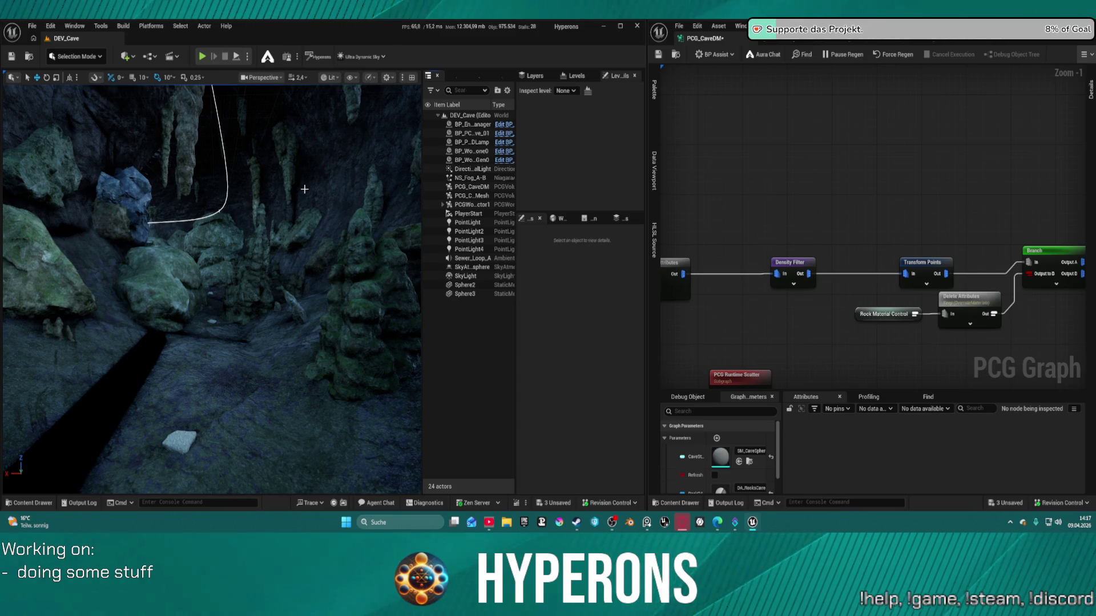
click(34, 503)
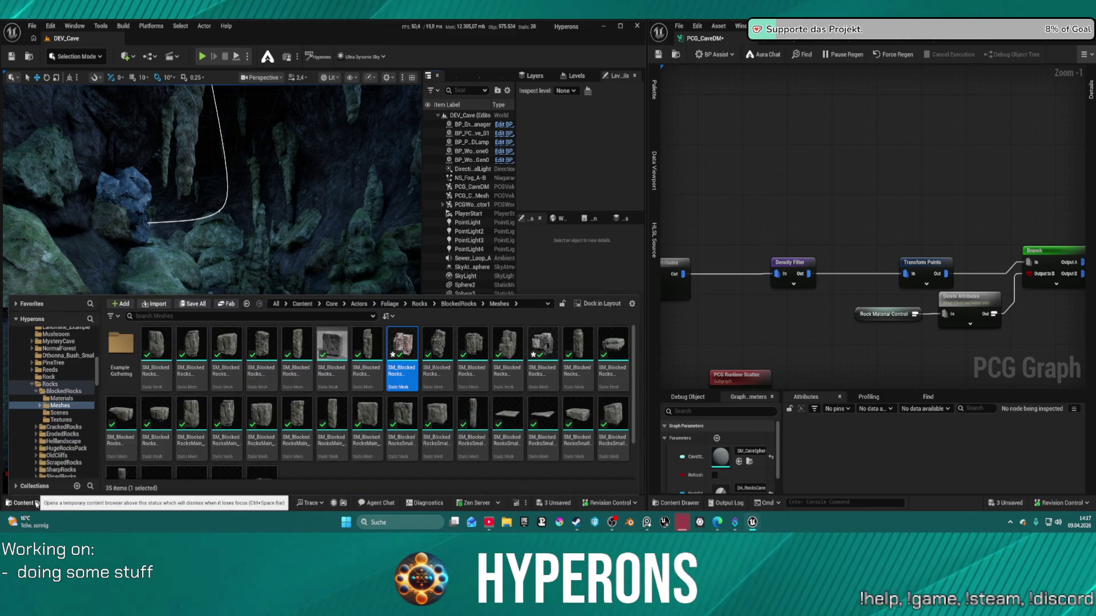
click(35, 503)
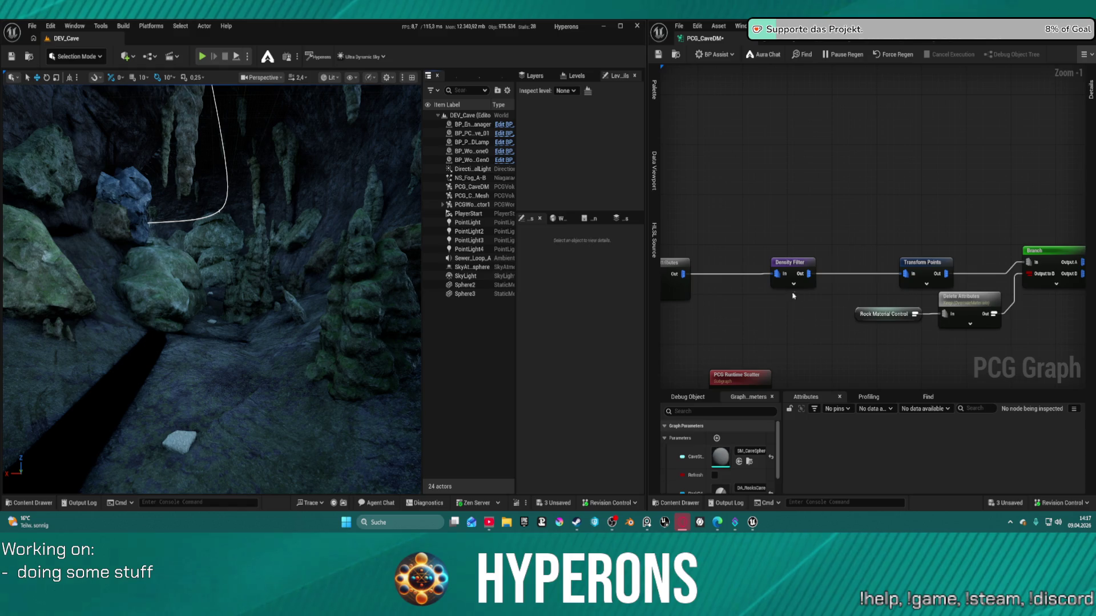
Step: Pan the graph and select the Density Filter node to show its settings
click(796, 270)
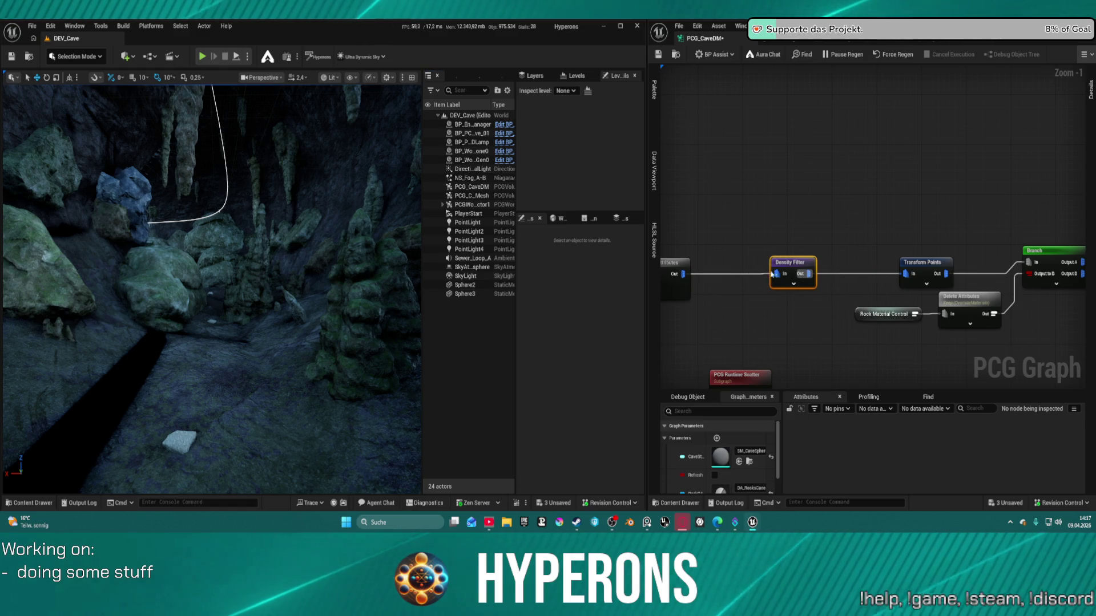
click(791, 317)
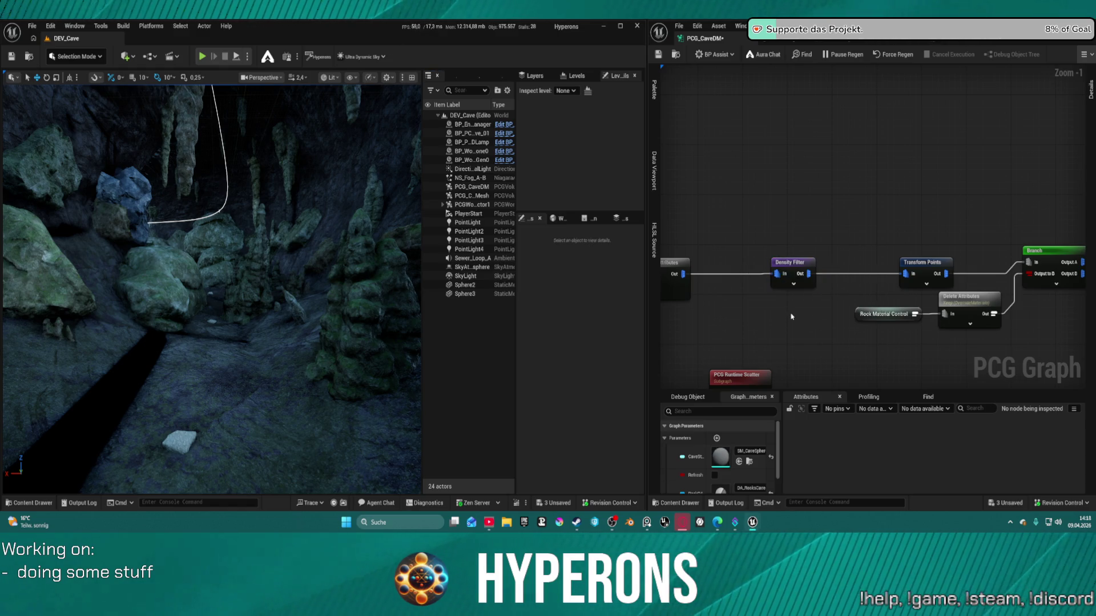
scroll(745, 240, down, 3)
mouse_move(729, 206)
mouse_down()
mouse_move(758, 203)
mouse_move(726, 311)
mouse_move(743, 299)
mouse_move(824, 296)
mouse_up()
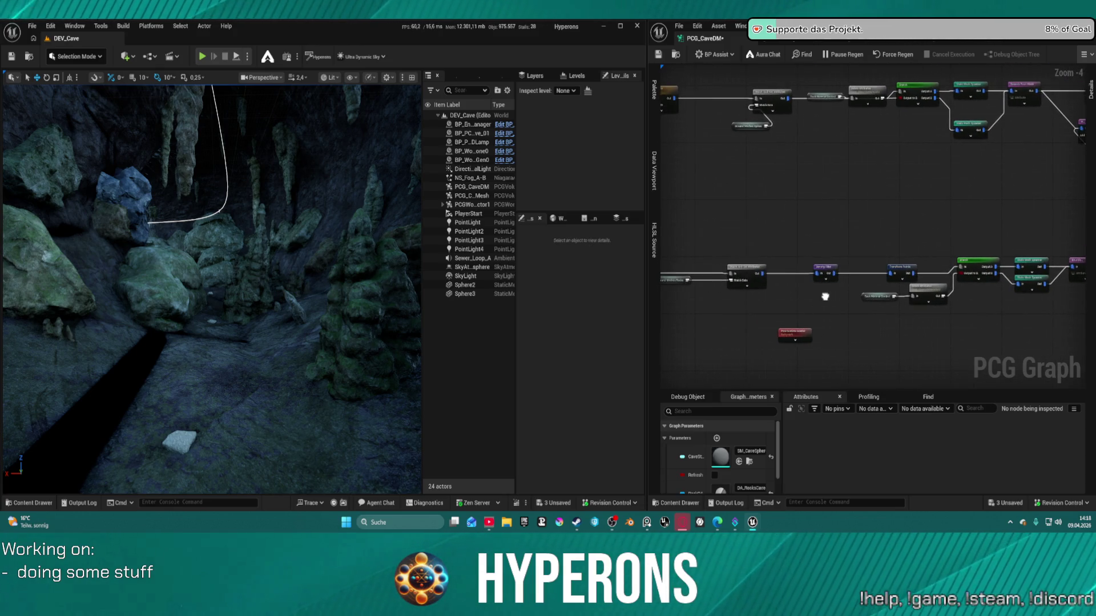
scroll(822, 303, up, 5)
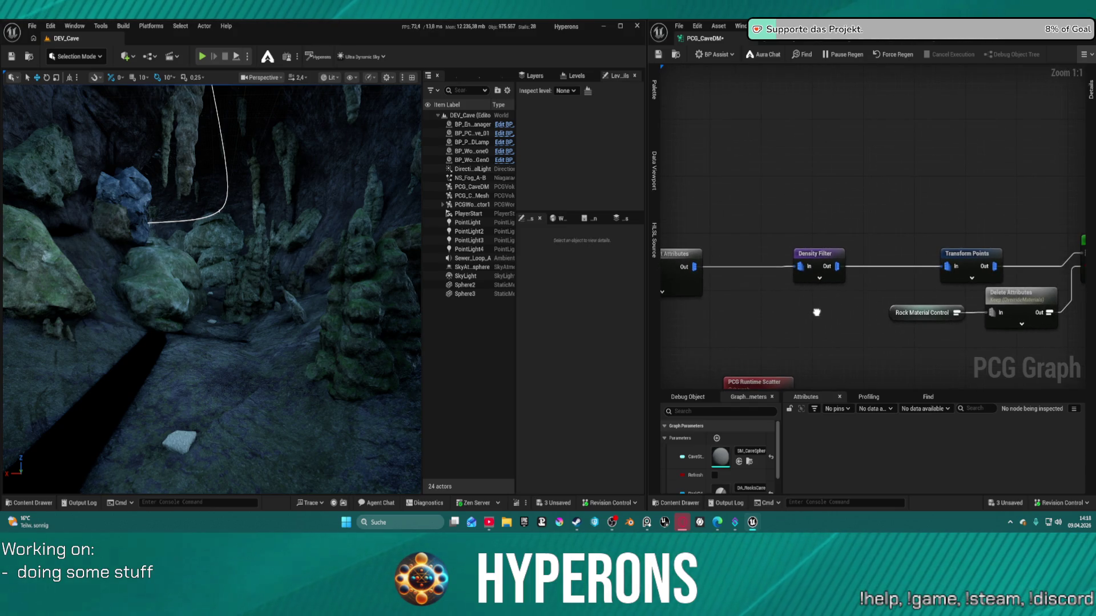
click(817, 250)
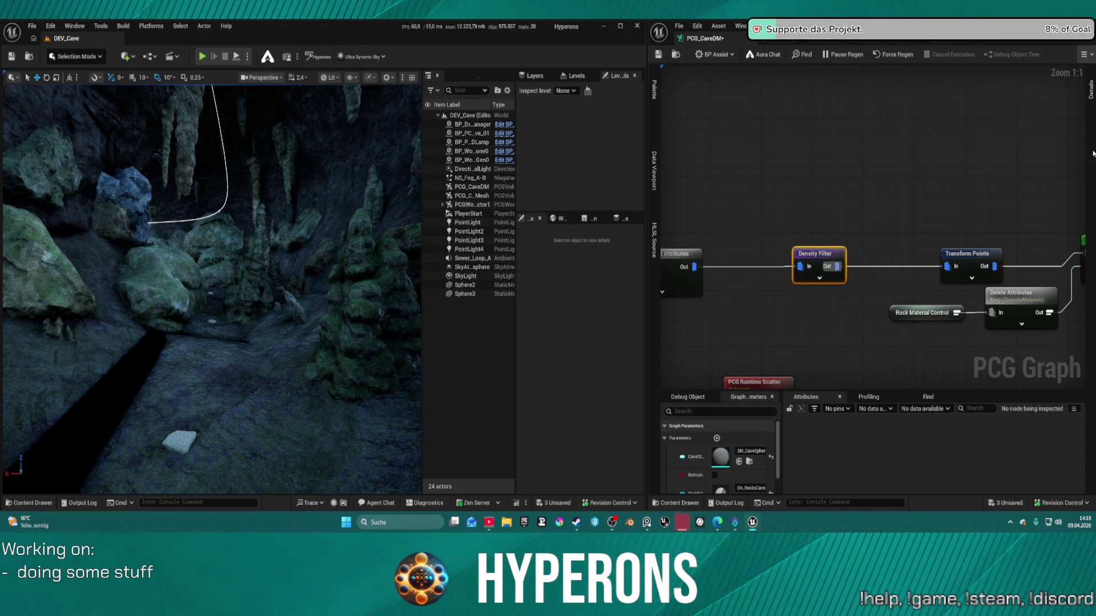
click(1090, 92)
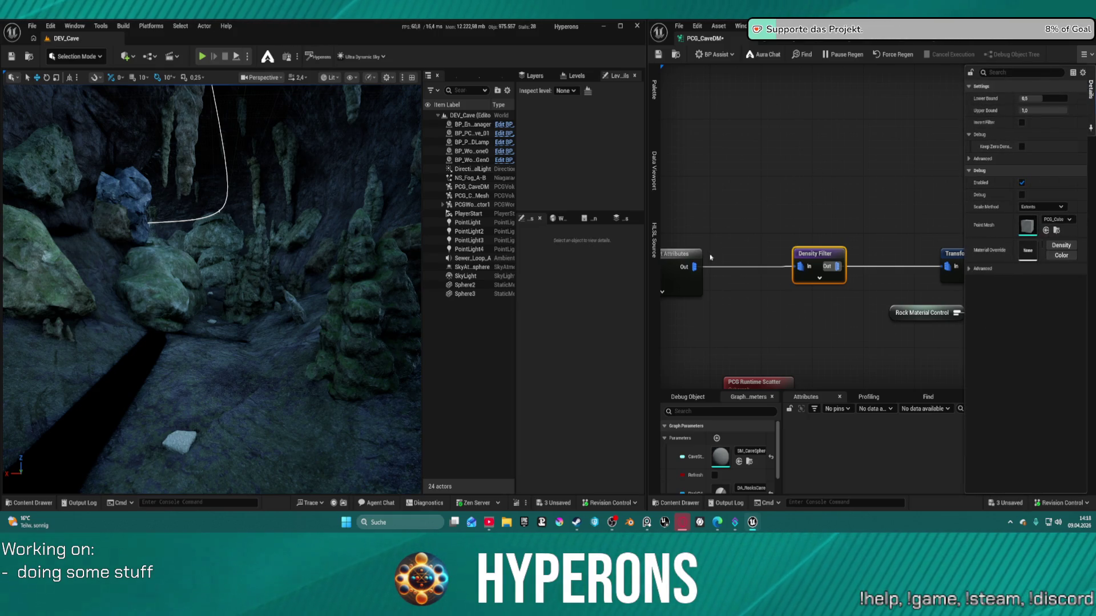
Step: Place a Random Choice node, found by searching 'random', wired from the Attributes Out pin
drag(694, 266, 745, 230)
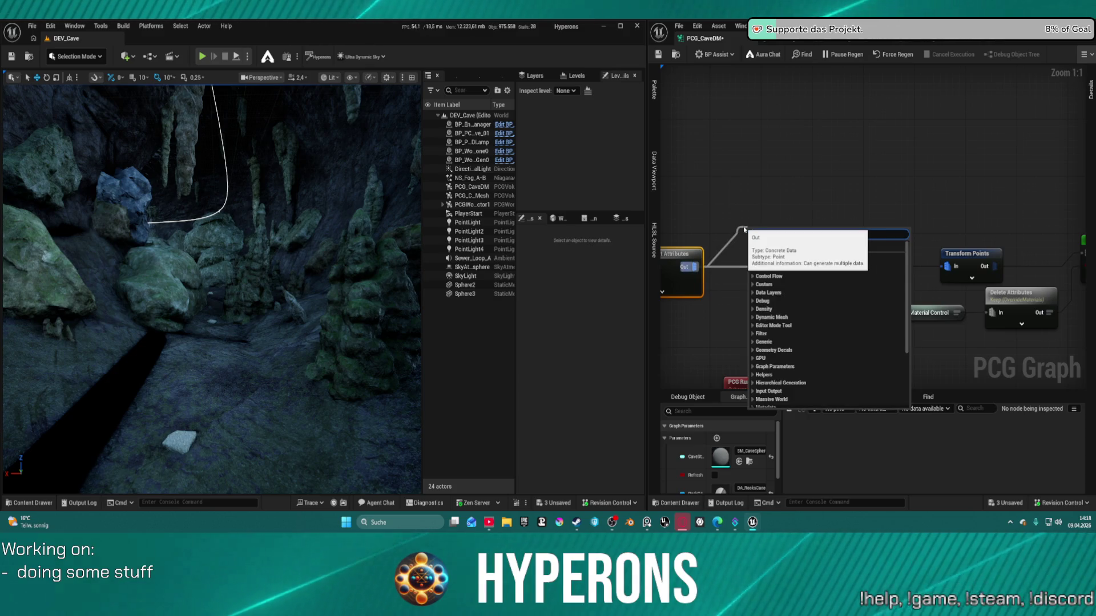
text(random)
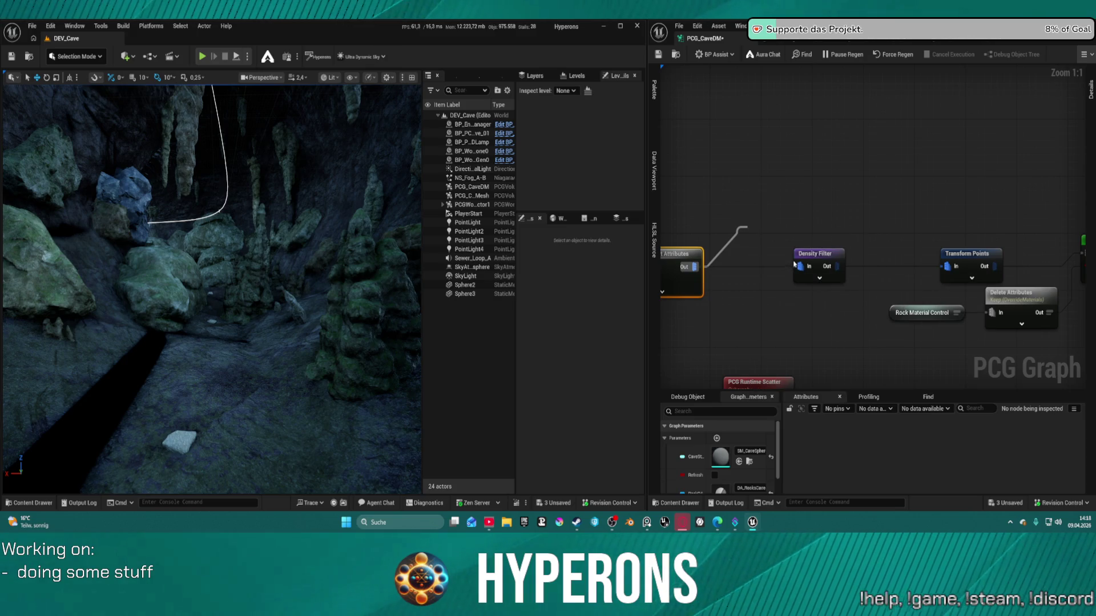
drag(785, 263, 770, 208)
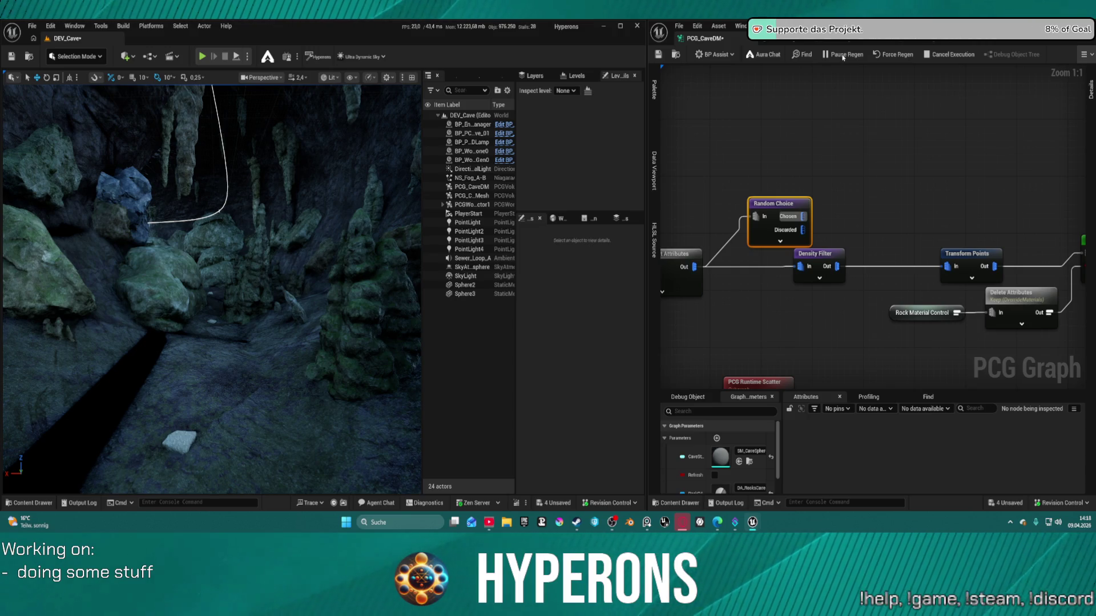
Step: Save, pause PCG regeneration, and edit the Random Choice node's fixed number setting
key(ctrl+s)
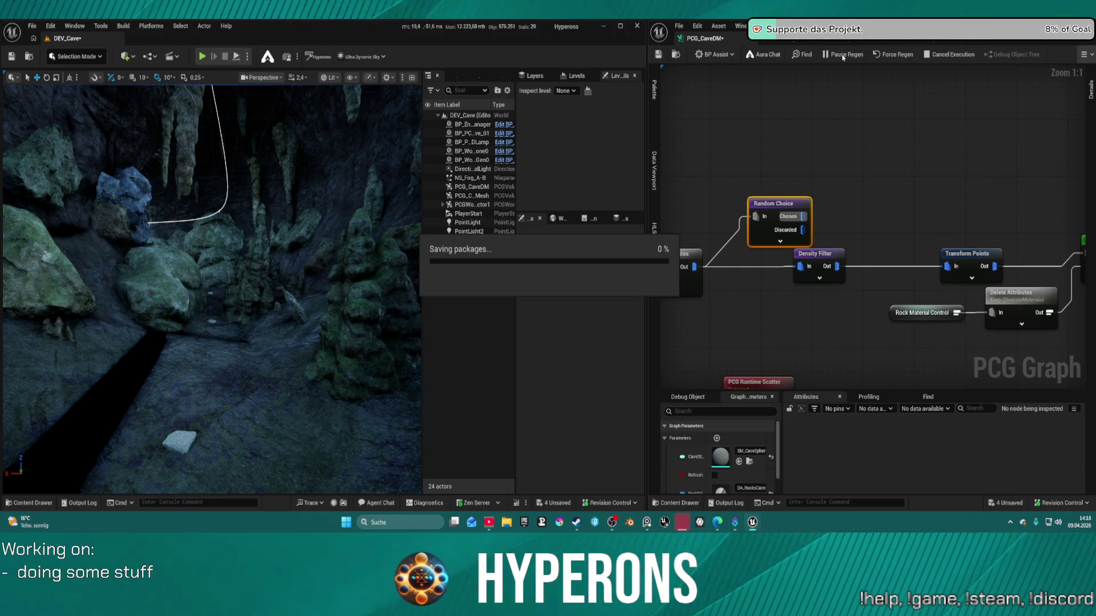
click(842, 55)
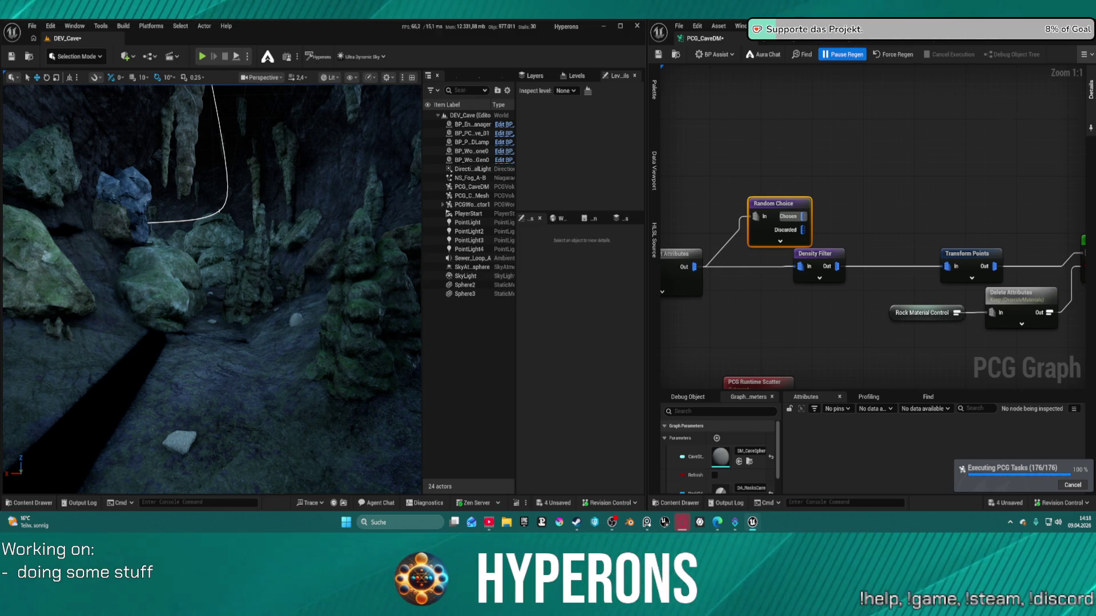
click(1090, 94)
click(1040, 111)
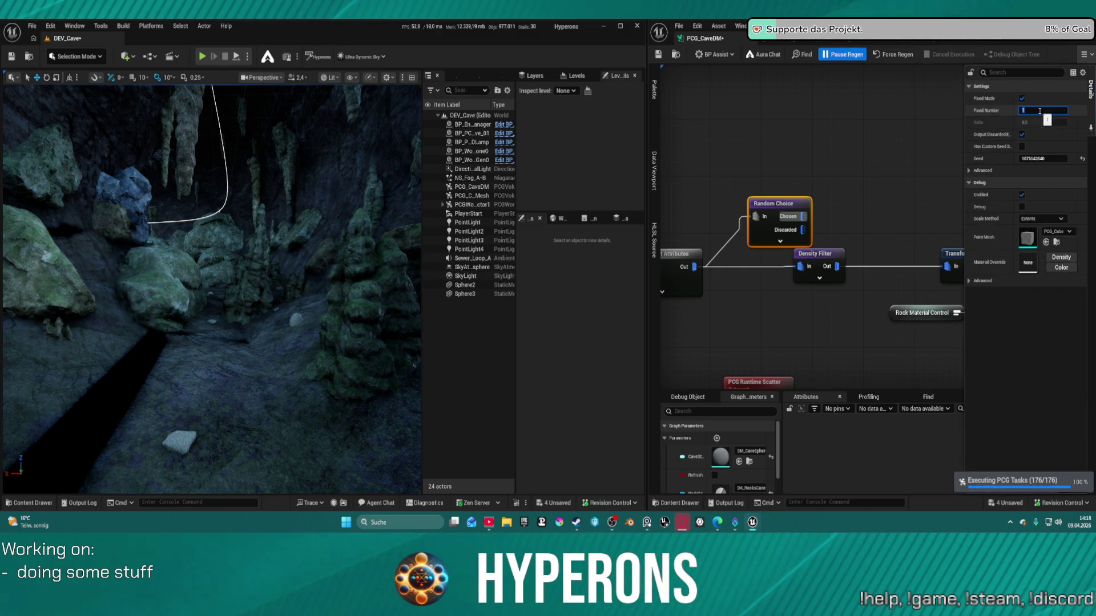
Step: Wire Random Choice's Chosen output into Transform Points, delete the Density Filter, and save
drag(803, 217, 947, 266)
drag(825, 273, 756, 335)
key(Delete)
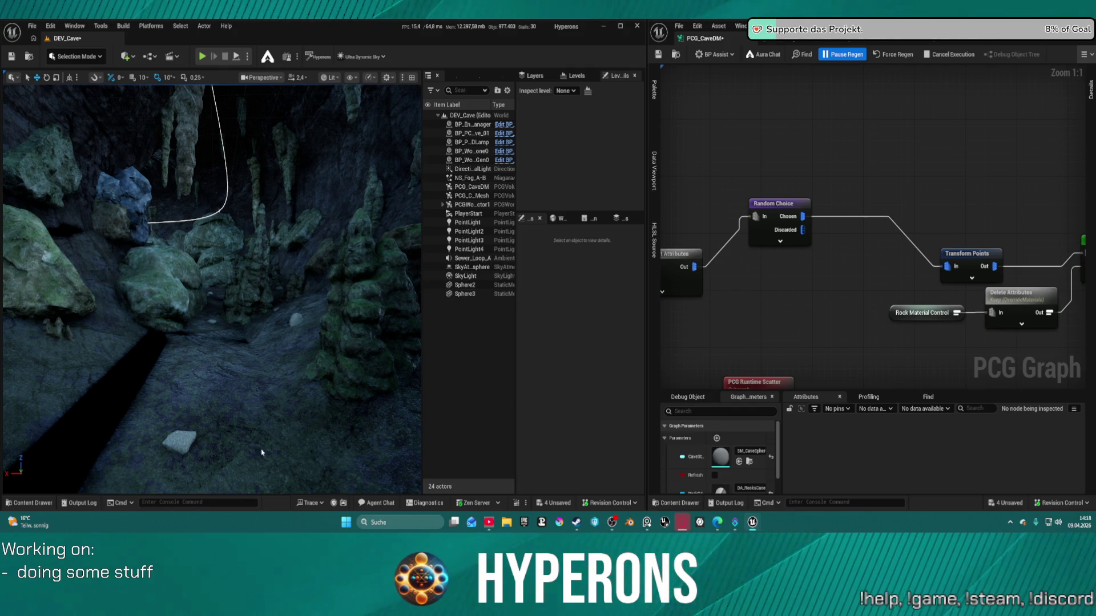
key(ctrl+s)
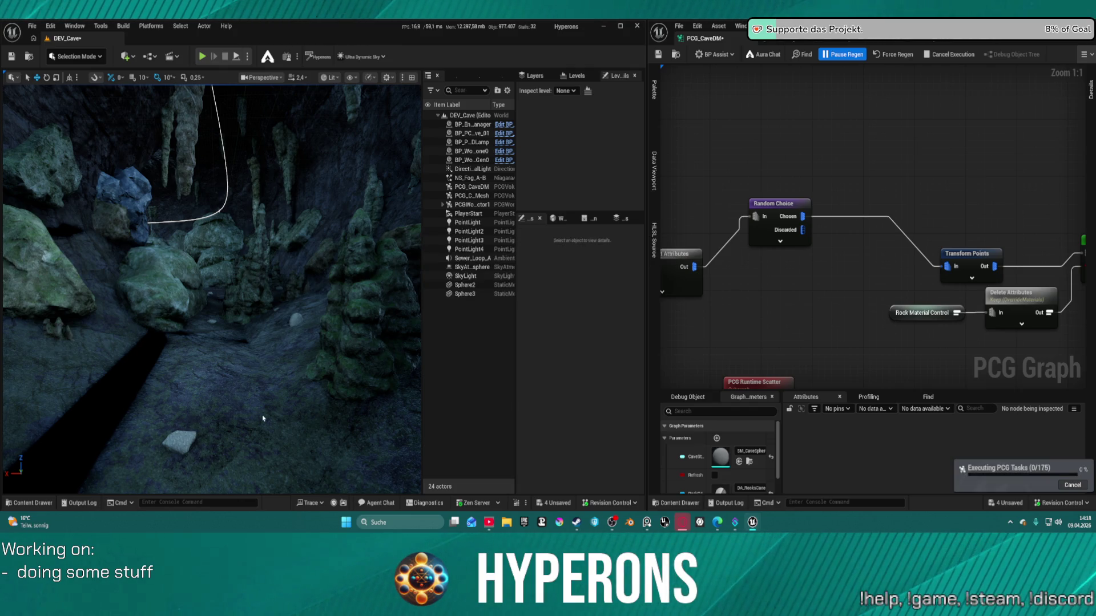
mouse_move(222, 406)
mouse_down()
mouse_move(200, 394)
mouse_move(216, 382)
mouse_move(199, 380)
mouse_move(217, 378)
mouse_up()
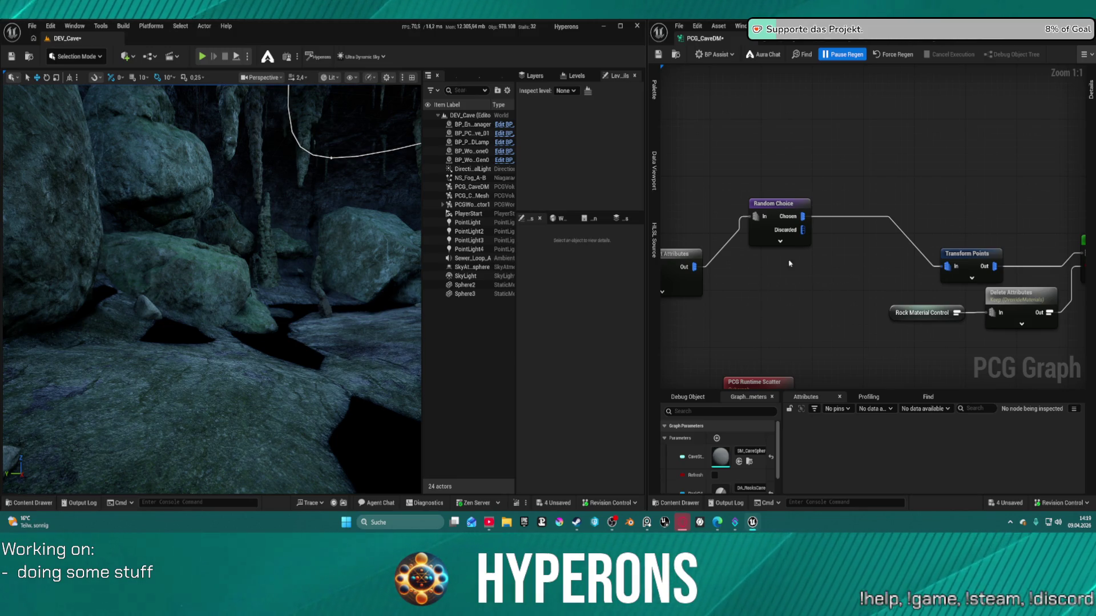
scroll(829, 191, down, 6)
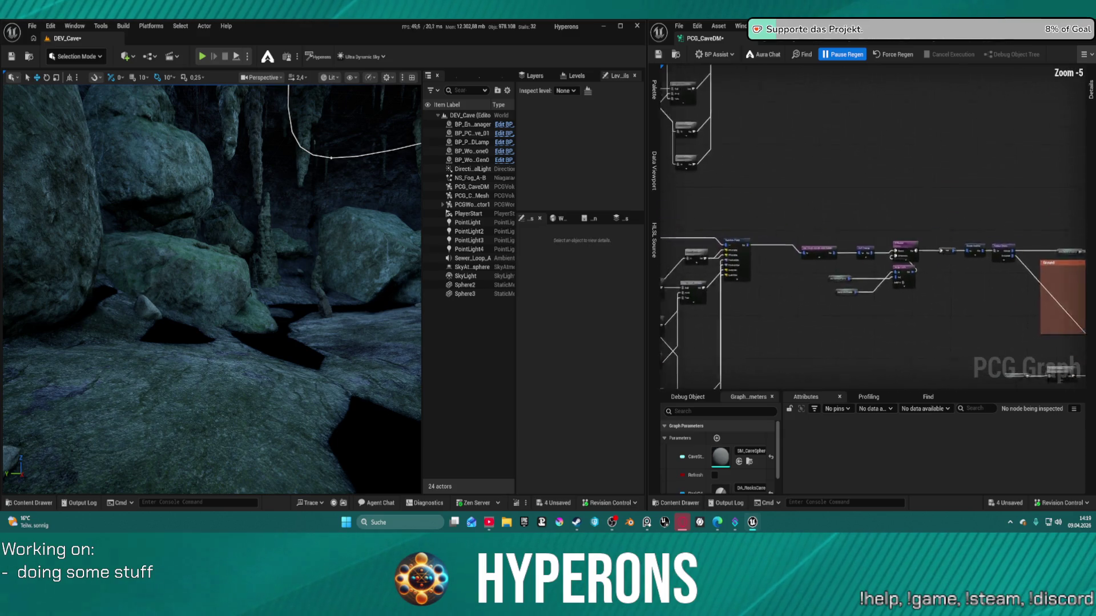
scroll(1000, 339, down, 1)
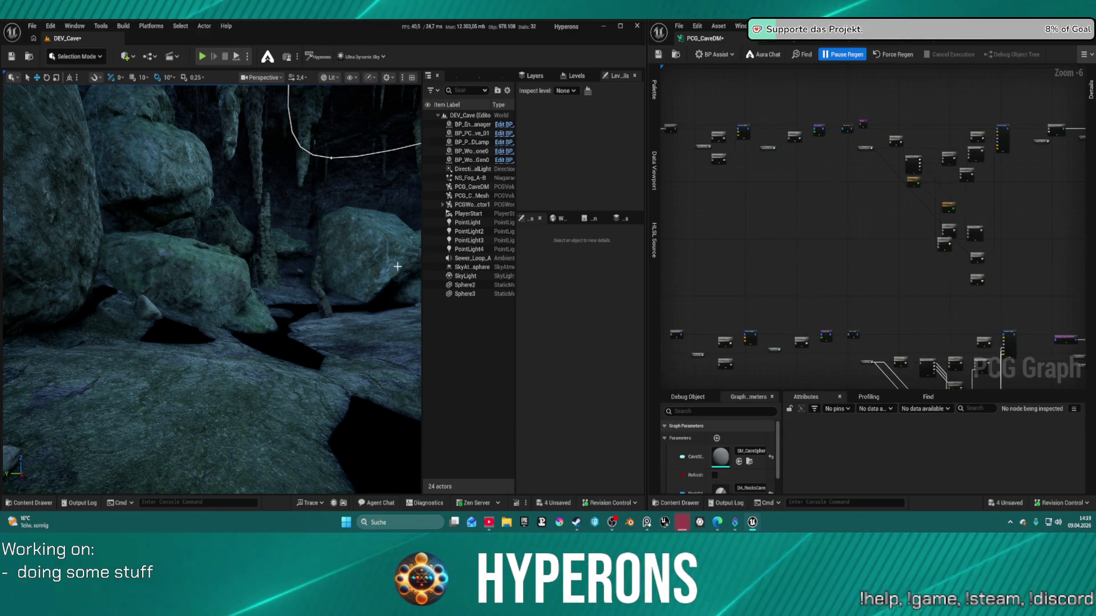
drag(374, 251, 366, 257)
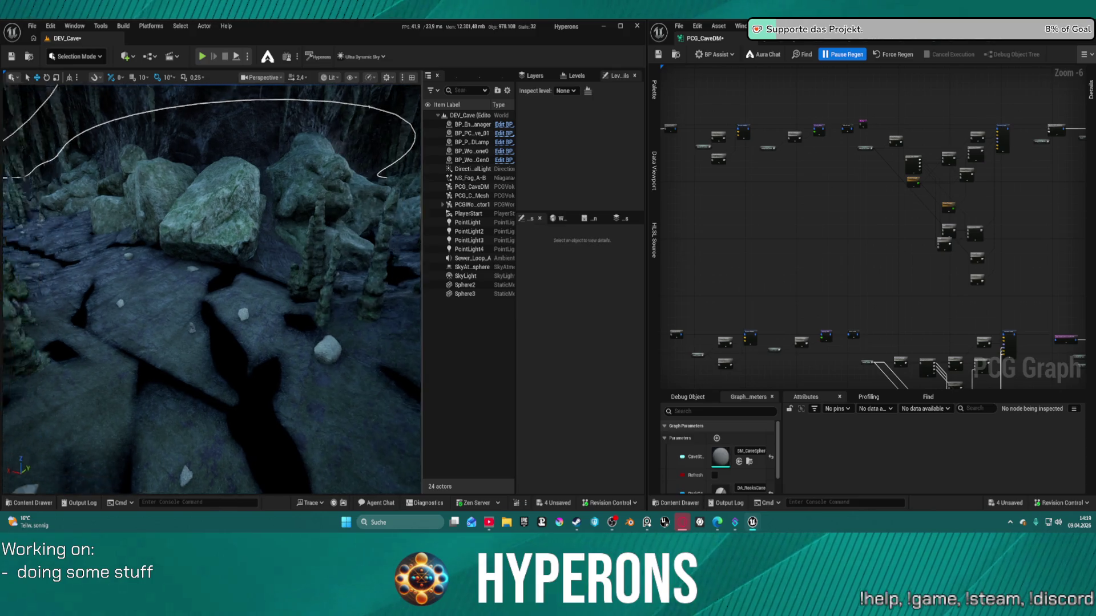
scroll(211, 285, down, 2)
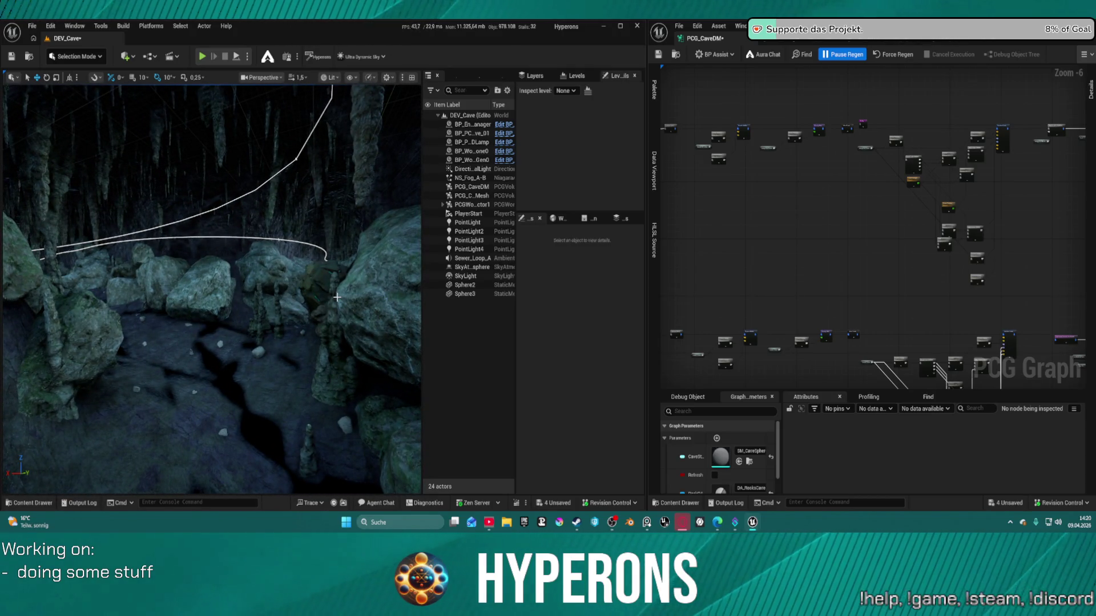
drag(1008, 298, 1044, 152)
scroll(1044, 153, up, 6)
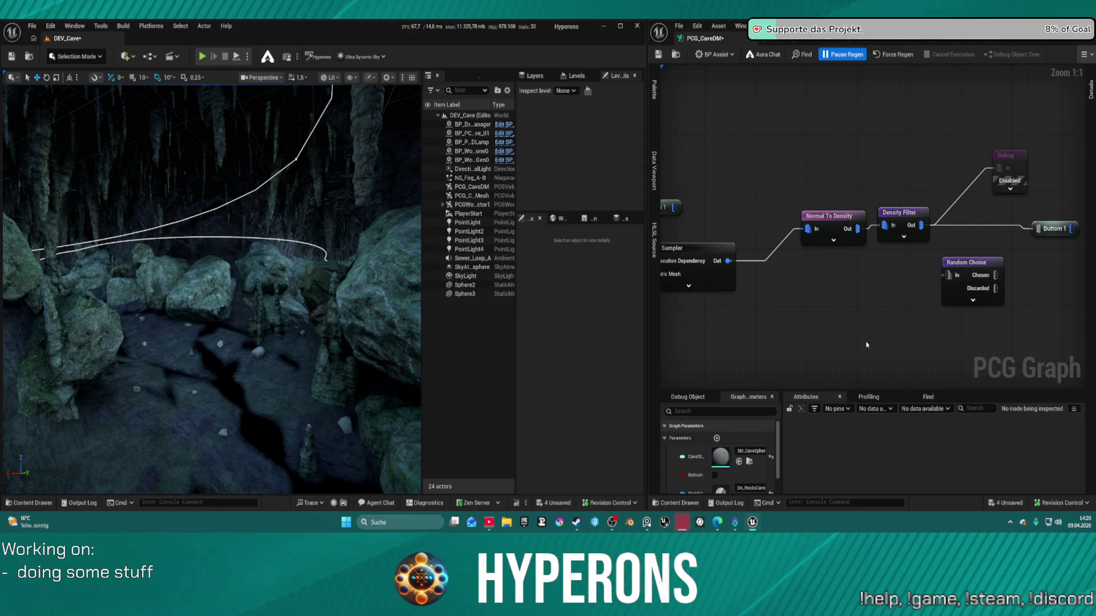
scroll(887, 342, down, 3)
drag(974, 318, 856, 246)
mouse_move(979, 144)
mouse_down()
mouse_move(898, 121)
mouse_move(807, 224)
mouse_up()
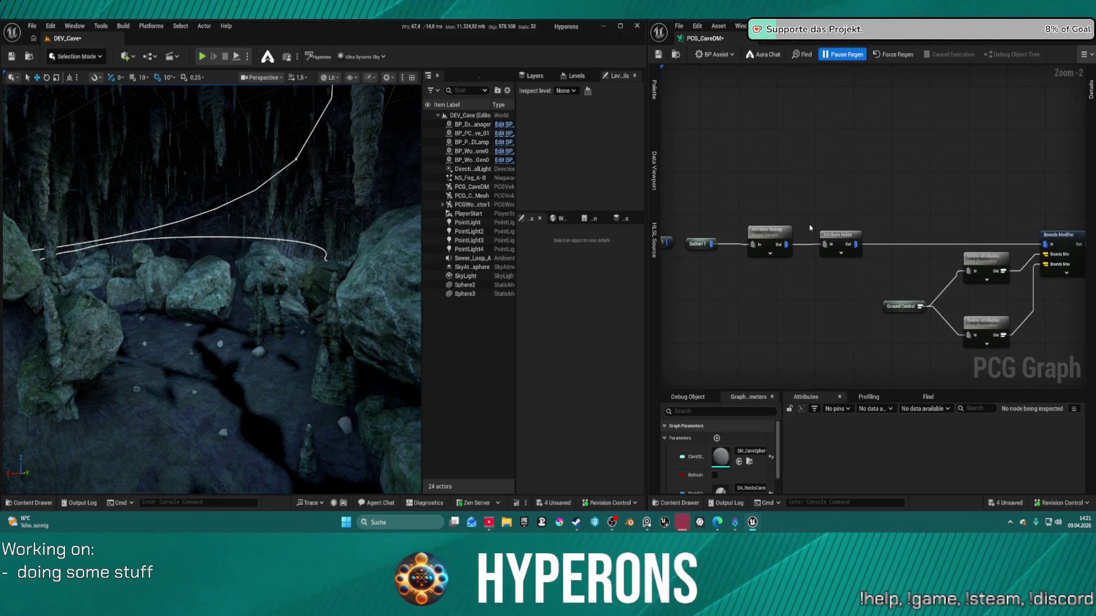
mouse_move(833, 264)
mouse_down()
mouse_move(544, 236)
mouse_move(419, 237)
mouse_move(773, 222)
mouse_move(609, 213)
mouse_up()
mouse_move(1073, 206)
mouse_down()
mouse_move(902, 200)
mouse_move(942, 188)
mouse_move(839, 195)
mouse_up()
scroll(902, 200, down, 1)
drag(759, 137, 864, 216)
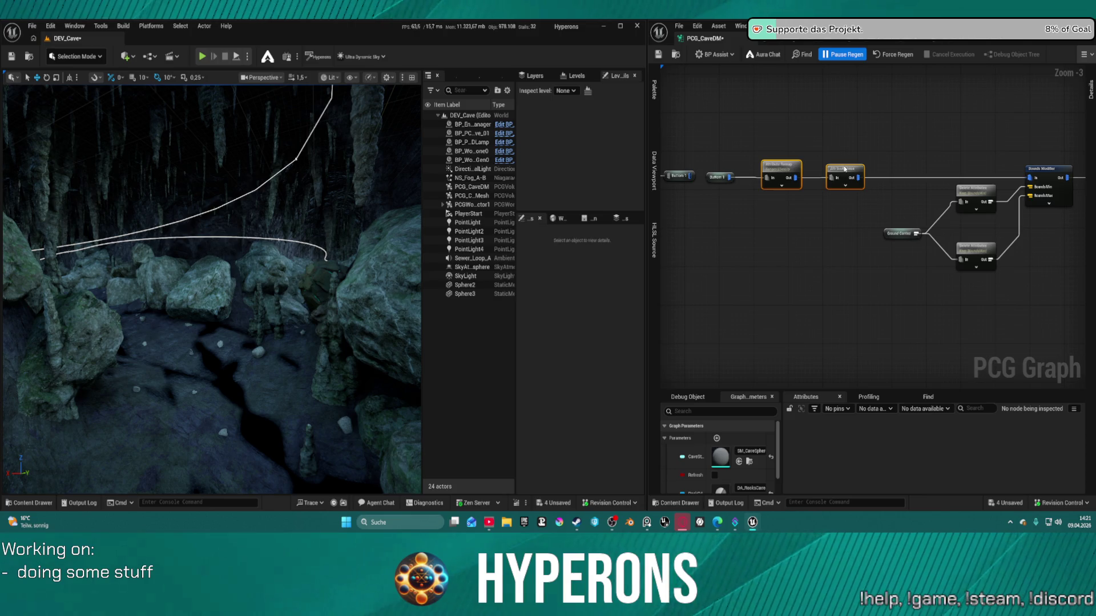
drag(843, 169, 968, 168)
drag(730, 178, 759, 227)
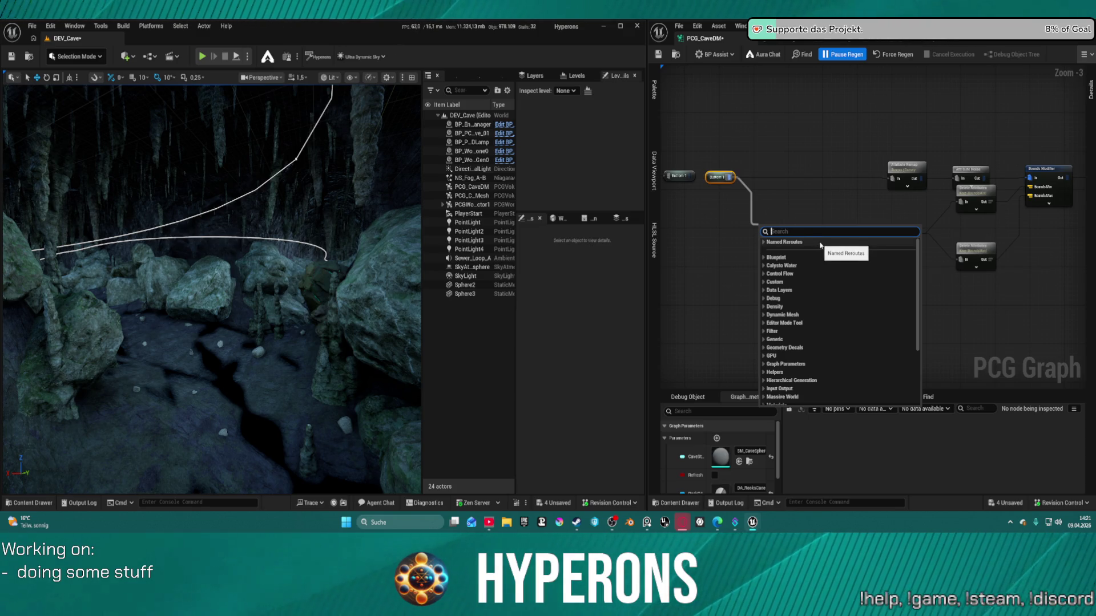
scroll(866, 271, down, 5)
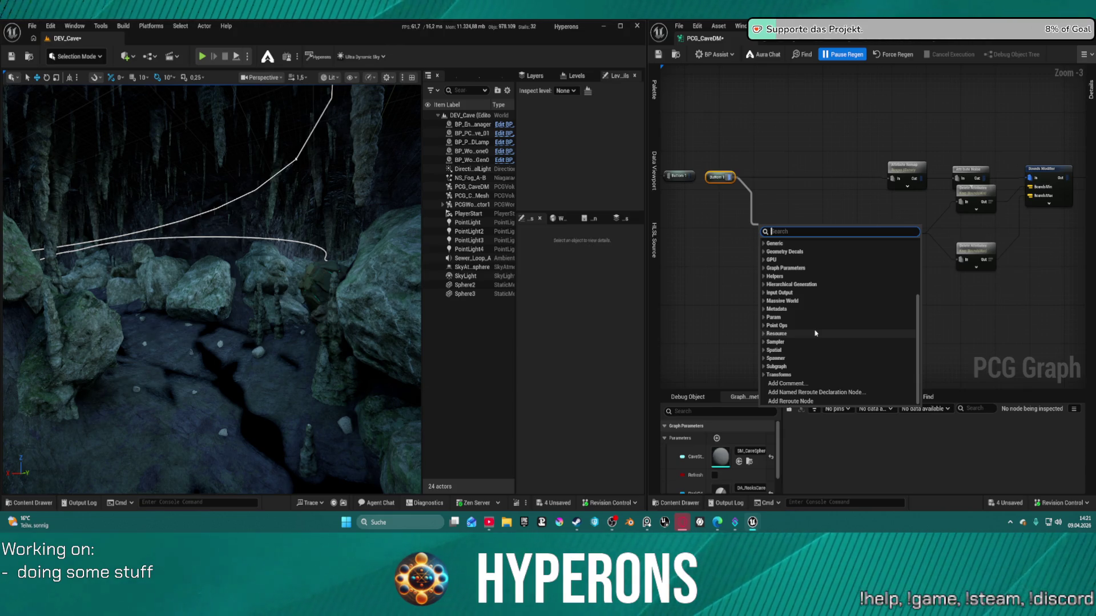
click(825, 393)
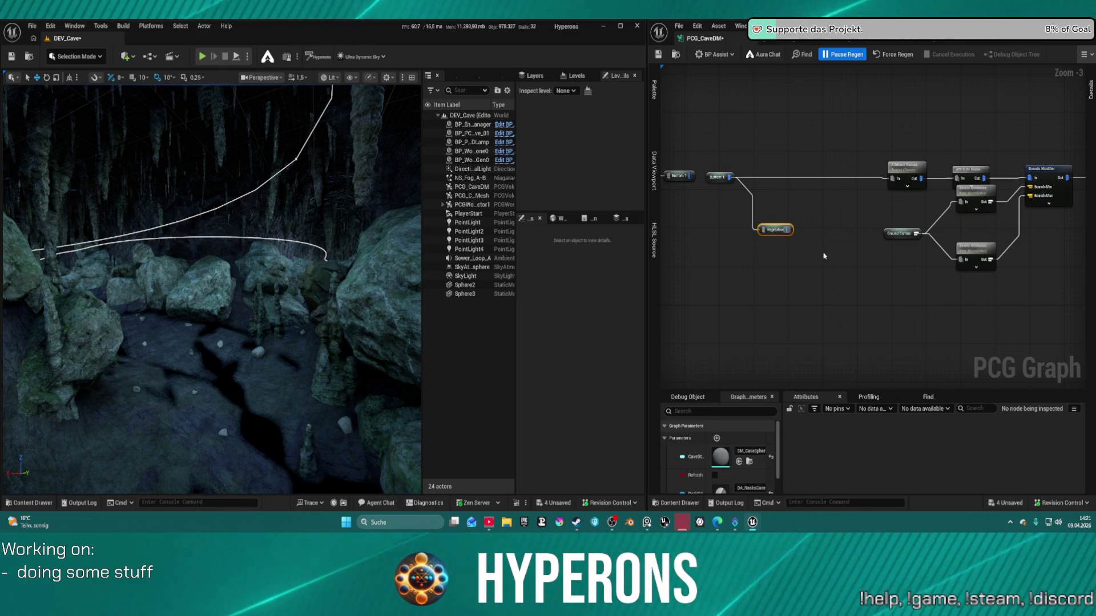
scroll(769, 216, down, 6)
scroll(848, 267, up, 6)
scroll(839, 210, up, 3)
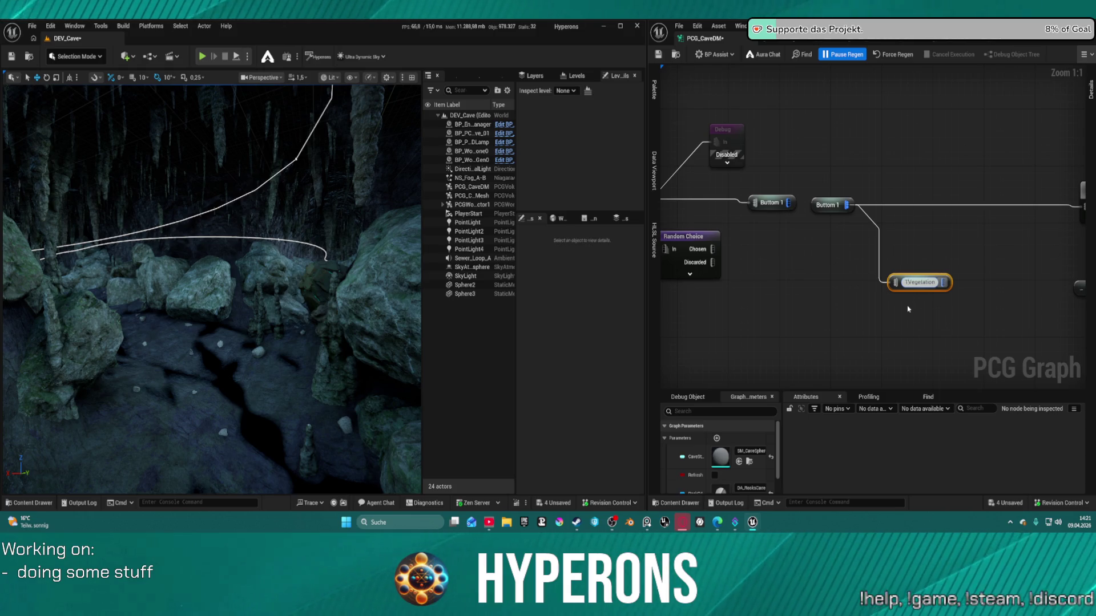
scroll(938, 281, down, 8)
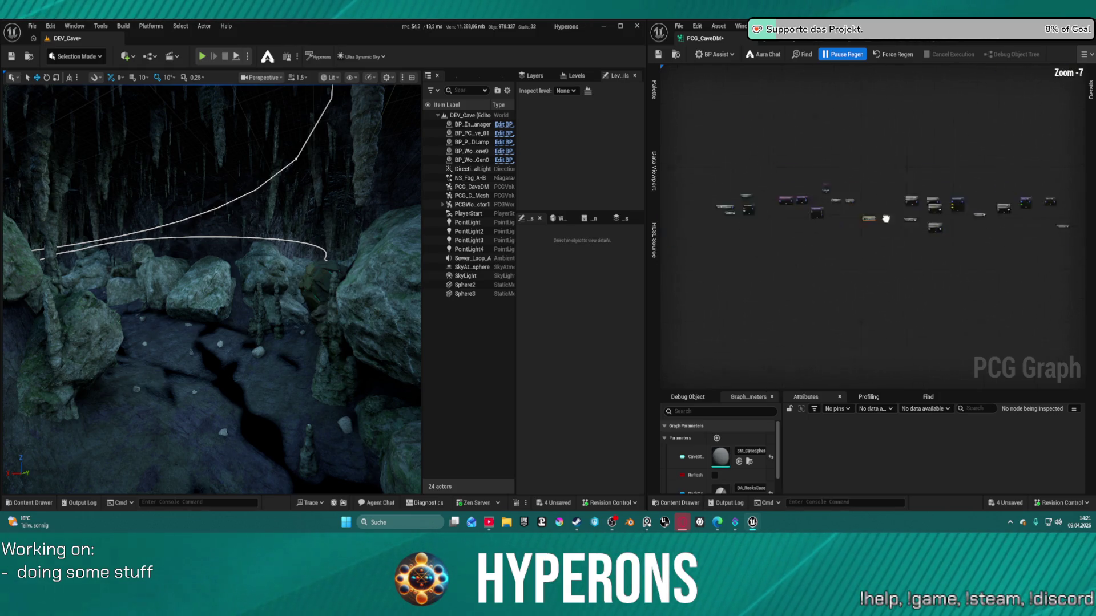
scroll(995, 225, down, 3)
mouse_move(996, 225)
mouse_down()
mouse_move(992, 285)
mouse_move(832, 325)
mouse_up()
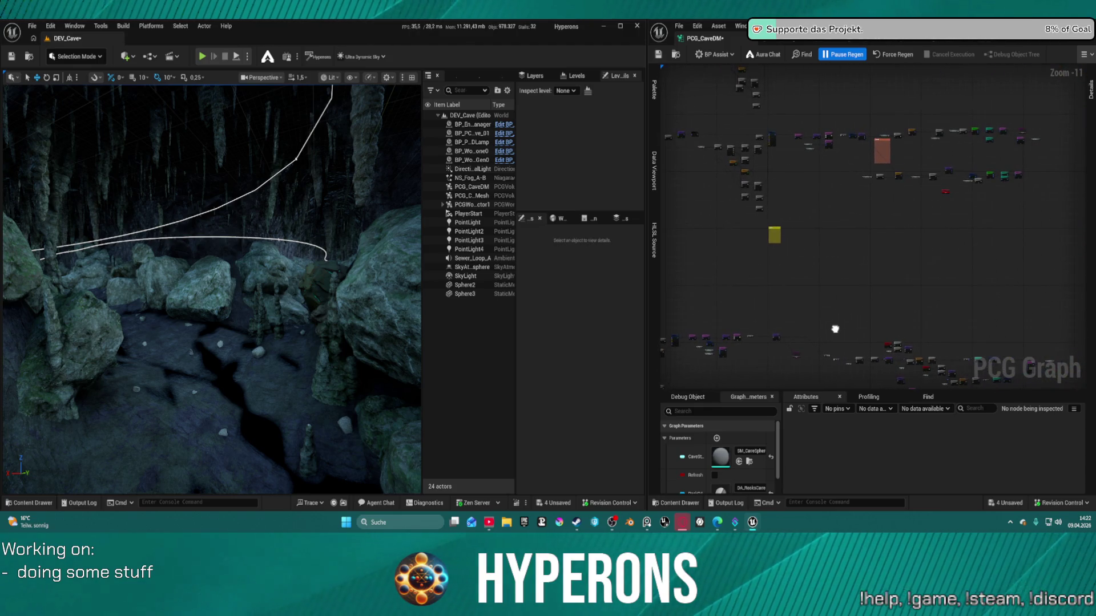
scroll(946, 187, up, 7)
mouse_move(947, 187)
mouse_down()
mouse_move(712, 269)
mouse_move(993, 247)
mouse_move(1078, 342)
mouse_up()
scroll(872, 240, up, 4)
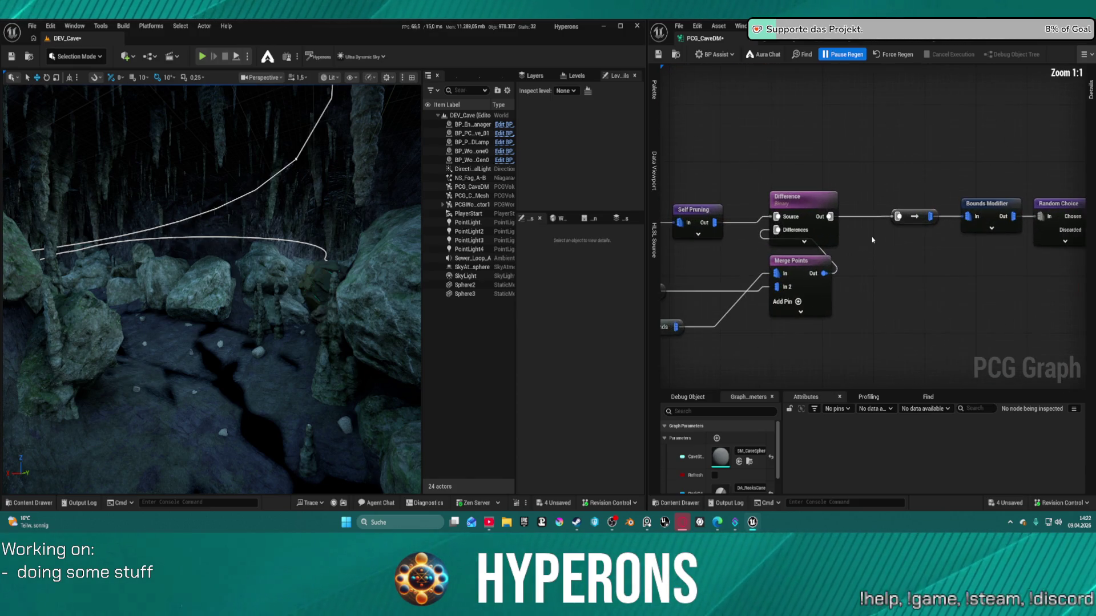
scroll(799, 284, down, 5)
mouse_move(800, 284)
mouse_down()
mouse_move(685, 245)
mouse_move(668, 177)
mouse_up()
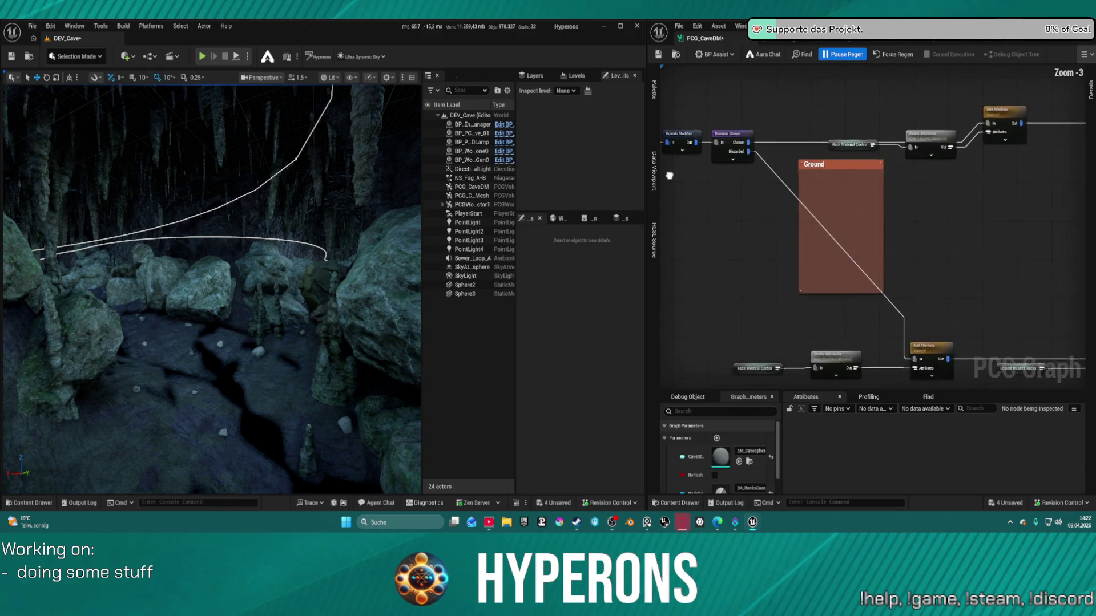
scroll(759, 136, down, 3)
scroll(759, 136, down, 4)
mouse_move(905, 158)
mouse_down()
mouse_move(802, 211)
mouse_move(783, 243)
mouse_up()
scroll(903, 329, up, 6)
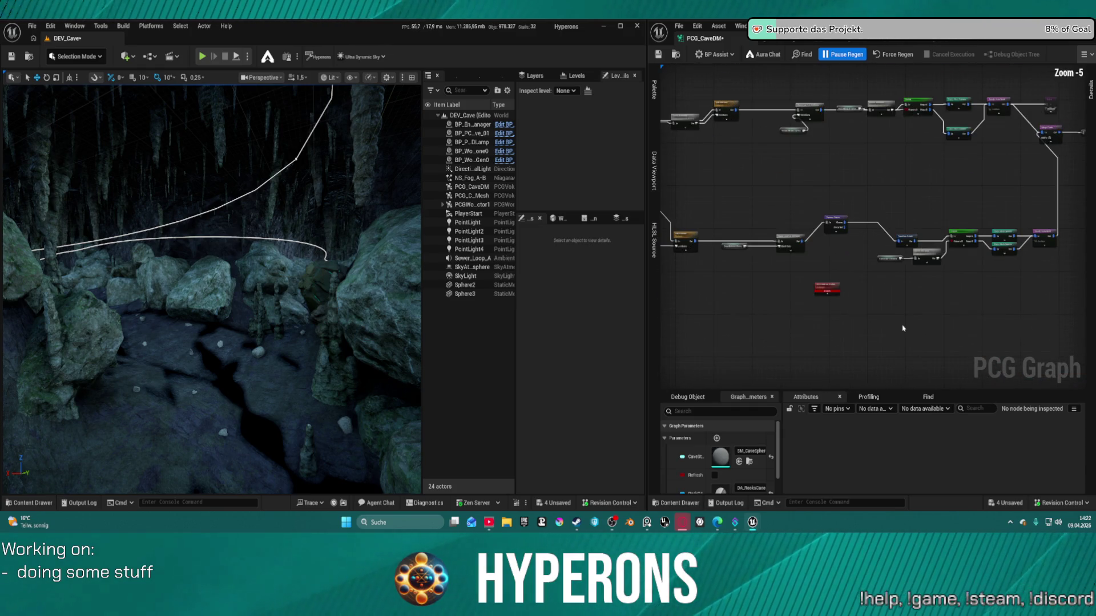
mouse_move(898, 299)
mouse_down()
mouse_move(876, 206)
mouse_move(722, 231)
mouse_move(954, 213)
mouse_move(910, 303)
mouse_move(1028, 368)
mouse_up()
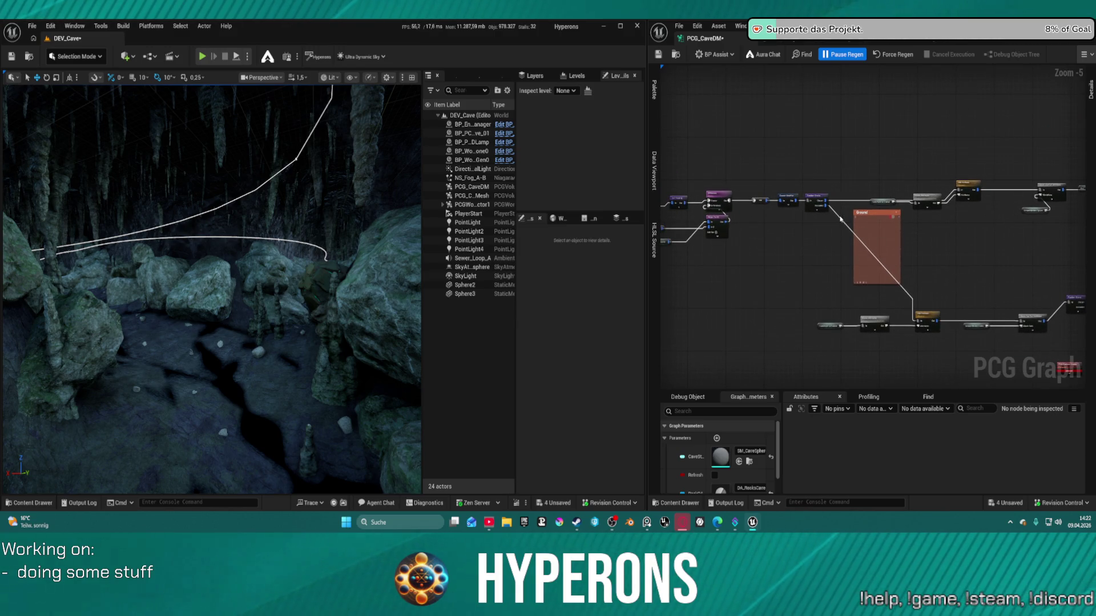
scroll(841, 219, up, 3)
scroll(840, 219, down, 10)
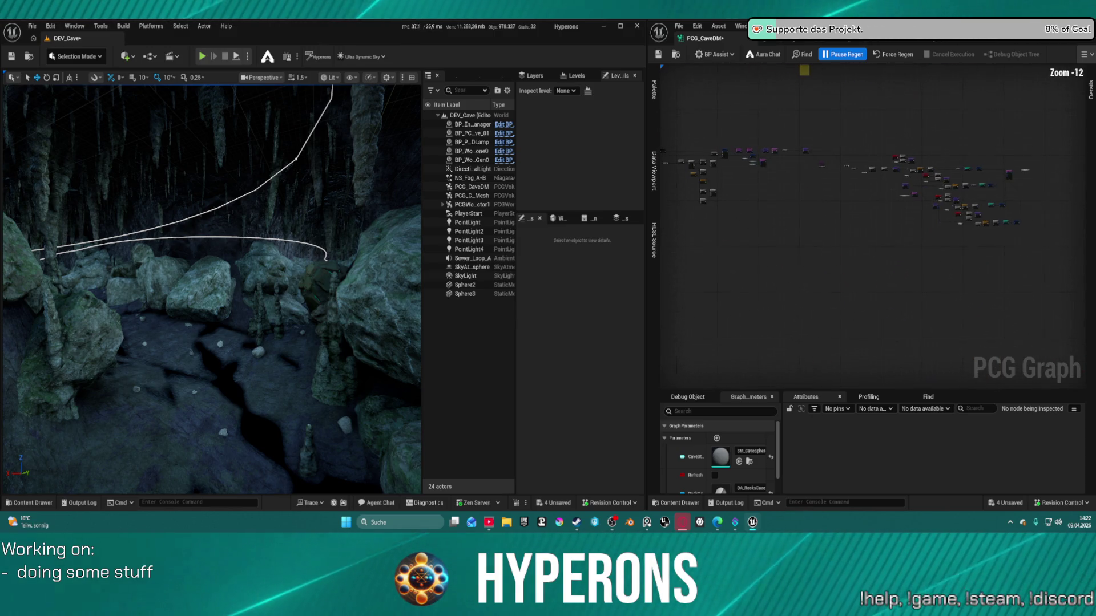
scroll(876, 181, up, 9)
Step: Cancel a stray node search, then marquee-select the node network and auto-arrange it with F
mouse_move(951, 245)
mouse_down()
mouse_move(919, 217)
mouse_move(936, 205)
mouse_move(913, 142)
mouse_move(934, 188)
mouse_move(905, 213)
mouse_move(987, 228)
mouse_move(985, 242)
mouse_move(891, 255)
mouse_move(932, 248)
mouse_move(891, 188)
mouse_move(844, 205)
mouse_move(866, 218)
mouse_move(991, 223)
mouse_up()
mouse_move(1002, 271)
mouse_down()
mouse_move(868, 295)
mouse_move(937, 256)
mouse_up()
key(Escape)
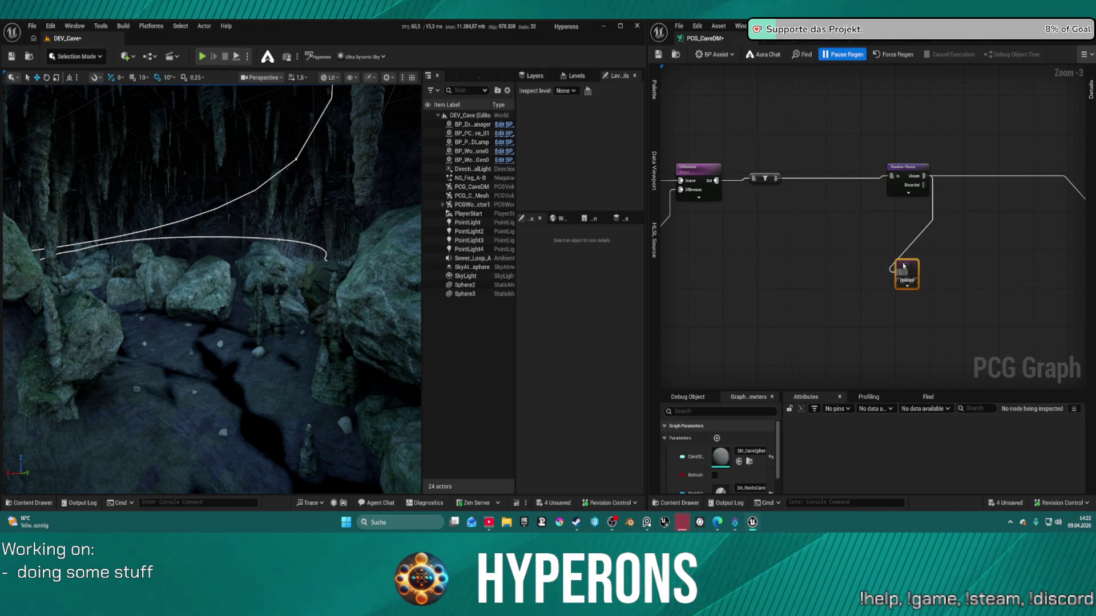
scroll(871, 248, down, 9)
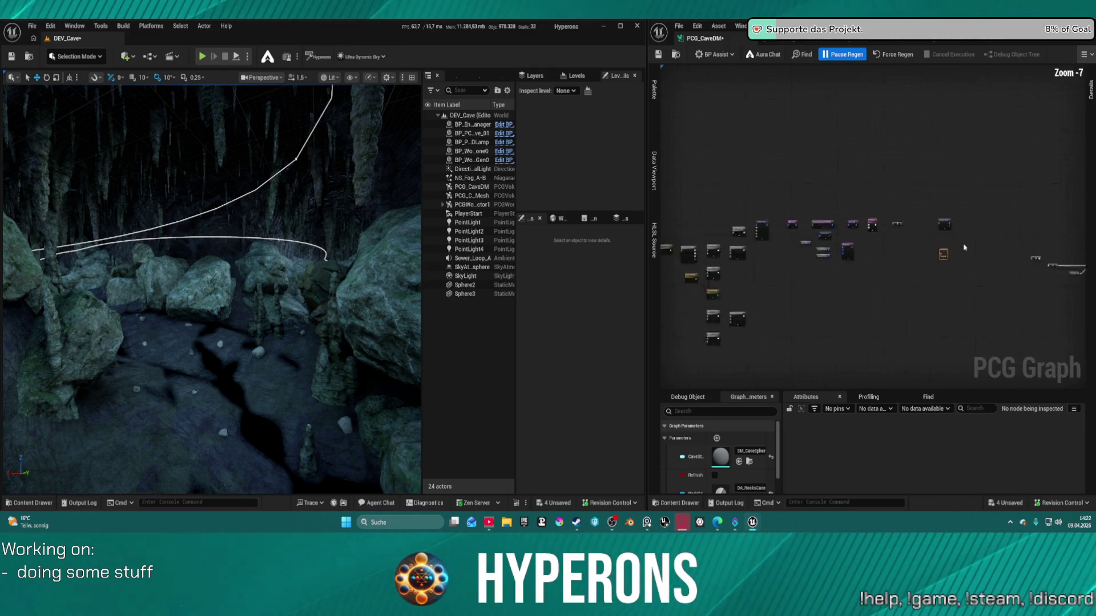
mouse_move(943, 133)
mouse_down()
mouse_move(856, 277)
mouse_move(859, 296)
mouse_move(956, 230)
mouse_move(965, 245)
mouse_move(782, 105)
mouse_move(858, 112)
mouse_move(735, 143)
mouse_move(946, 257)
mouse_up()
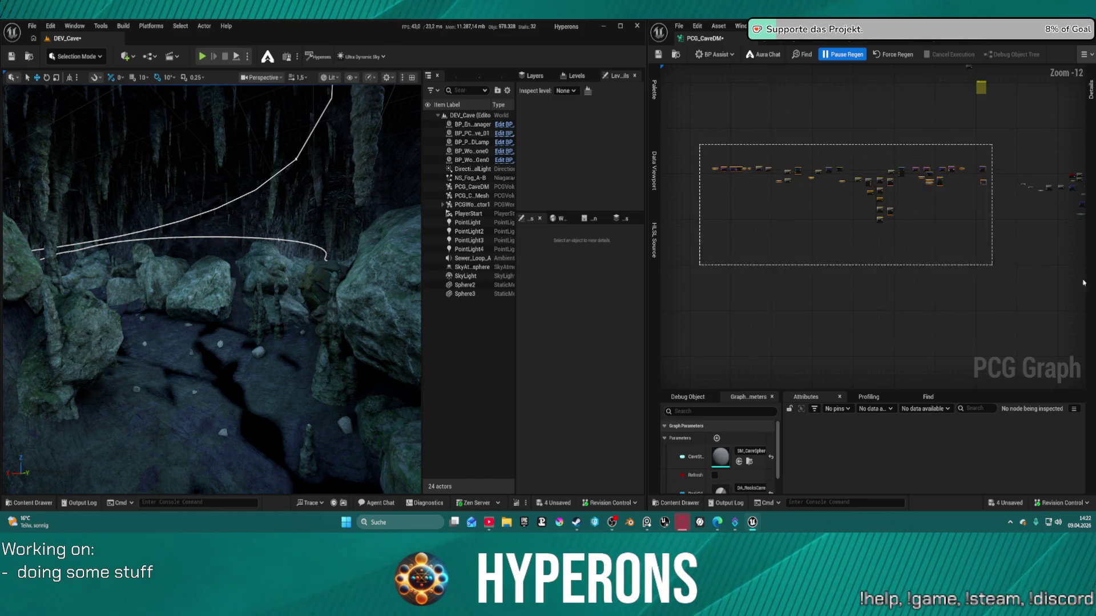
key(f)
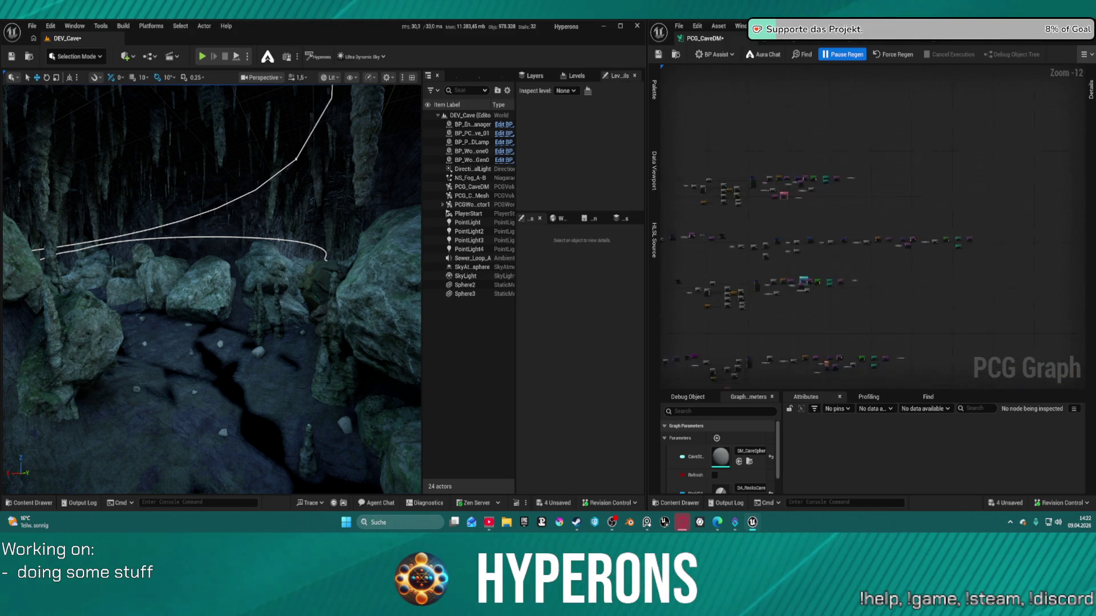
Step: Pan and zoom the rearranged graph to review Mesh Sampler, Normal To Density and To Vegetation
scroll(942, 200, up, 12)
scroll(935, 169, down, 11)
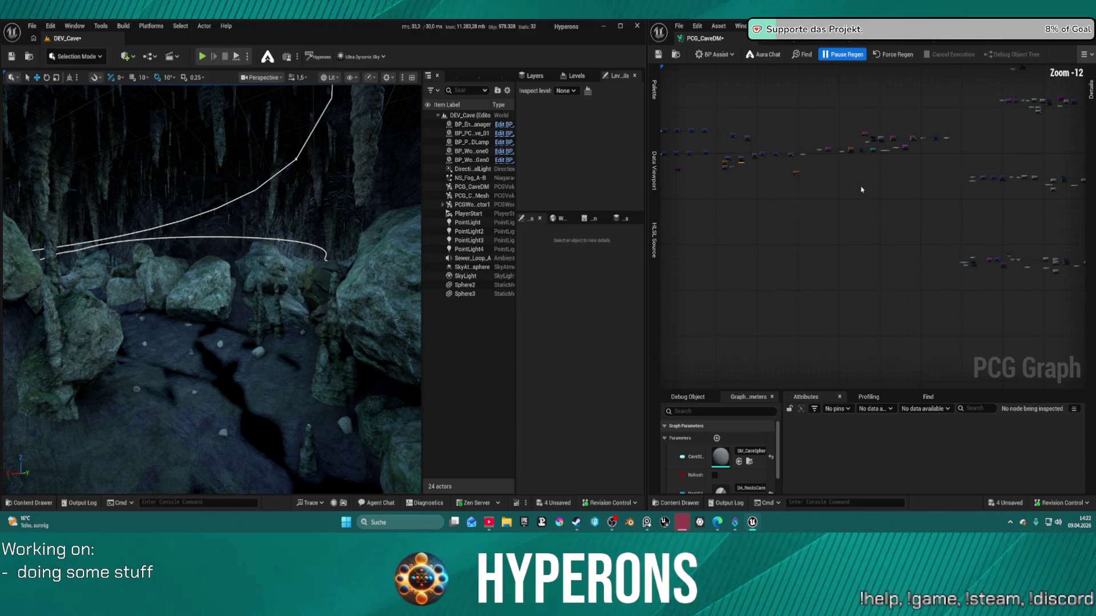
scroll(765, 272, up, 1)
scroll(764, 272, up, 8)
mouse_move(765, 272)
mouse_down()
mouse_move(778, 381)
mouse_move(806, 307)
mouse_up()
scroll(805, 311, down, 6)
scroll(991, 207, up, 1)
drag(990, 208, 858, 242)
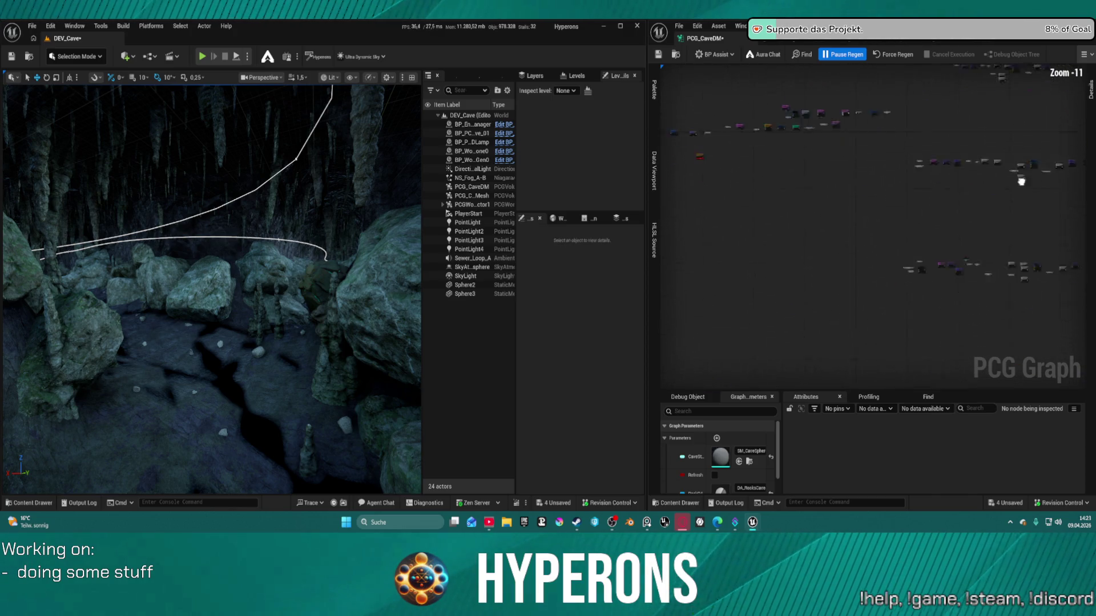
scroll(1022, 195, up, 2)
drag(932, 237, 879, 221)
scroll(871, 166, down, 8)
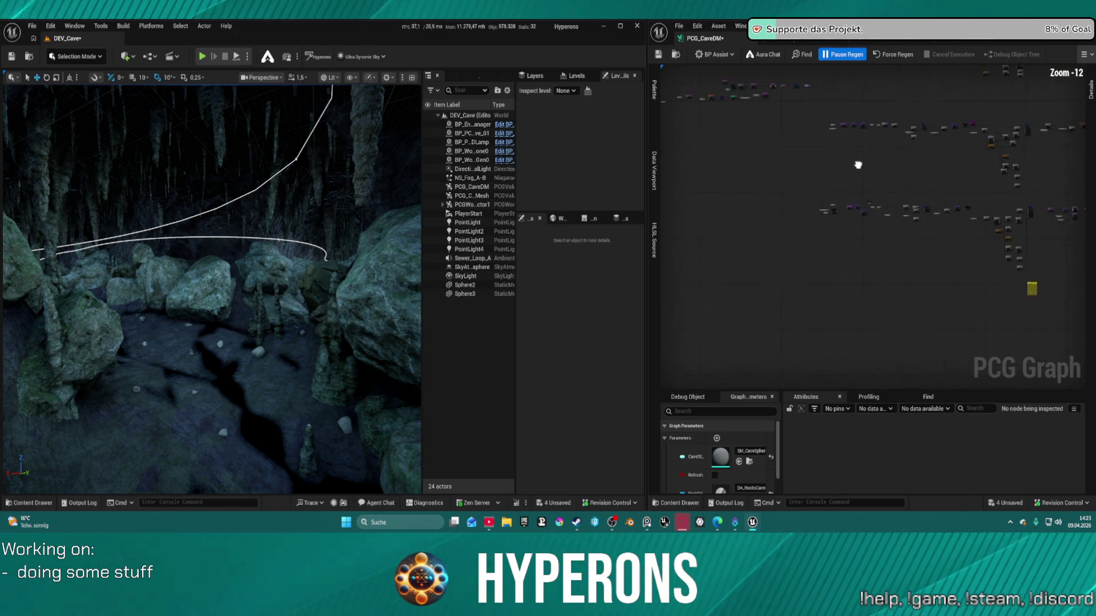
mouse_move(871, 166)
mouse_down()
mouse_move(695, 111)
mouse_move(772, 136)
mouse_up()
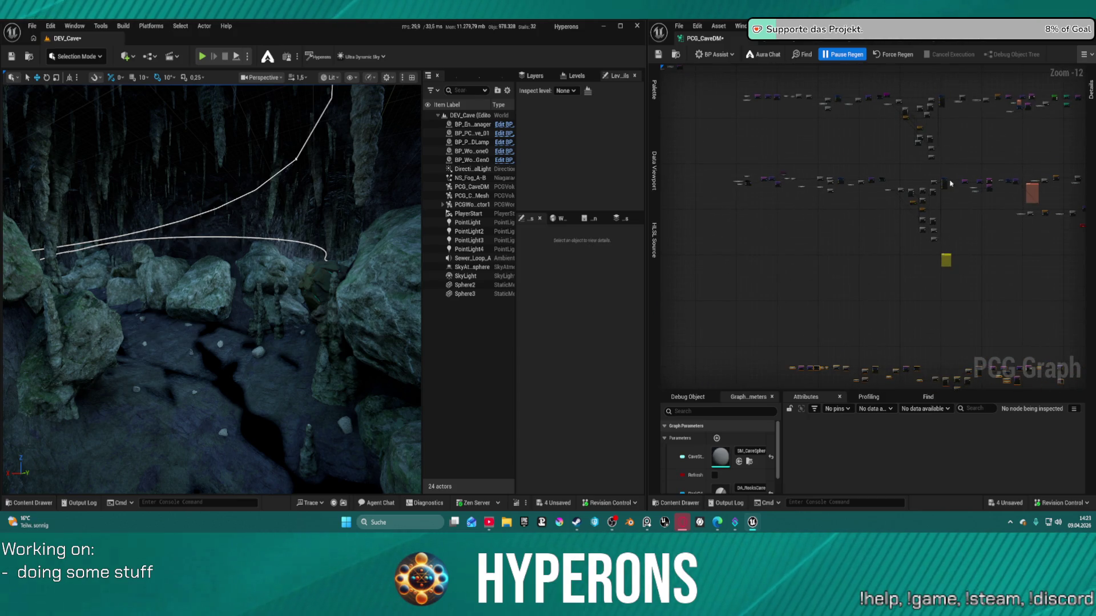
scroll(787, 208, up, 10)
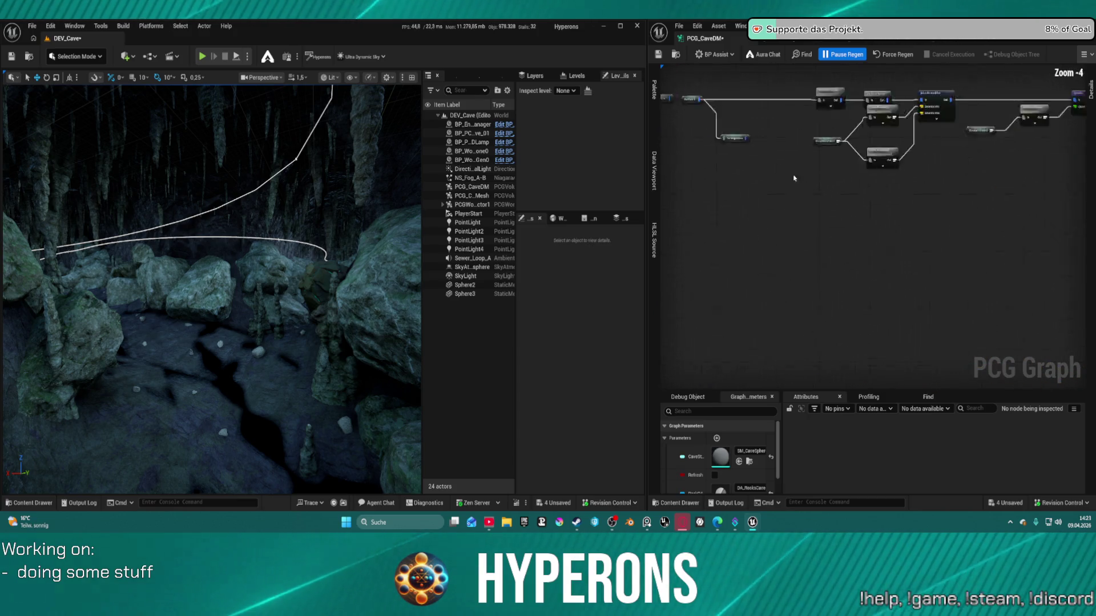
drag(875, 207, 996, 294)
scroll(997, 293, down, 5)
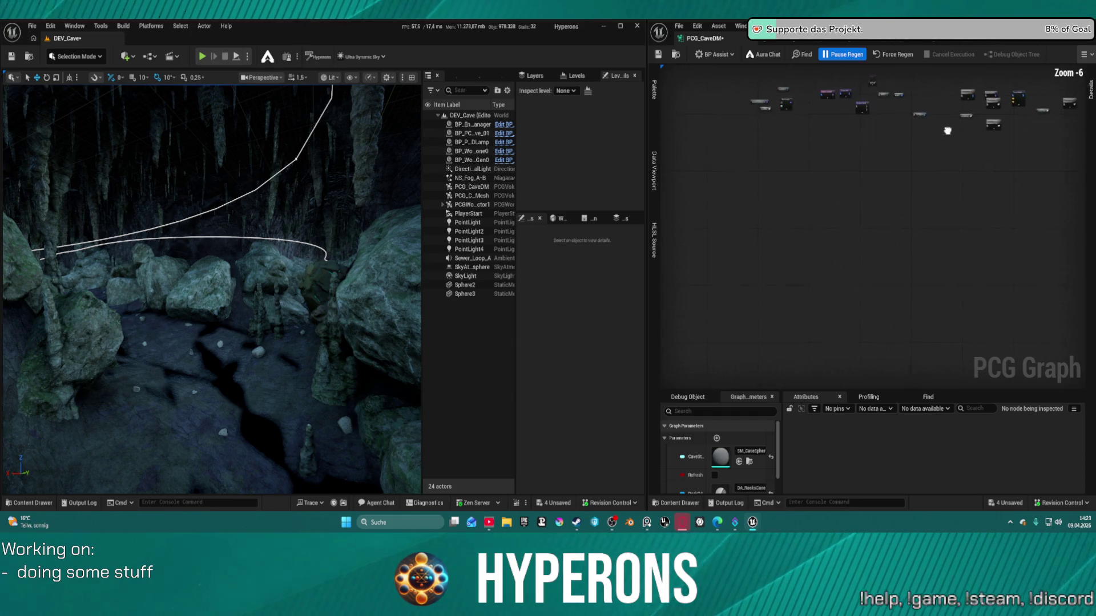
Step: Start a node search for 've', cancel it, and bring the attribute nodes into view
right_click(817, 255)
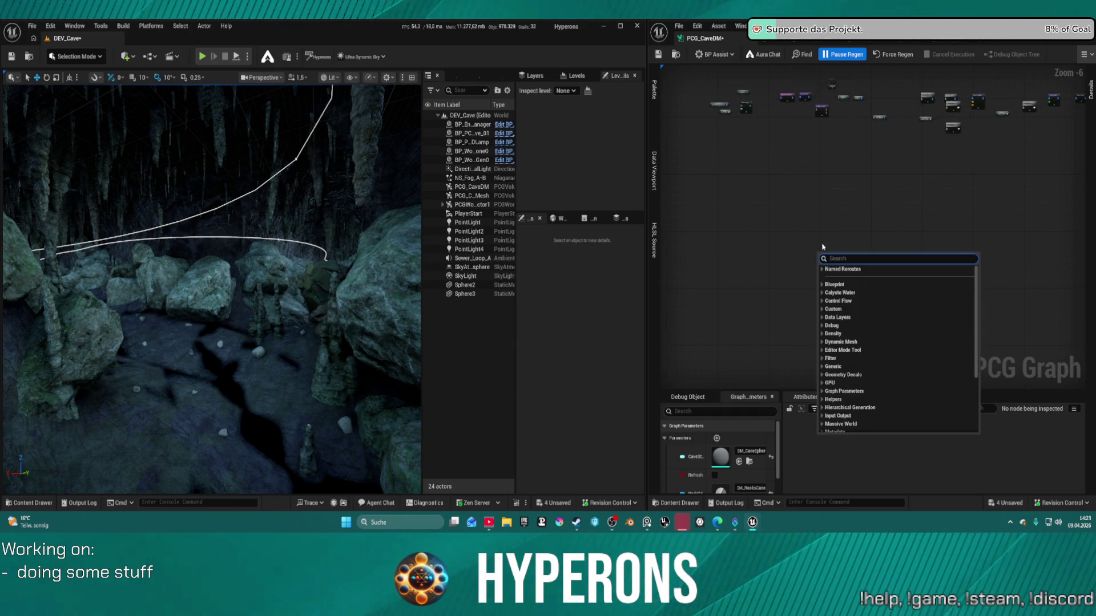
text(ve)
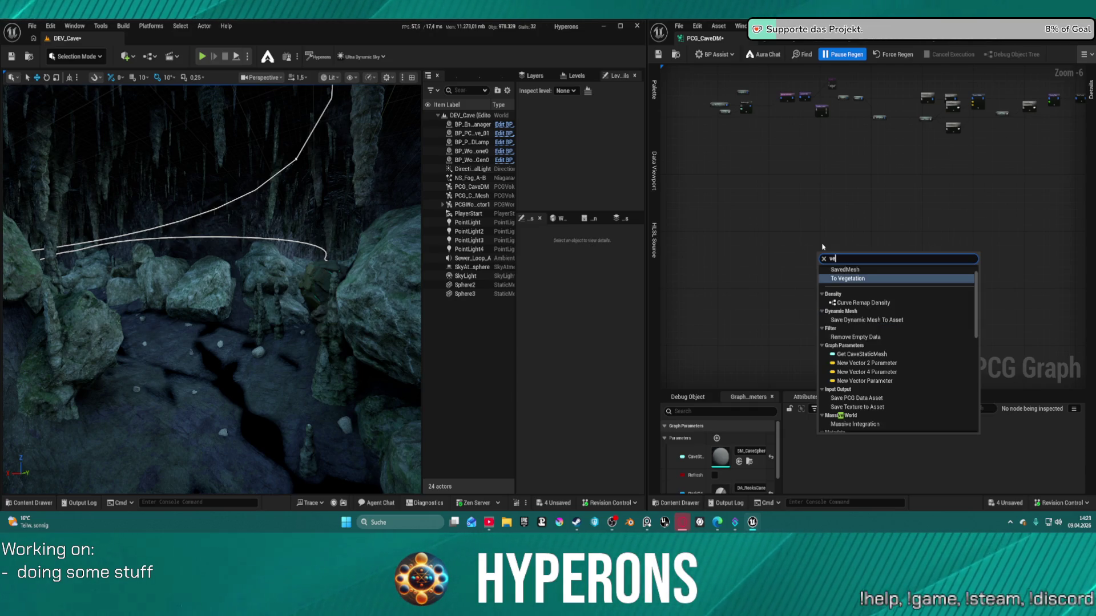
key(Escape)
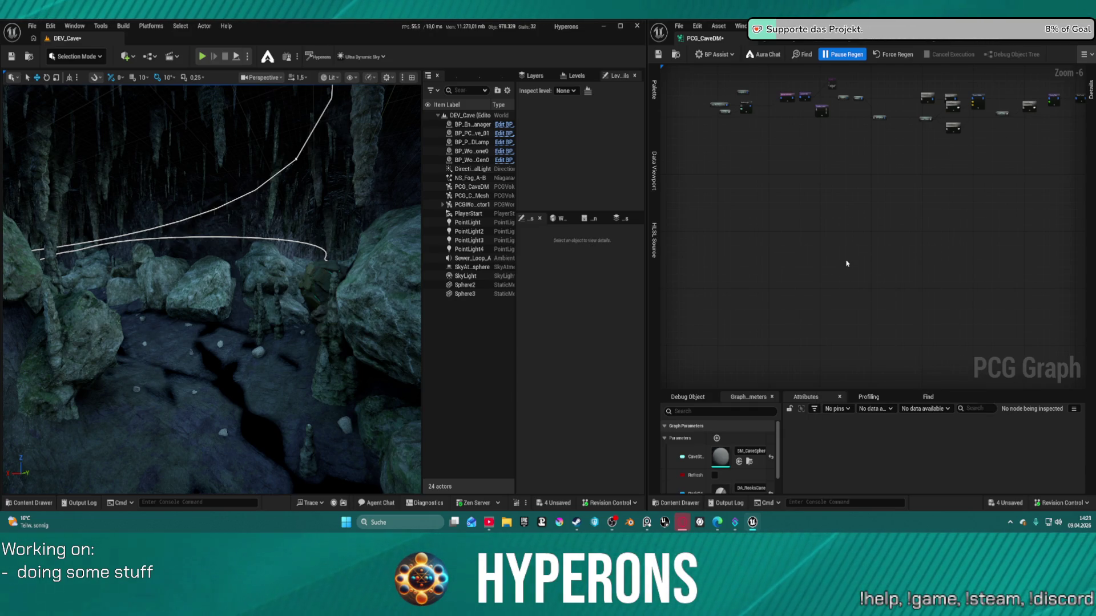
scroll(799, 114, up, 1)
mouse_move(797, 114)
mouse_down()
mouse_move(825, 200)
mouse_move(806, 236)
mouse_up()
scroll(805, 236, up, 5)
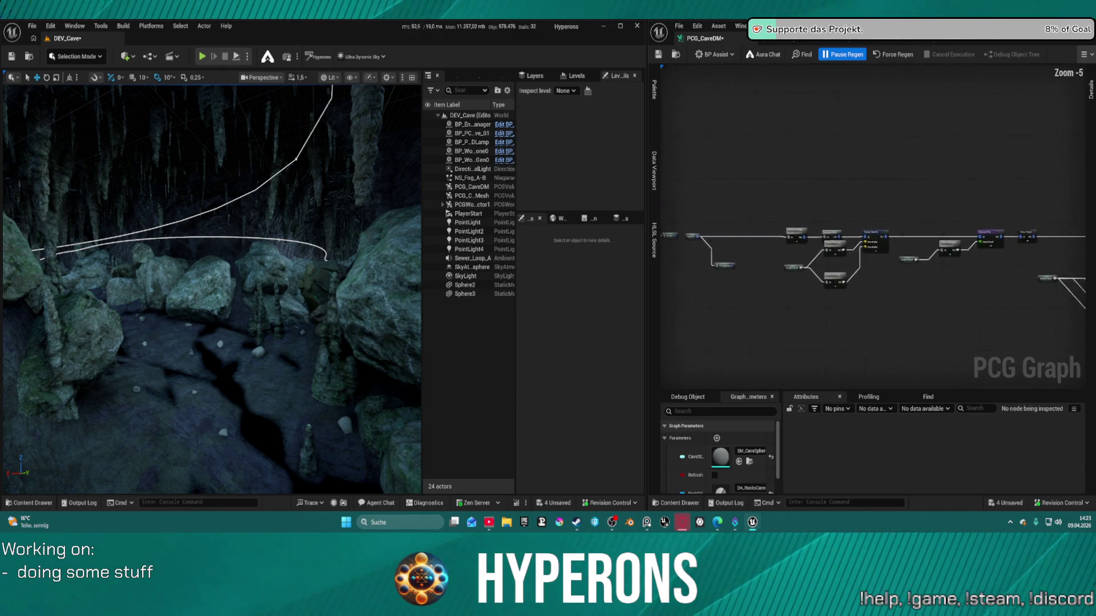
Step: Move To Vegetation beside Attribute Remap and leave only Bounds Modifier selected
mouse_move(836, 234)
mouse_down()
mouse_move(938, 238)
mouse_move(856, 226)
mouse_up()
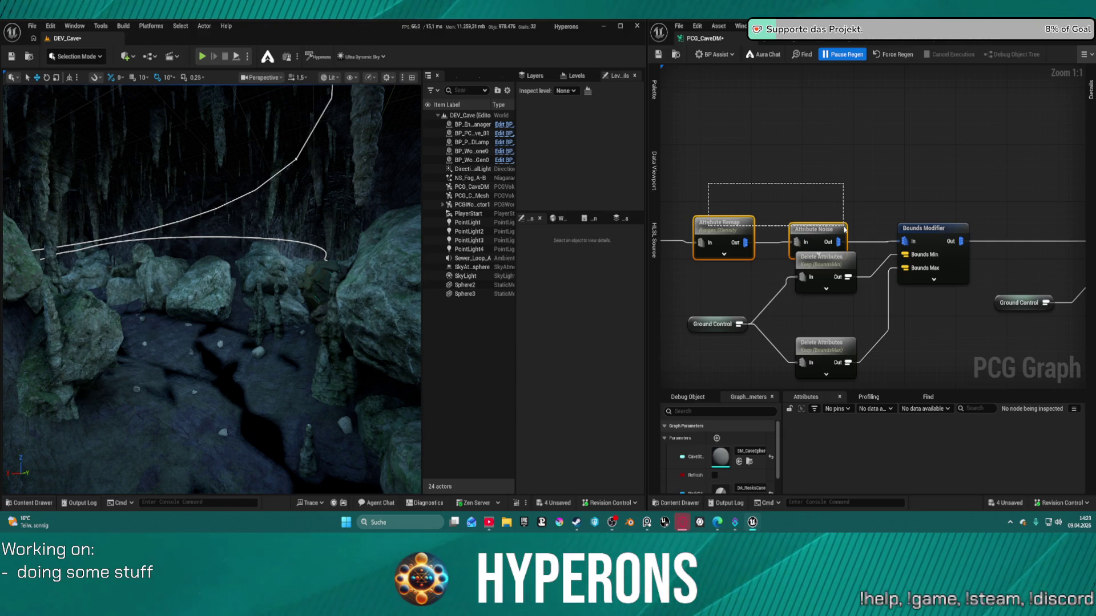
scroll(864, 249, down, 6)
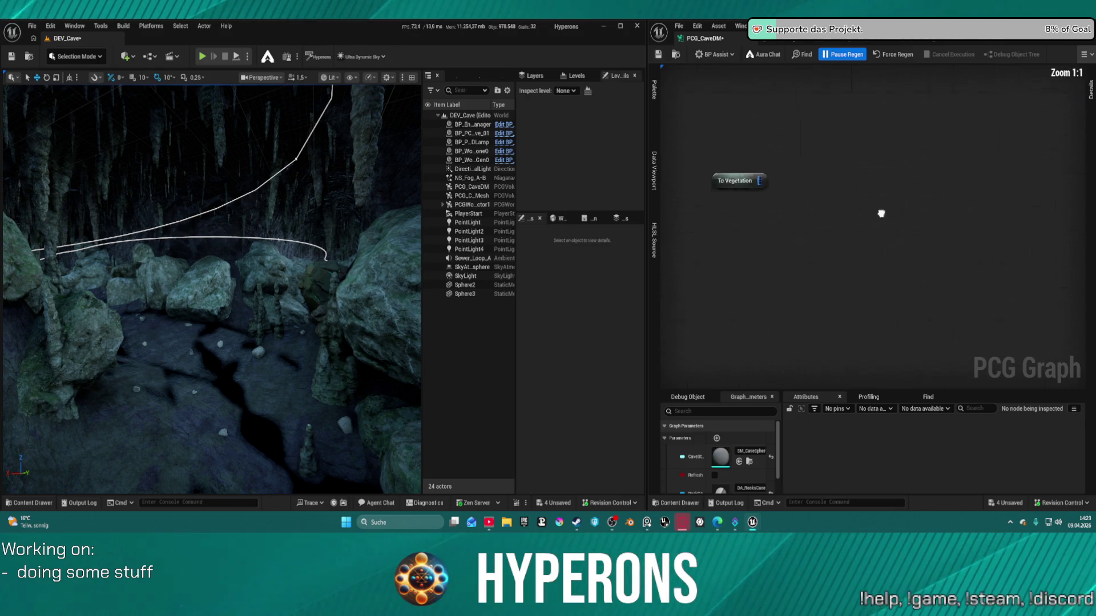
drag(850, 211, 983, 244)
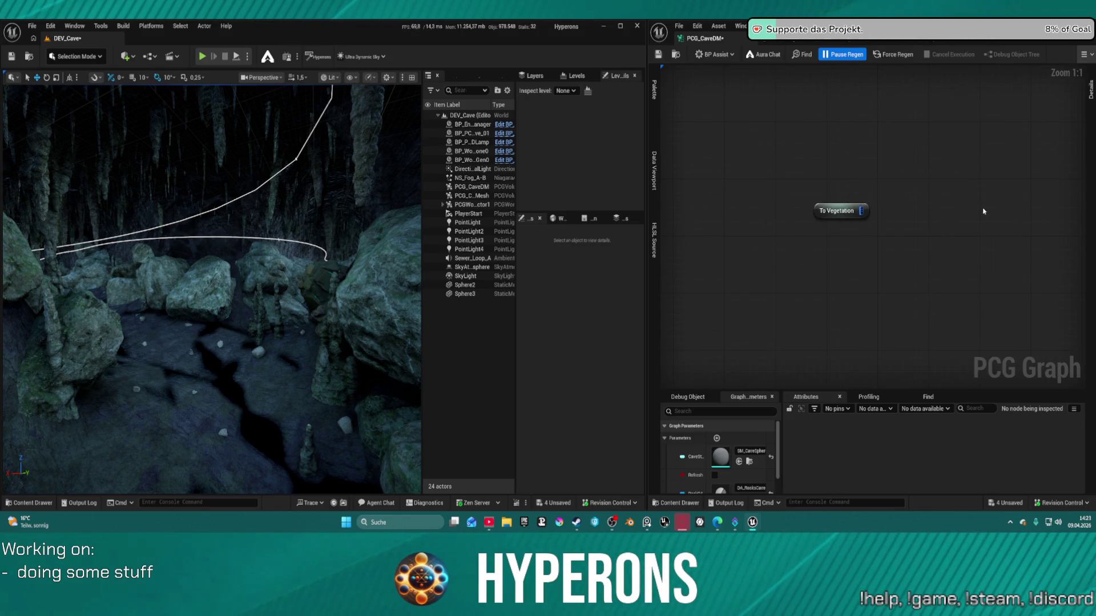
drag(945, 204, 780, 197)
drag(675, 207, 789, 227)
scroll(875, 172, down, 6)
scroll(942, 165, up, 6)
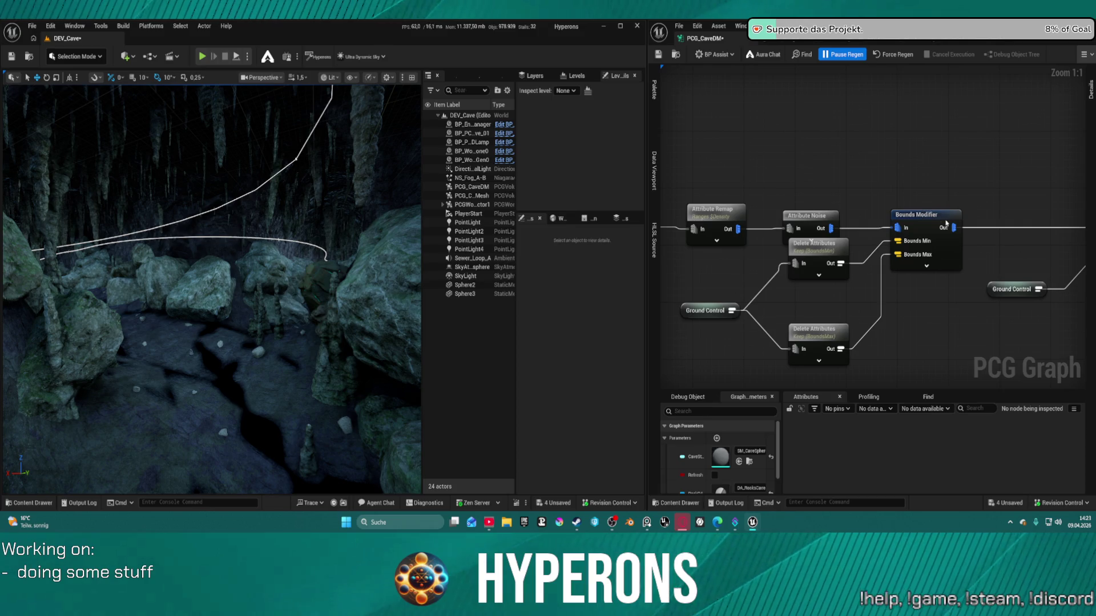
click(927, 228)
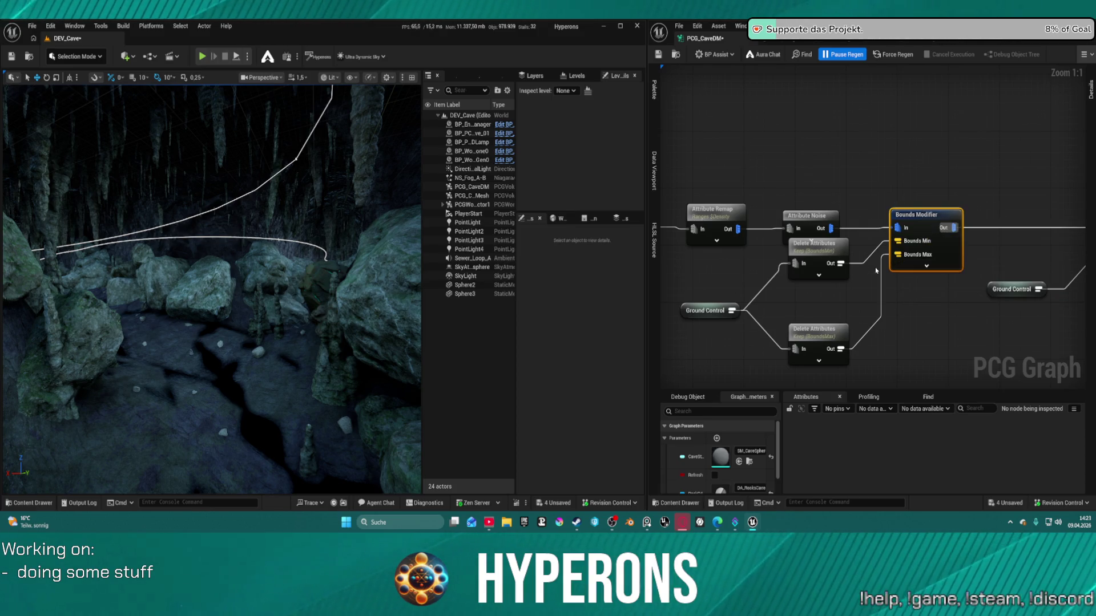
drag(872, 338, 840, 260)
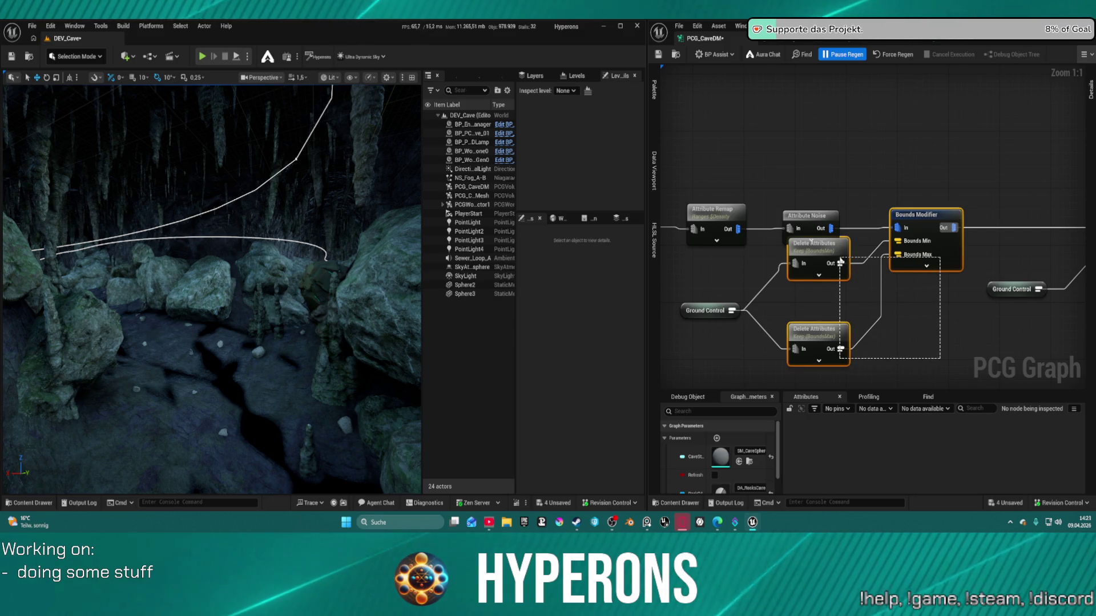
drag(840, 260, 923, 242)
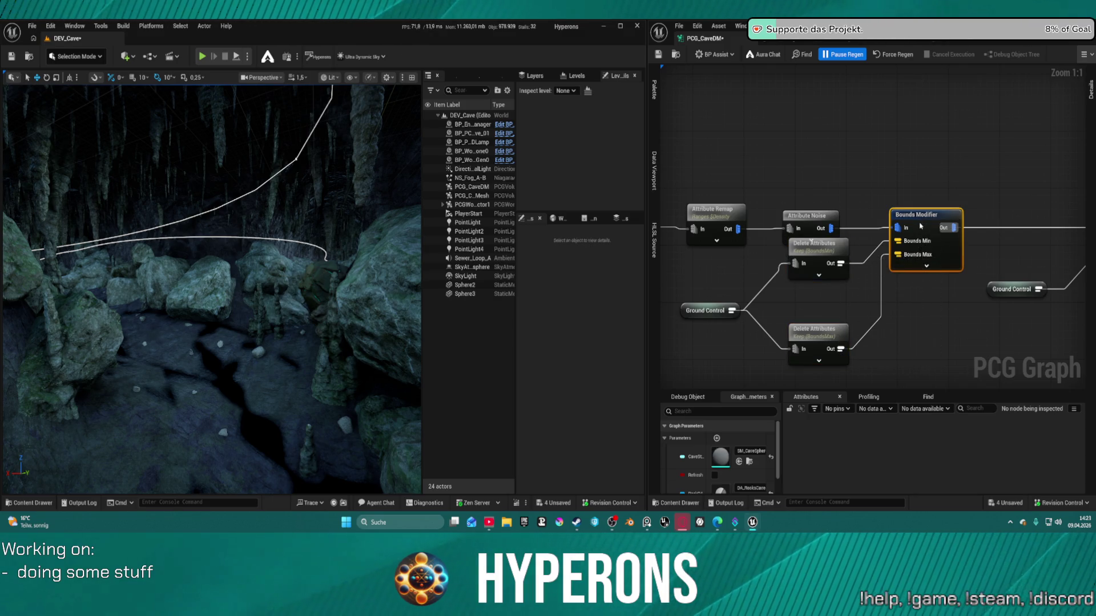
scroll(804, 192, down, 4)
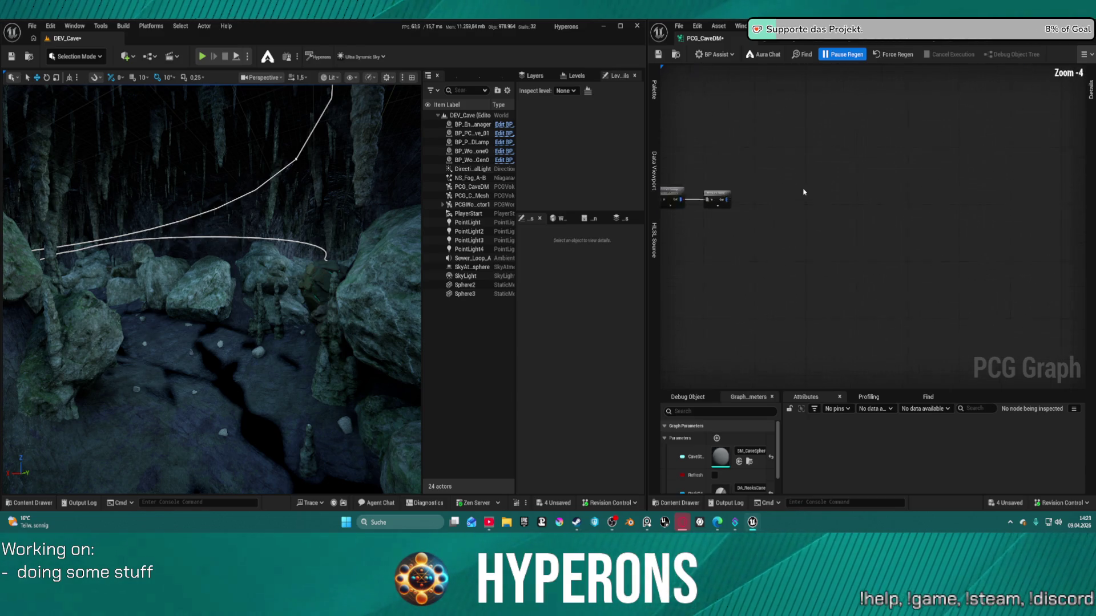
Step: Paste a Bounds Modifier copy and add a Debug node wired to its output
key(ctrl+v)
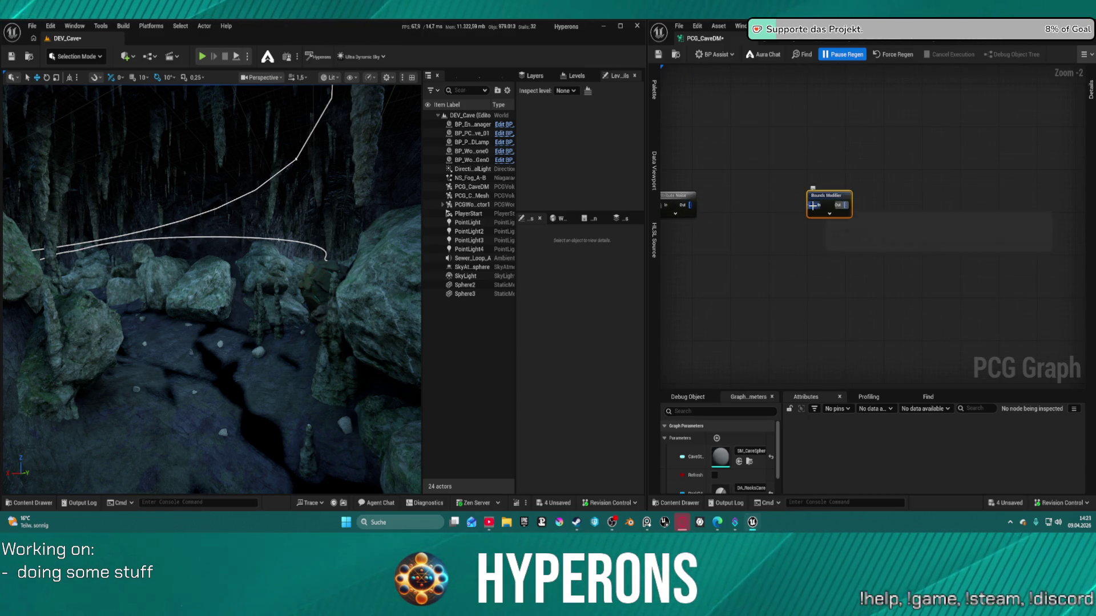
scroll(905, 183, down, 10)
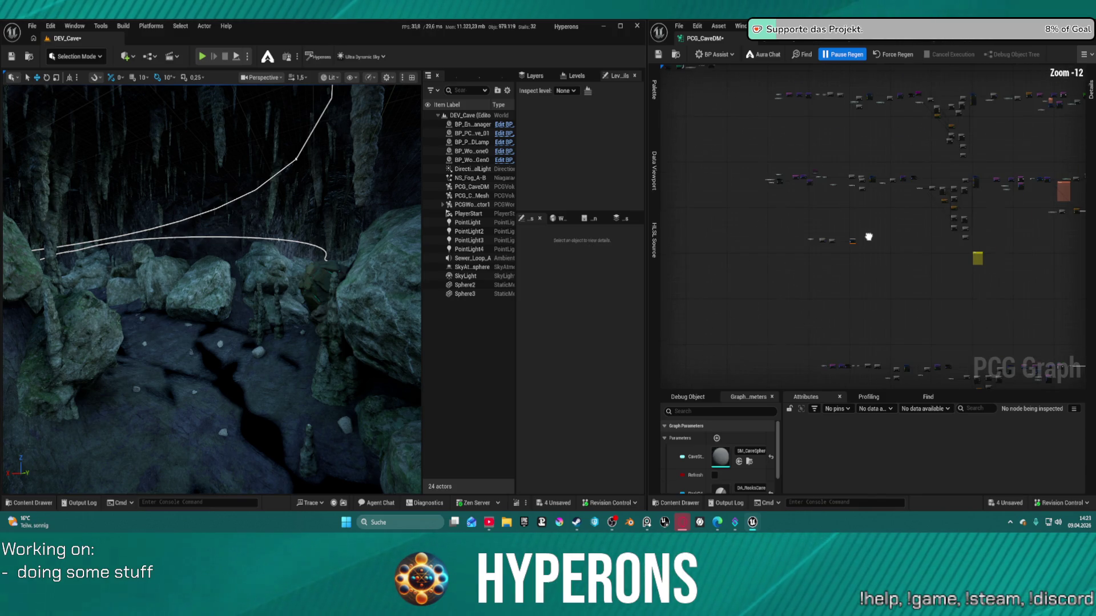
scroll(808, 175, up, 8)
scroll(808, 176, down, 1)
click(820, 152)
scroll(773, 173, up, 6)
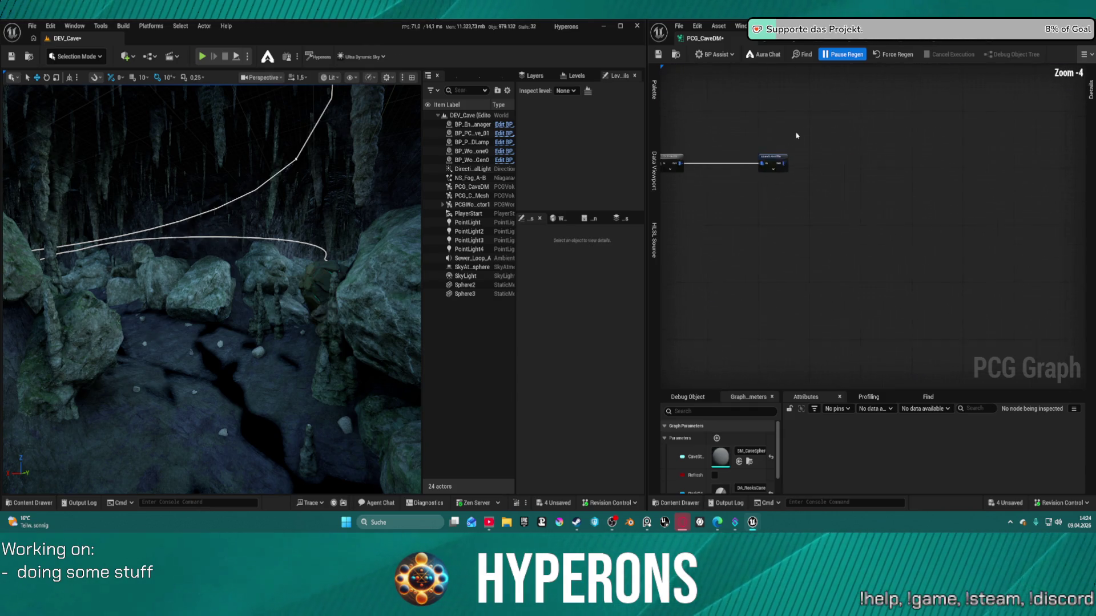
drag(783, 195, 814, 197)
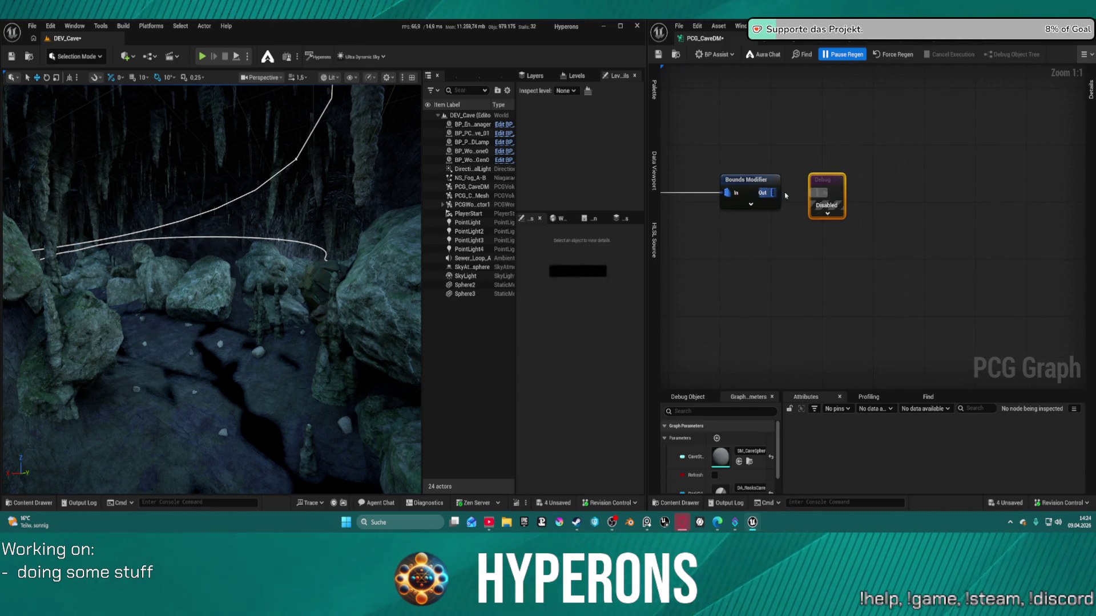
Step: Toggle disable on the Debug and Bounds Modifier nodes until both are enabled
right_click(831, 198)
click(839, 217)
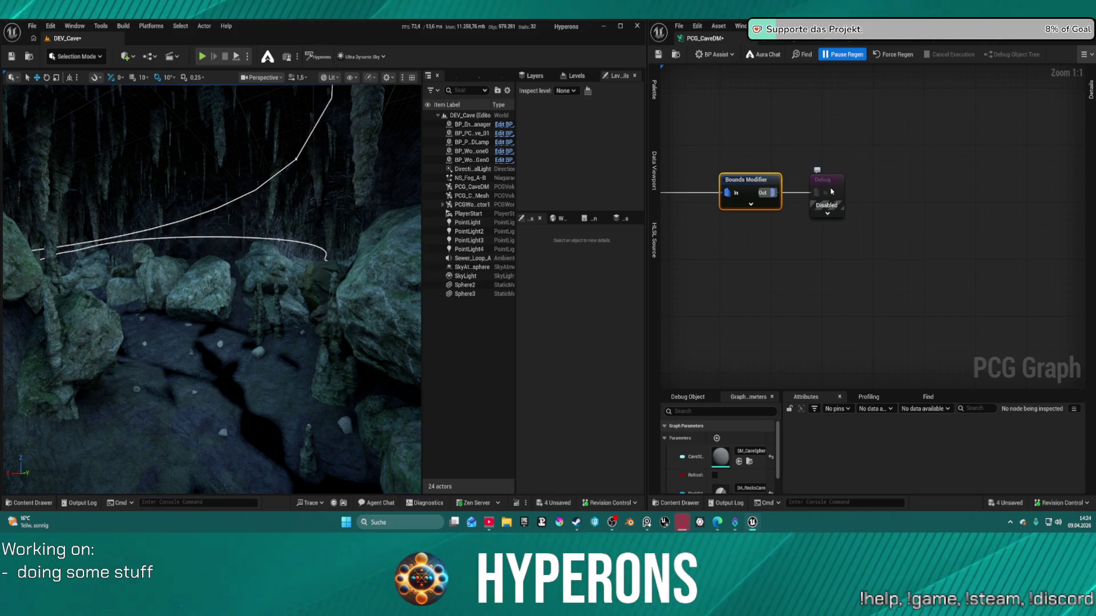
right_click(828, 211)
click(836, 224)
key(ctrl+z)
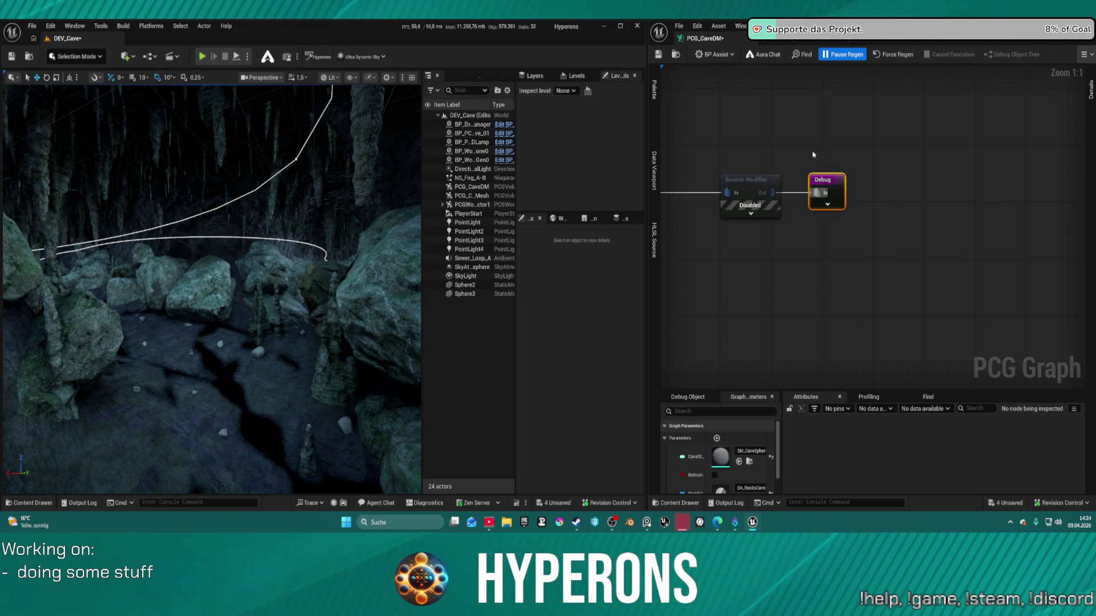
drag(742, 165, 850, 225)
key(ctrl+z)
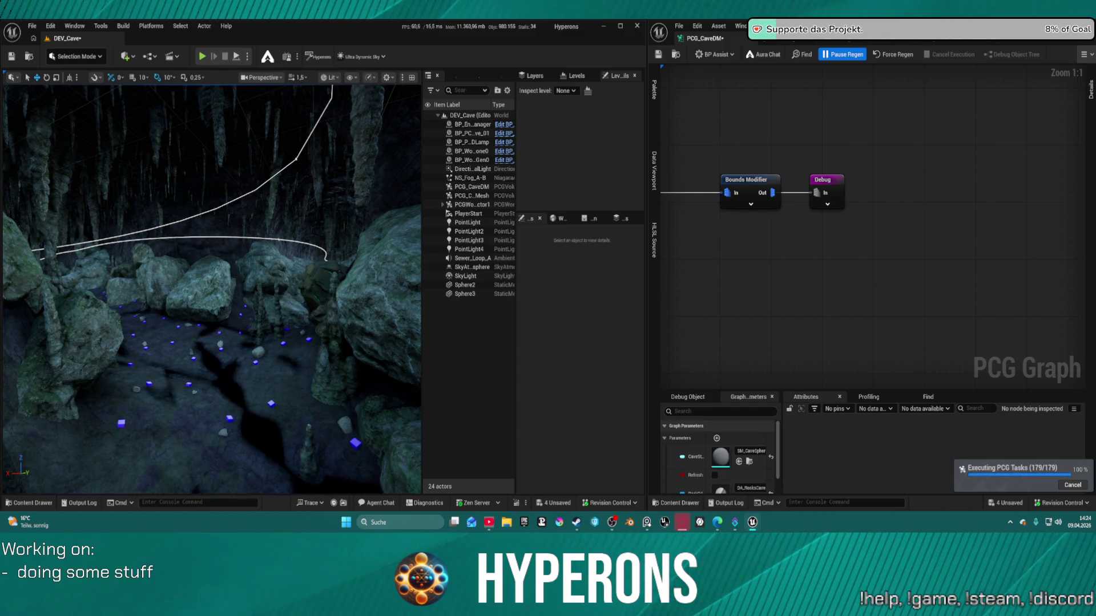
Step: Fly into the cave, then pan the graph to To Vegetation and Attribute Remap
mouse_move(248, 333)
mouse_down()
mouse_move(217, 276)
mouse_move(233, 274)
mouse_move(220, 275)
mouse_up()
mouse_move(860, 198)
mouse_down()
mouse_move(1061, 194)
mouse_move(980, 187)
mouse_up()
drag(790, 222, 888, 209)
Step: Add a Density Filter between To Vegetation and Attribute Remap, wired into a tidy chain
mouse_move(741, 225)
mouse_down()
mouse_move(737, 250)
mouse_move(852, 261)
mouse_up()
text(den)
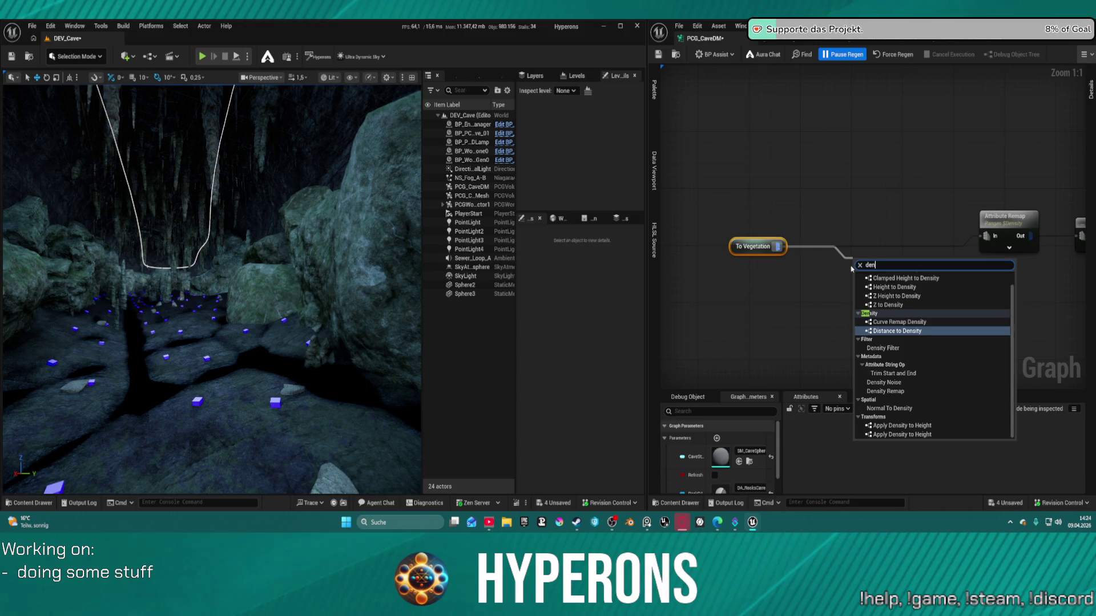
text(sit)
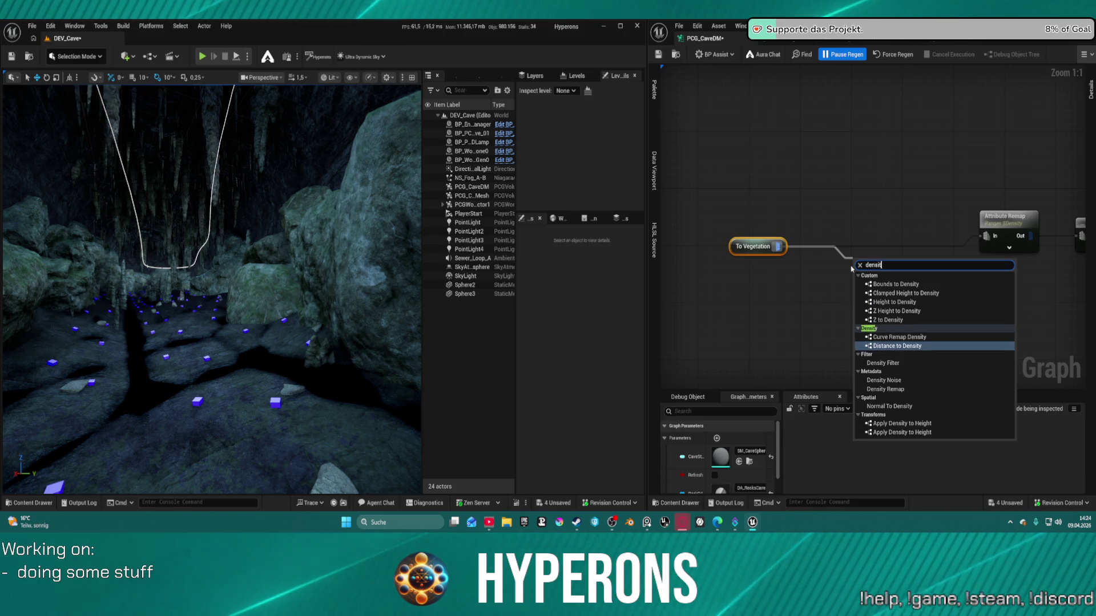
key(Escape)
scroll(781, 231, down, 5)
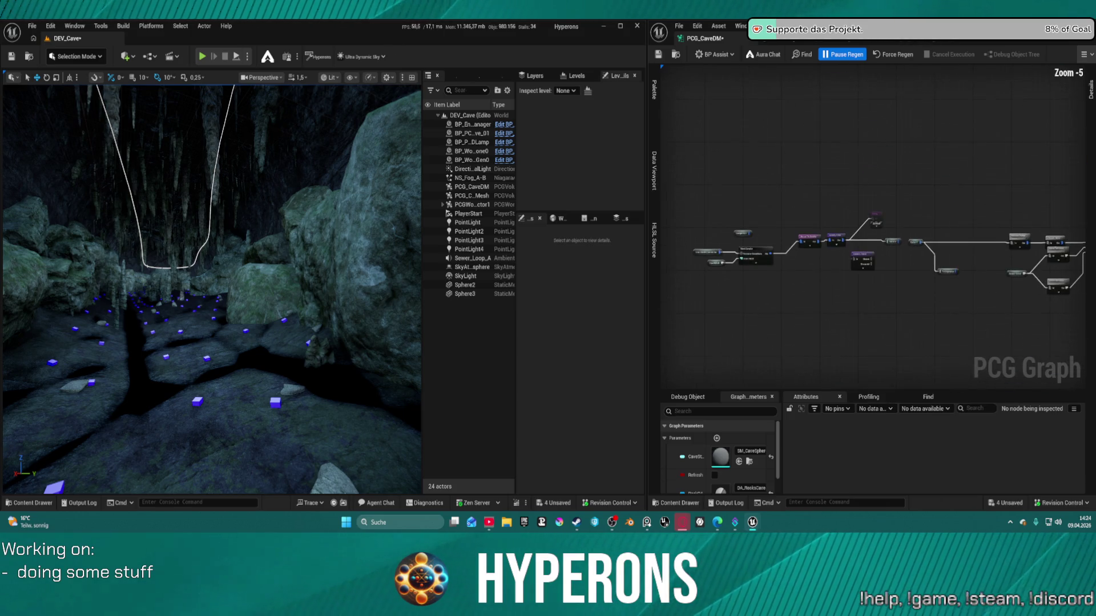
scroll(844, 226, up, 5)
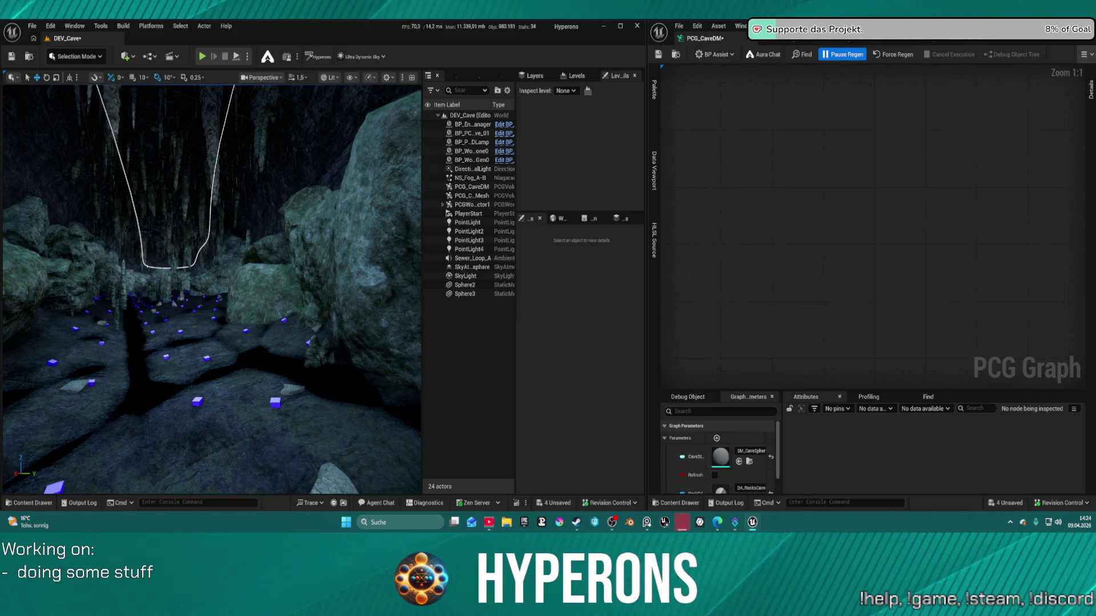
key(ctrl+z)
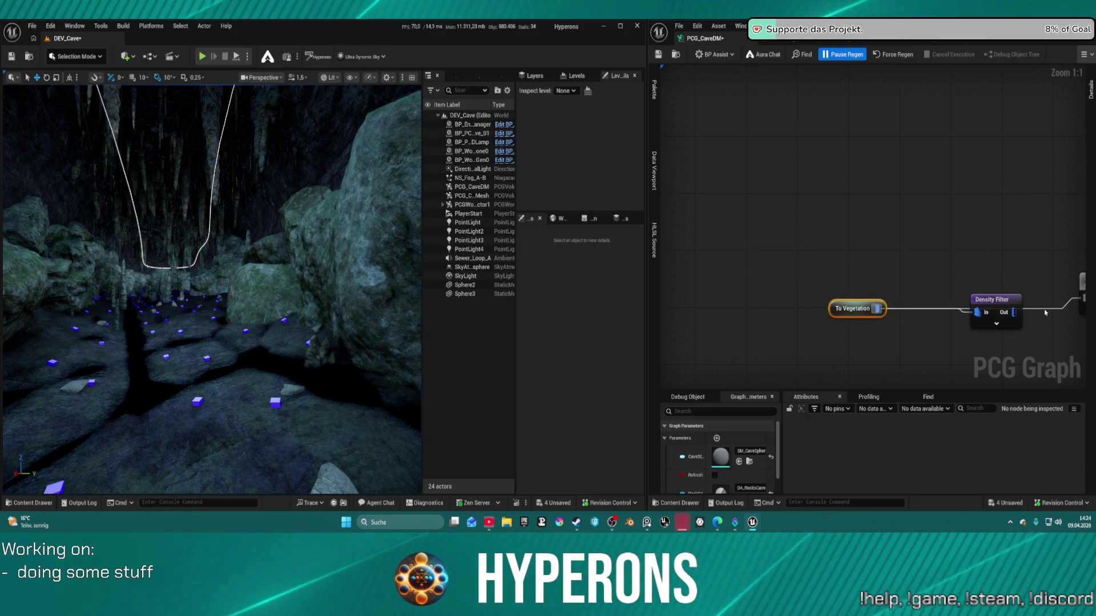
drag(904, 307, 975, 292)
key(ctrl+z)
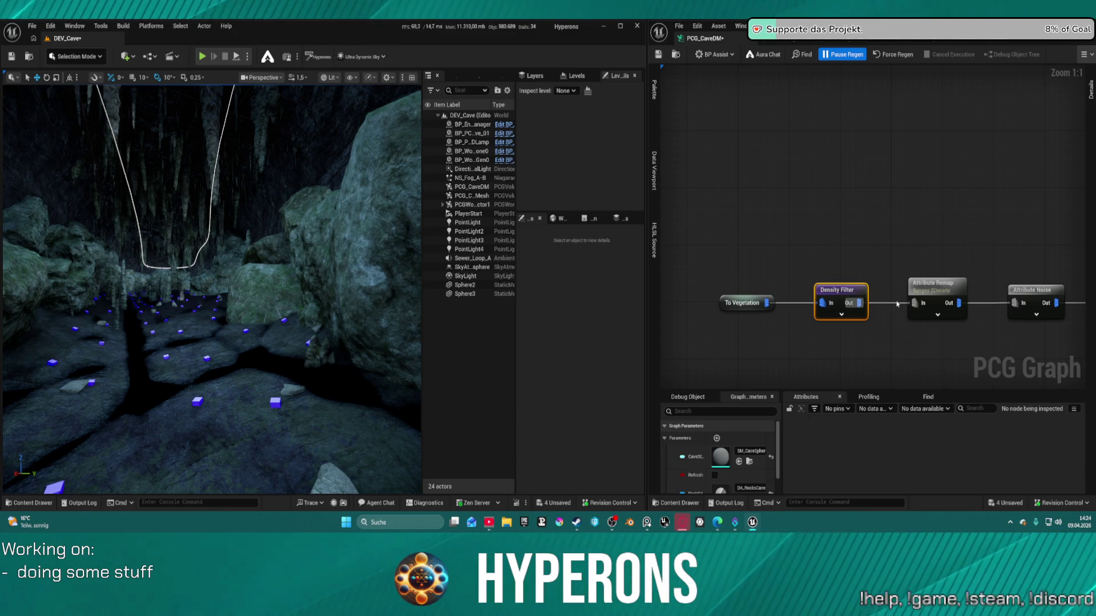
scroll(890, 277, up, 1)
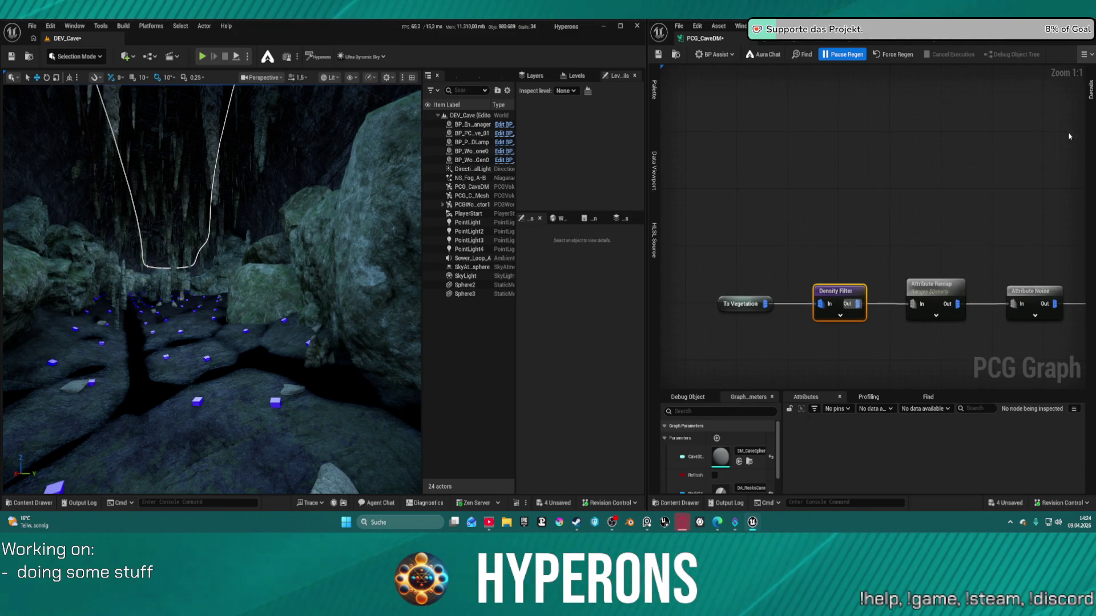
Step: Enter 0.938166 as the Density Filter's Lower Bound
mouse_move(1089, 91)
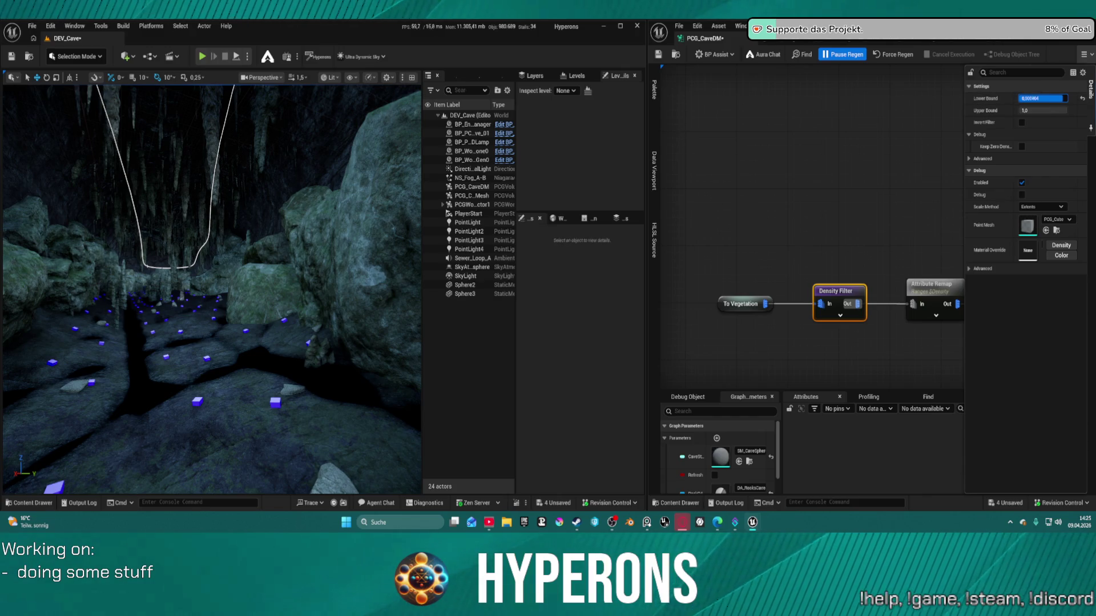
key(Return)
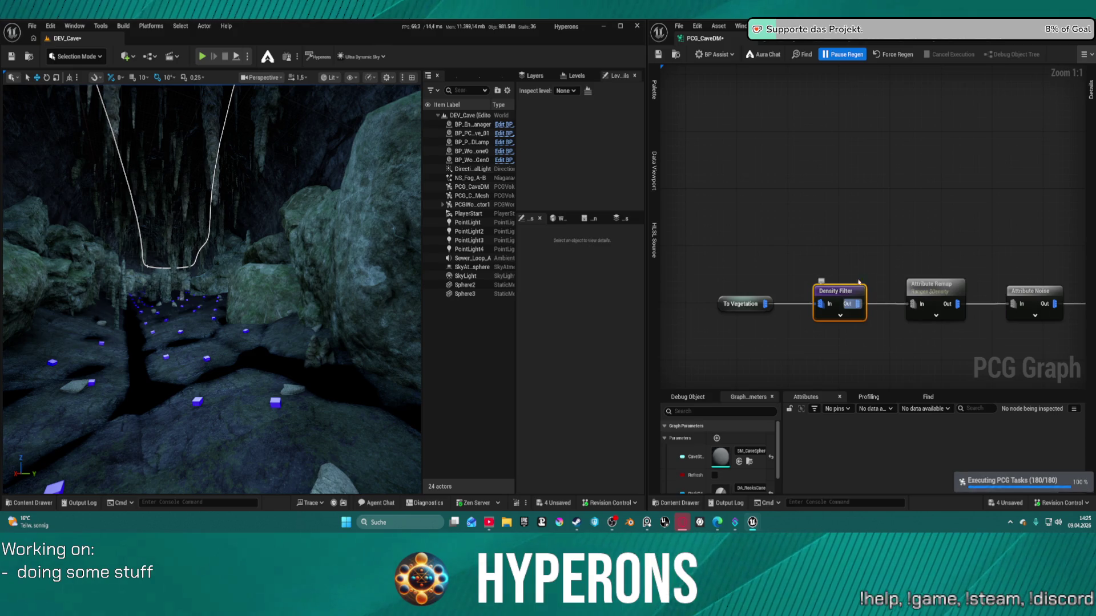
click(1091, 90)
Step: Tick Invert Filter on the Density Filter, save, and fly through the cave to inspect the markers
click(1022, 122)
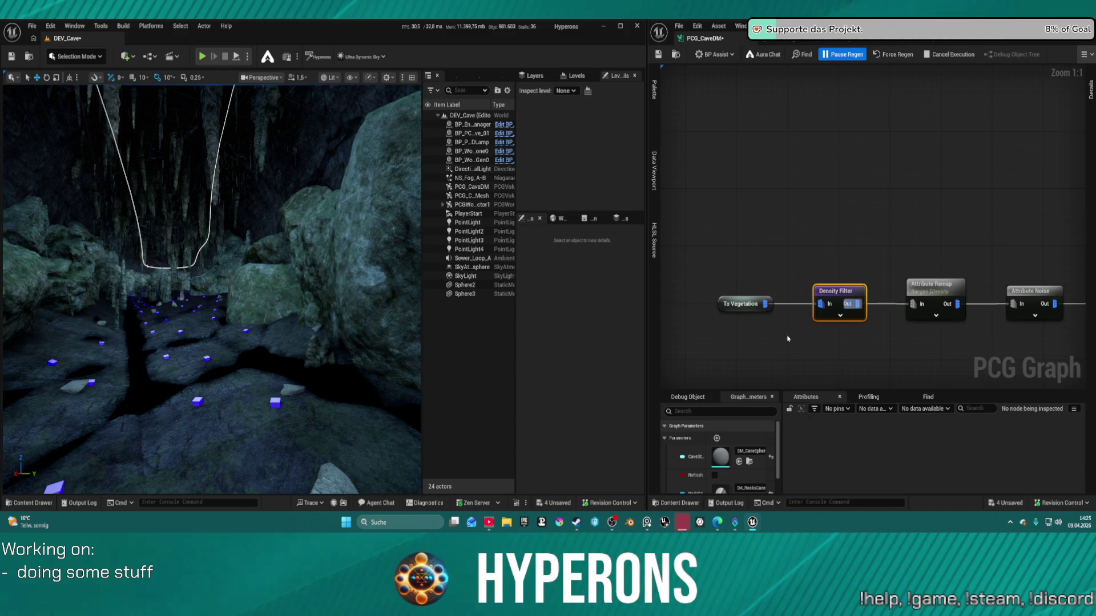
drag(333, 390, 274, 390)
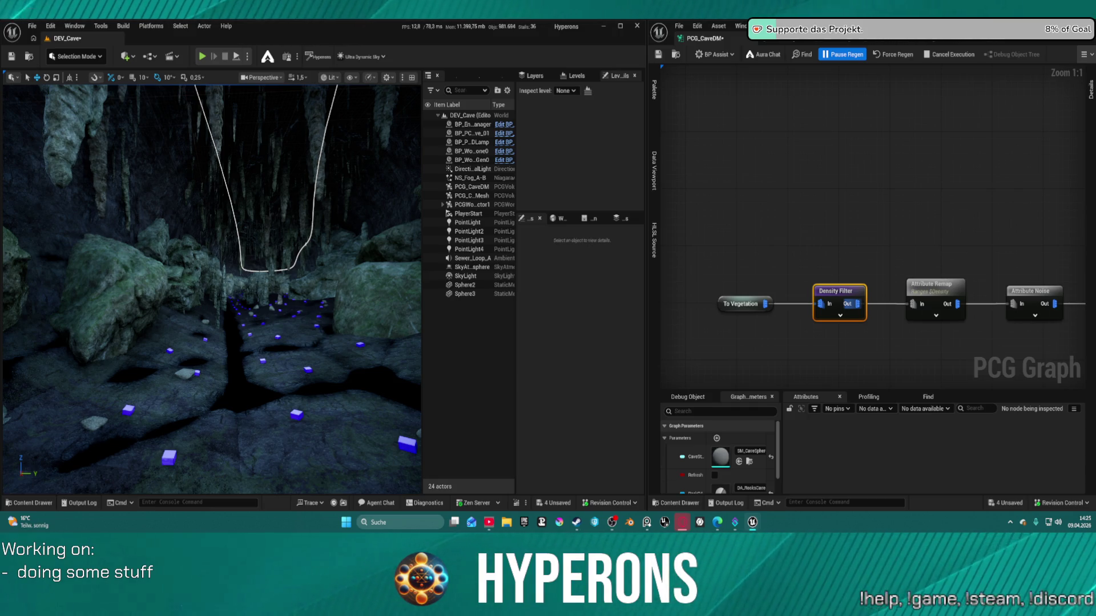
key(ctrl+s)
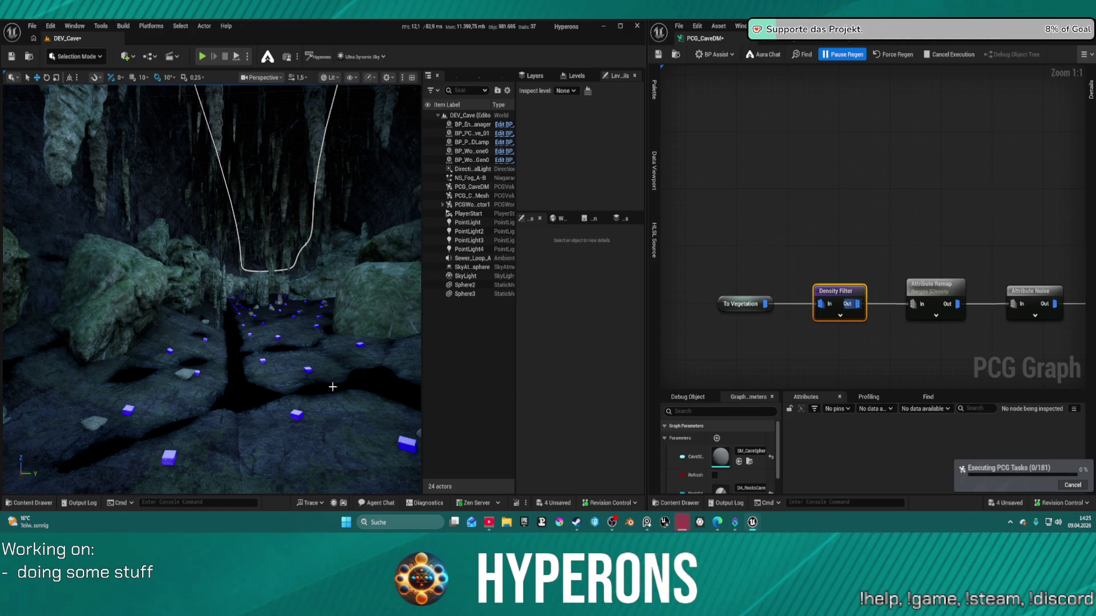
drag(286, 366, 286, 366)
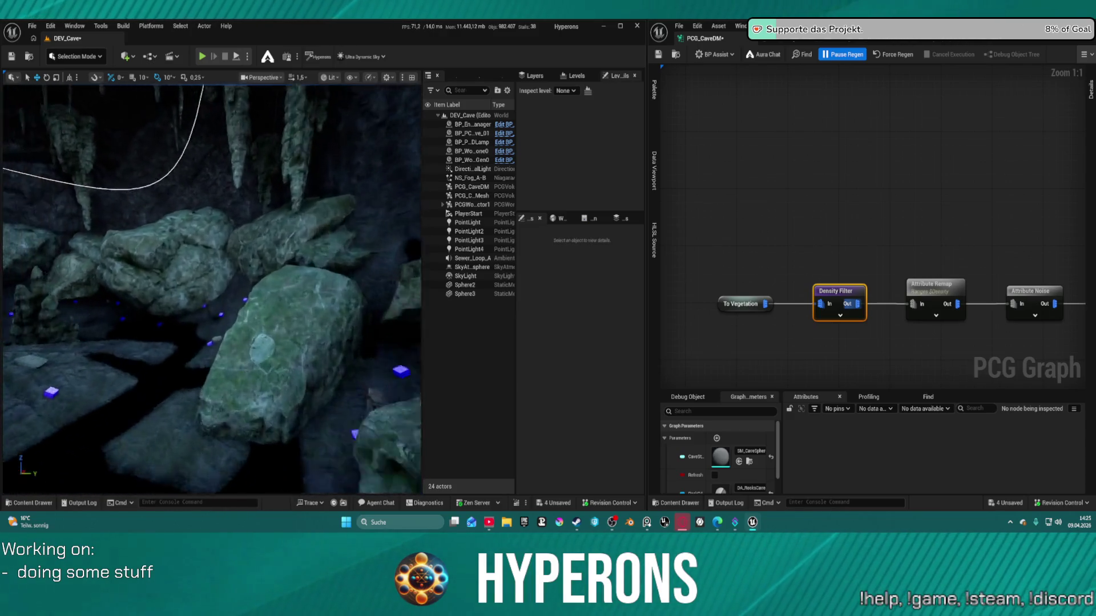
drag(285, 366, 286, 366)
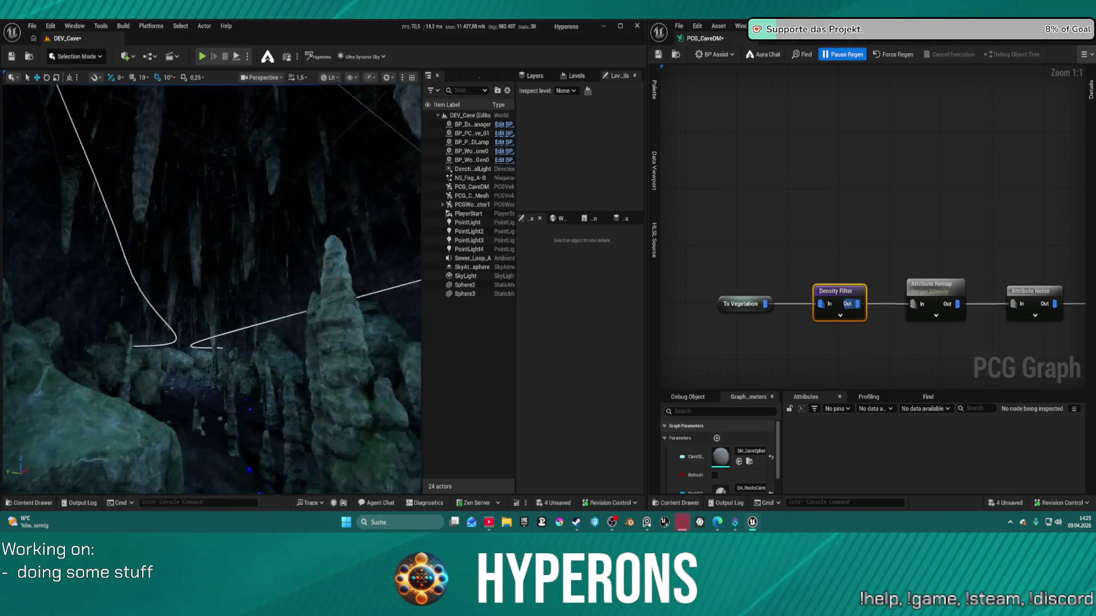
drag(286, 367, 286, 366)
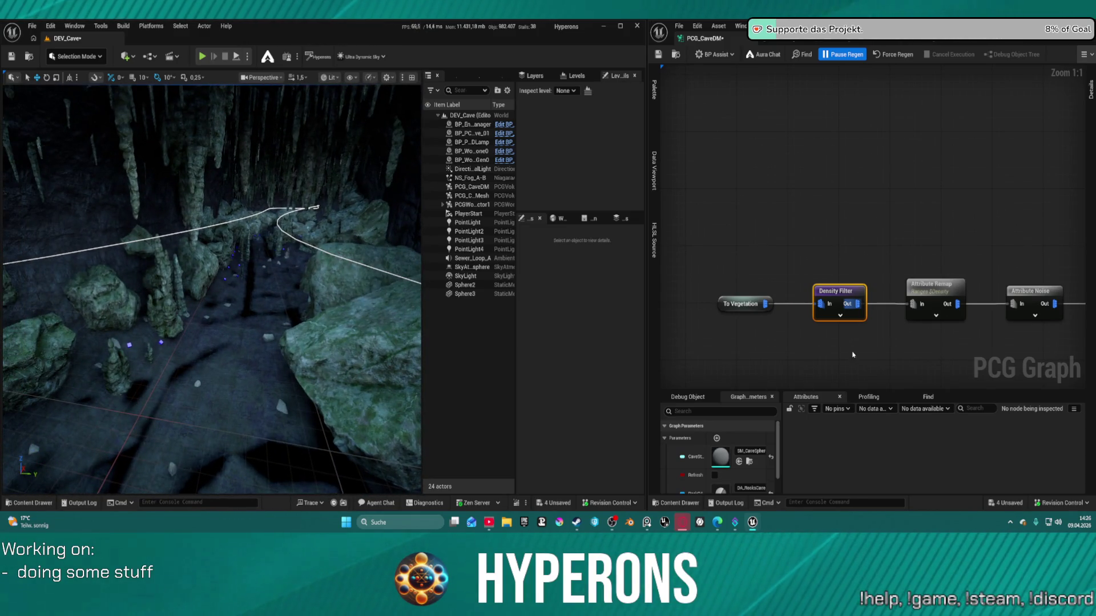
mouse_move(885, 347)
mouse_down()
mouse_move(770, 289)
mouse_move(824, 262)
mouse_move(923, 255)
mouse_move(908, 211)
mouse_move(879, 222)
mouse_up()
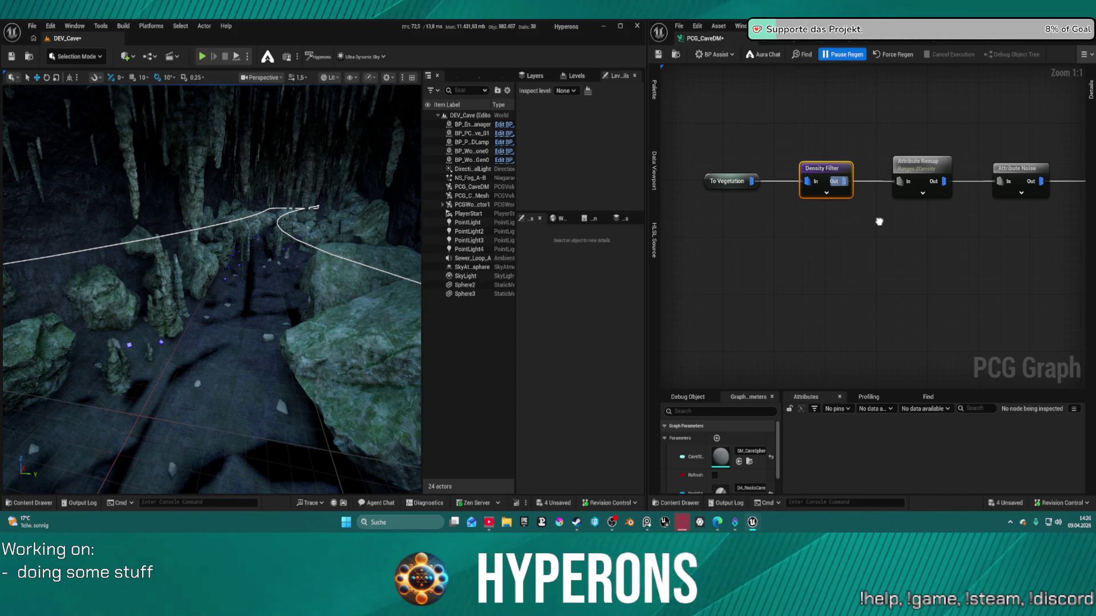
Step: Delete the stray red debug node and pull a new connection from Random Choice's Out pin
scroll(879, 222, down, 9)
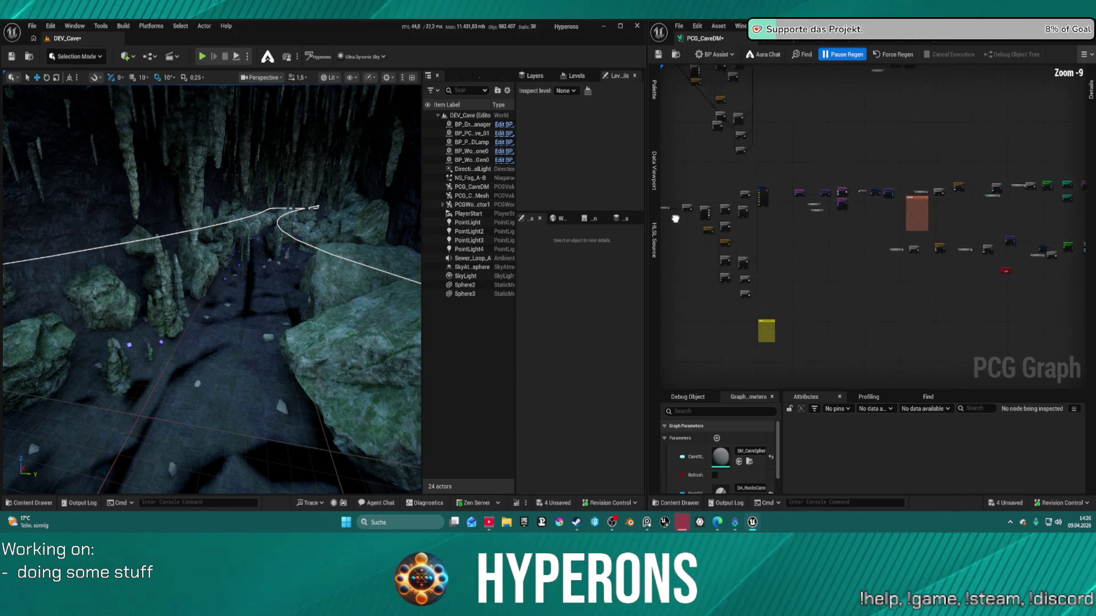
scroll(906, 211, up, 5)
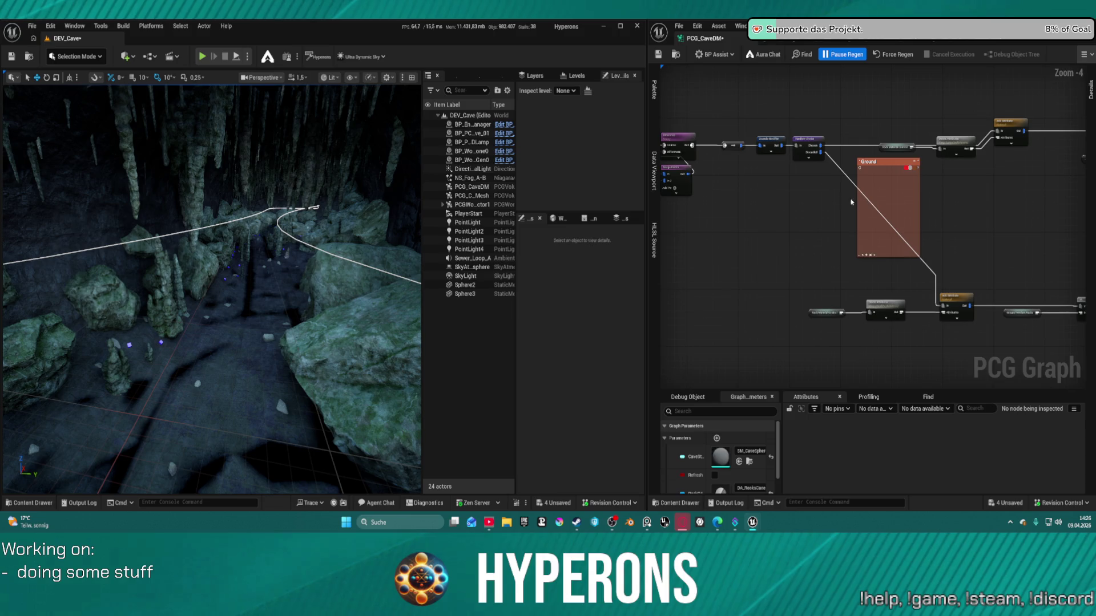
mouse_move(898, 215)
mouse_down()
mouse_move(719, 165)
mouse_move(894, 145)
mouse_up()
click(856, 247)
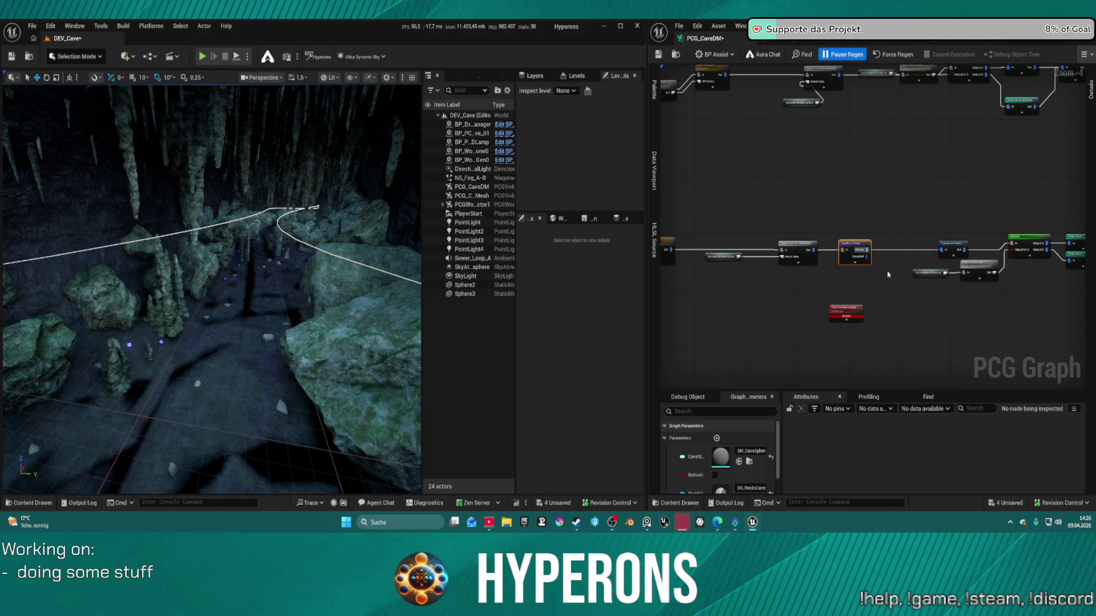
drag(888, 275, 825, 229)
click(783, 268)
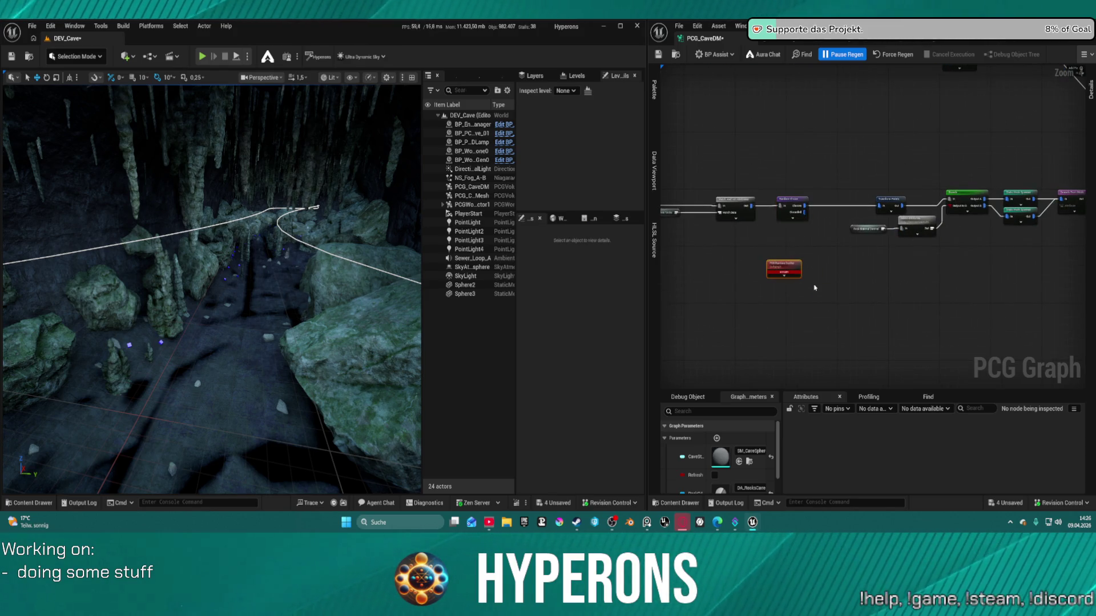
key(Delete)
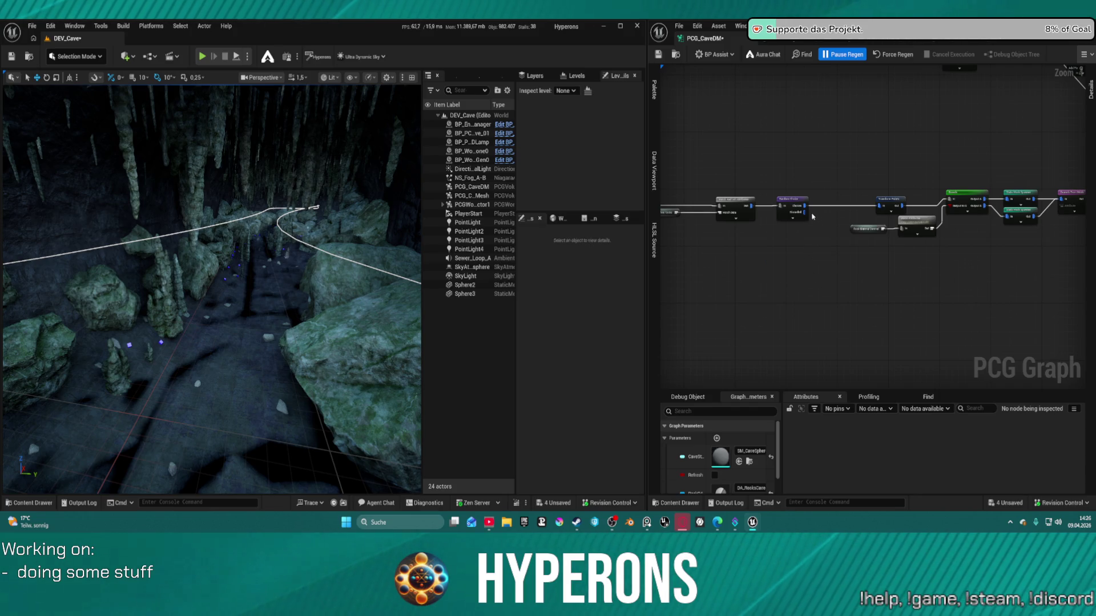
click(799, 209)
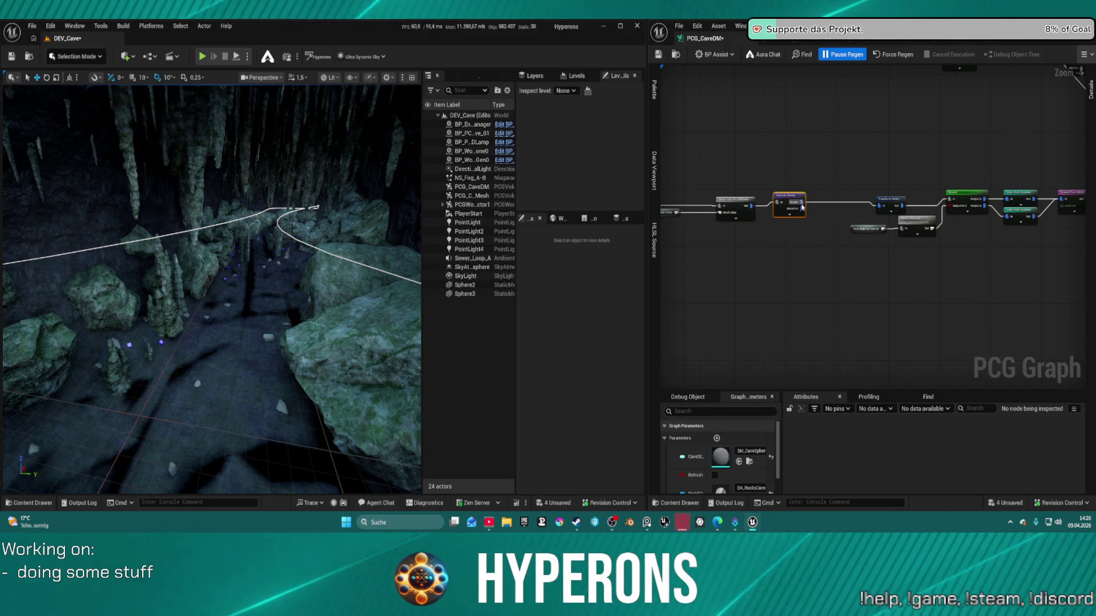
drag(806, 213, 826, 270)
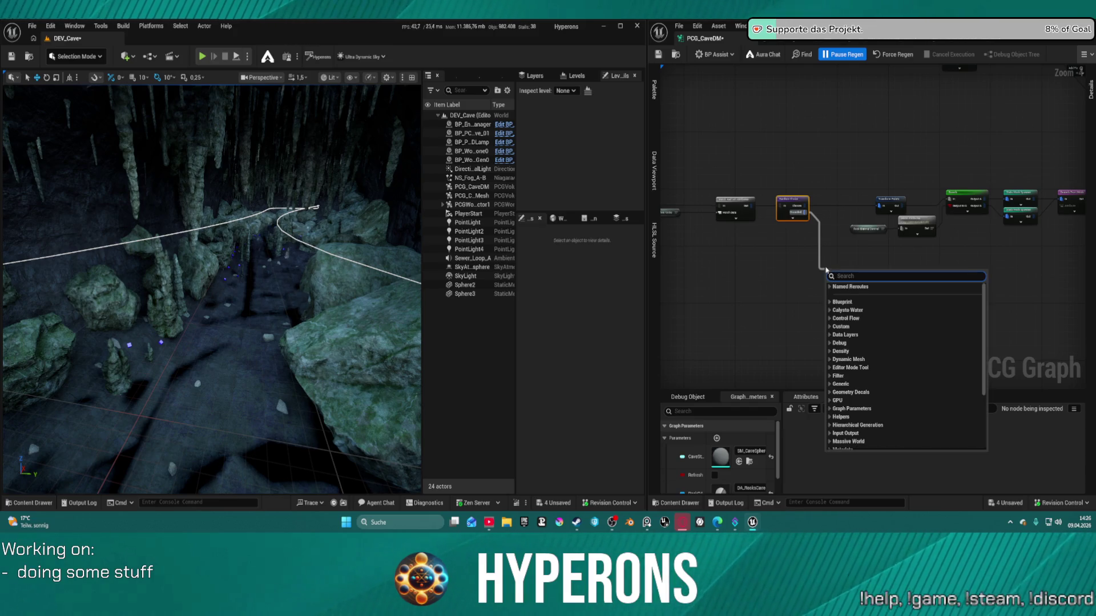
Step: Dismiss the node search, browse the BlockedRocks meshes, and open a Content Browser from Window
click(740, 274)
key(ctrl+space)
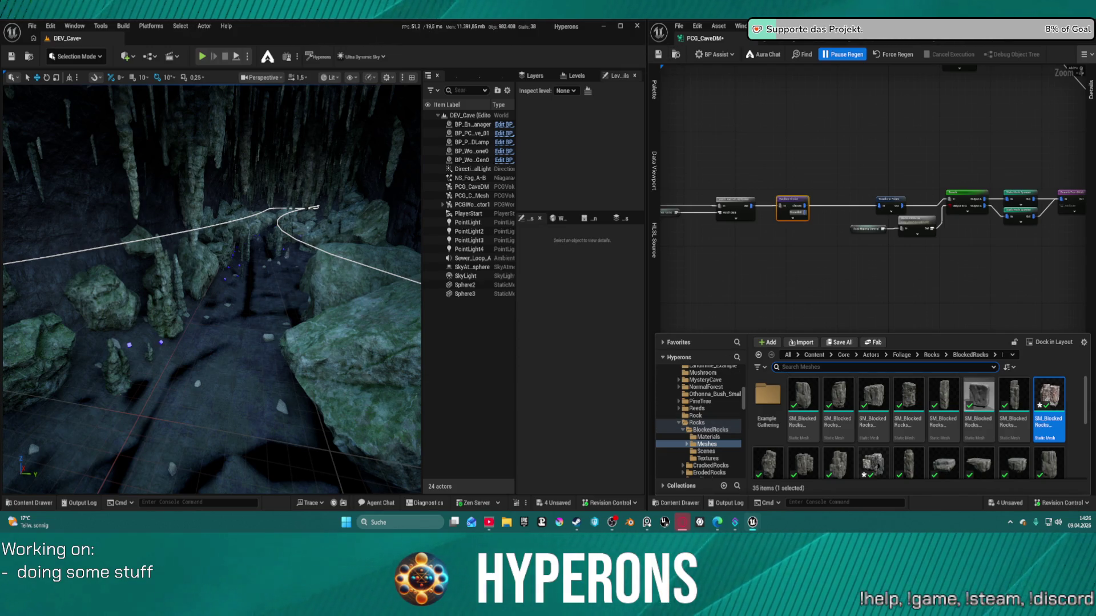
click(28, 503)
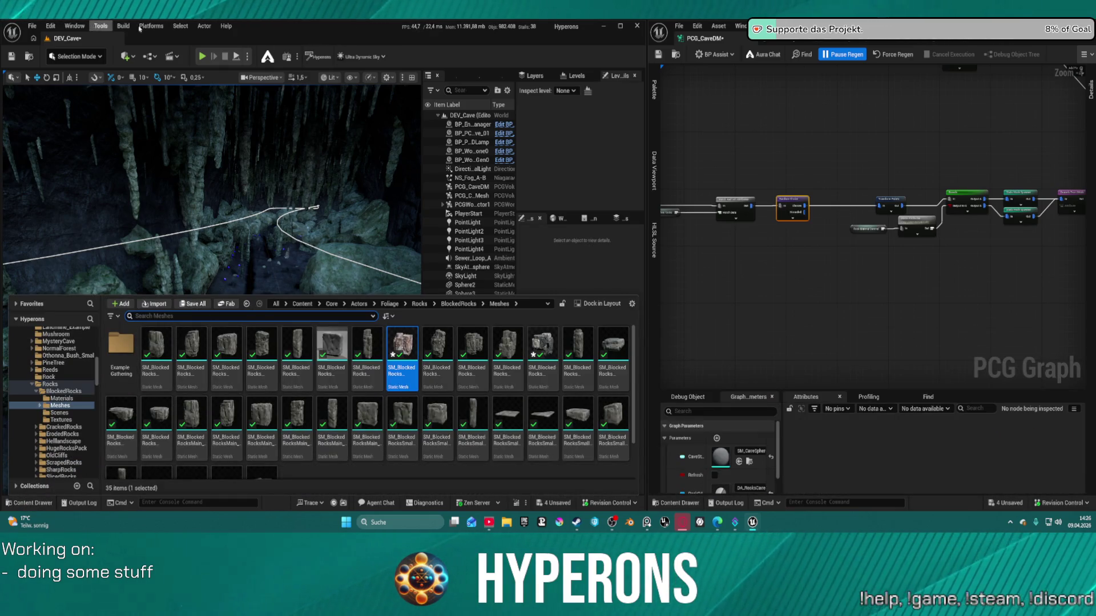
click(74, 26)
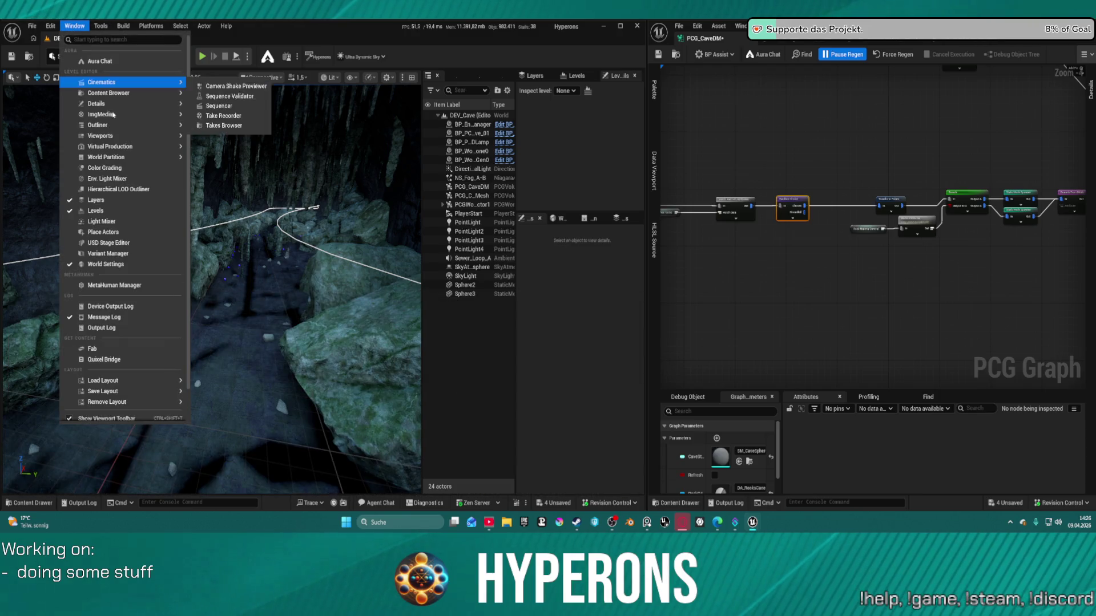
mouse_move(166, 114)
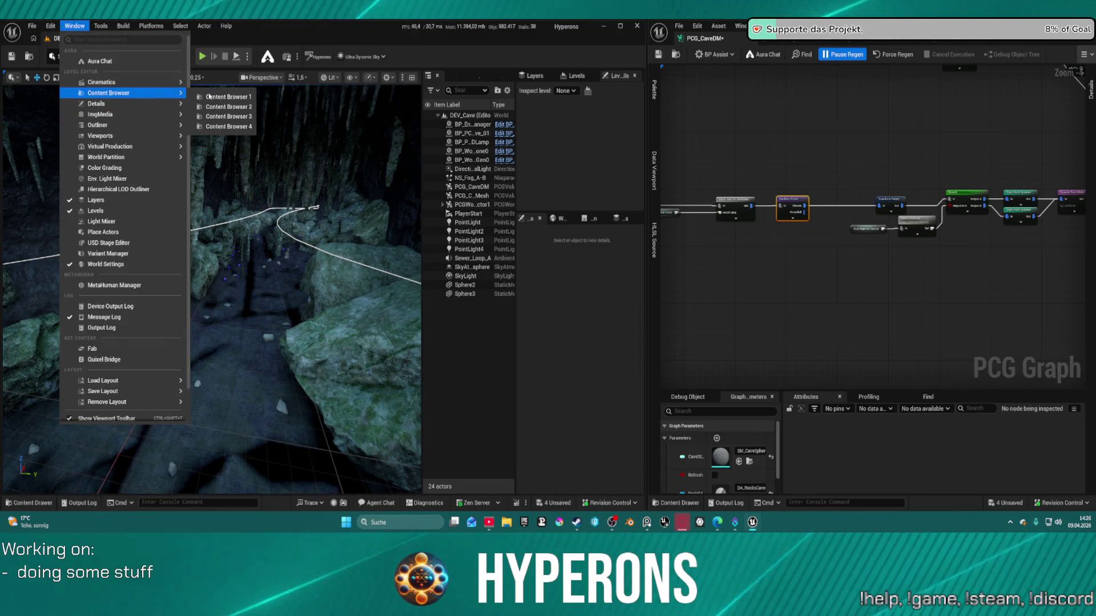
click(230, 105)
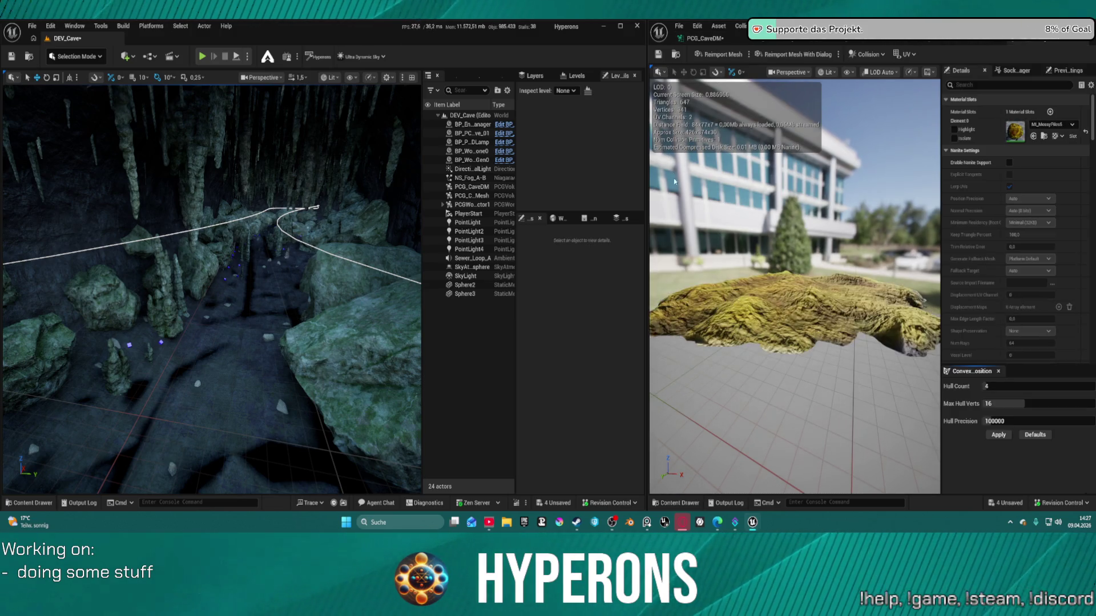
Step: Orbit and zoom the previews of the moss rock and root meshes
drag(794, 285, 799, 221)
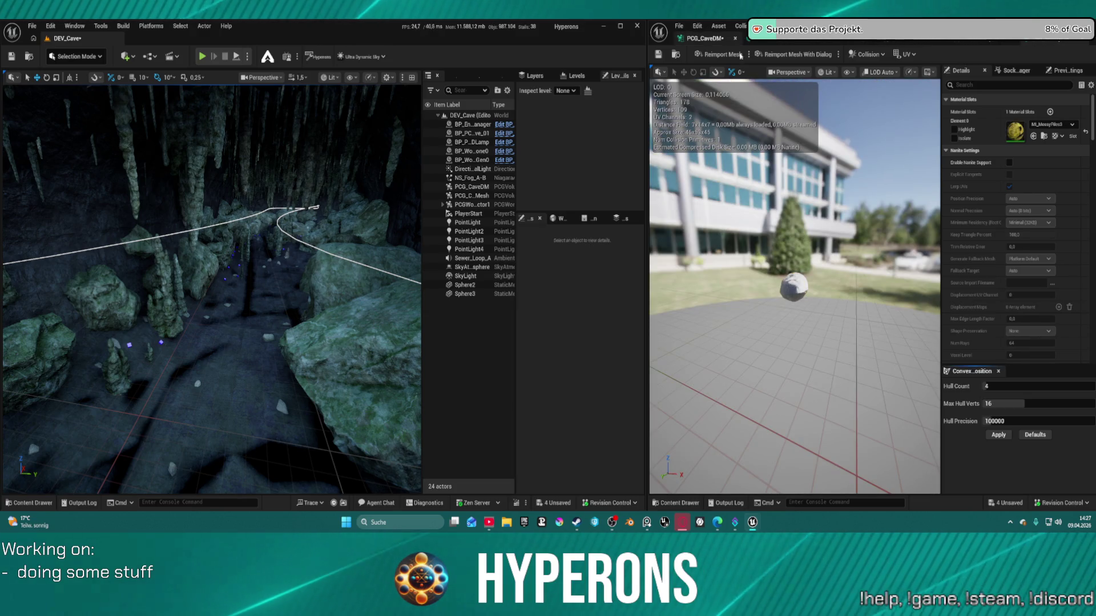
mouse_move(793, 285)
mouse_down()
mouse_move(794, 228)
mouse_move(796, 269)
mouse_up()
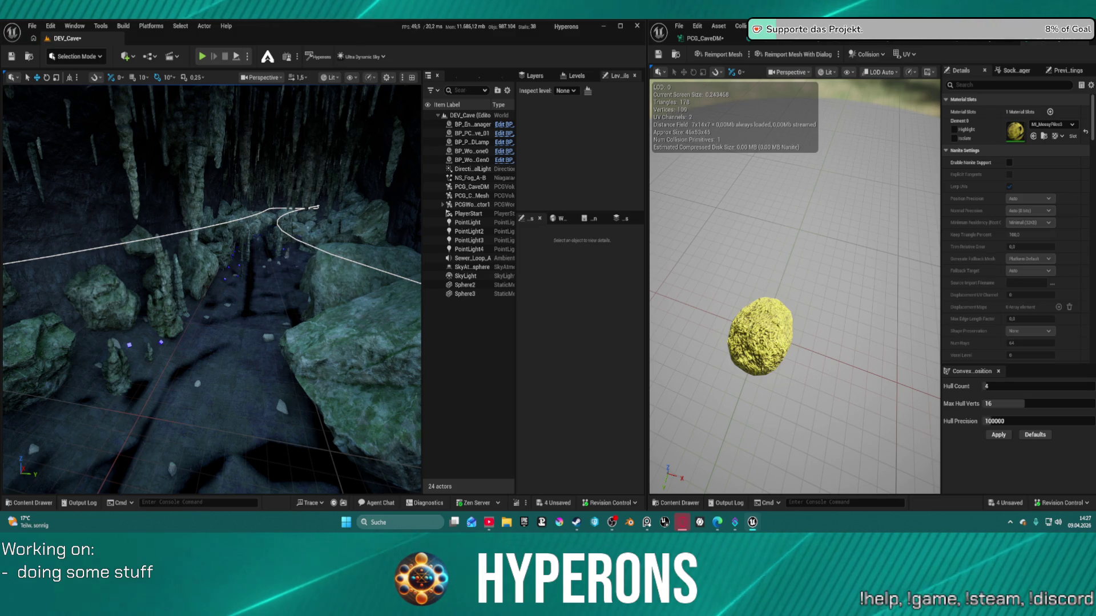
mouse_move(262, 256)
mouse_down()
mouse_move(262, 188)
mouse_move(263, 252)
mouse_move(228, 207)
mouse_up()
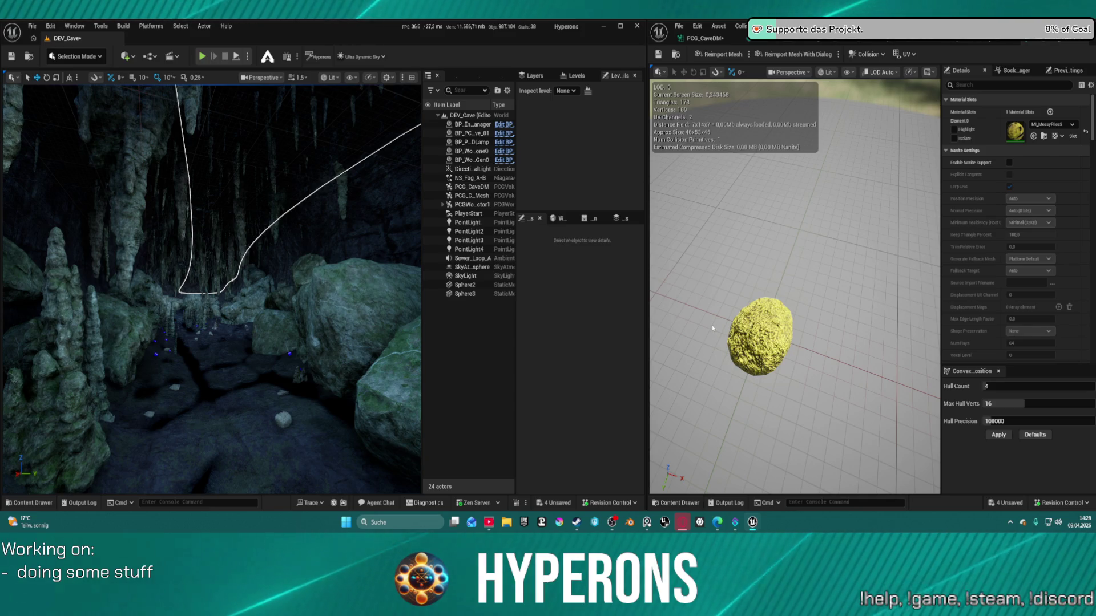
mouse_move(881, 263)
mouse_down()
mouse_move(833, 274)
mouse_move(825, 219)
mouse_move(842, 251)
mouse_up()
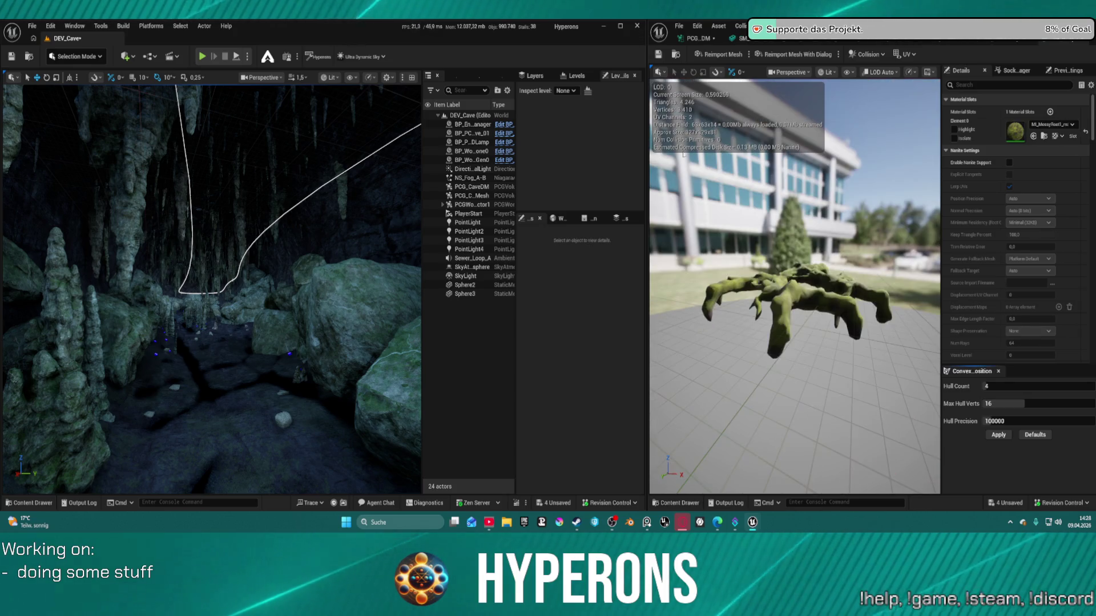
drag(828, 251, 832, 285)
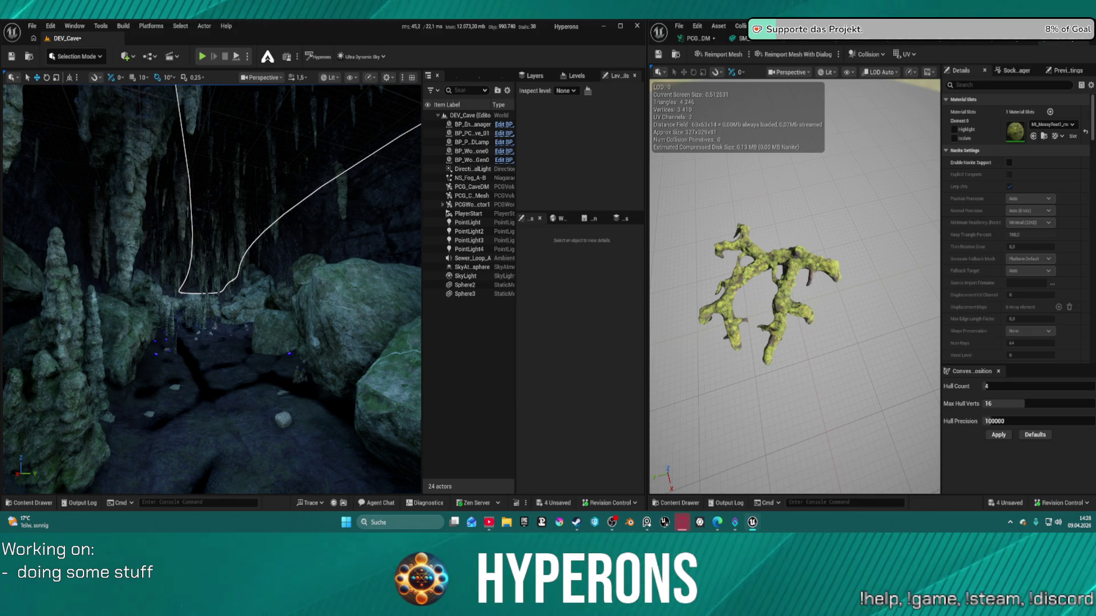
mouse_move(785, 242)
mouse_down()
mouse_move(805, 244)
mouse_move(785, 243)
mouse_up()
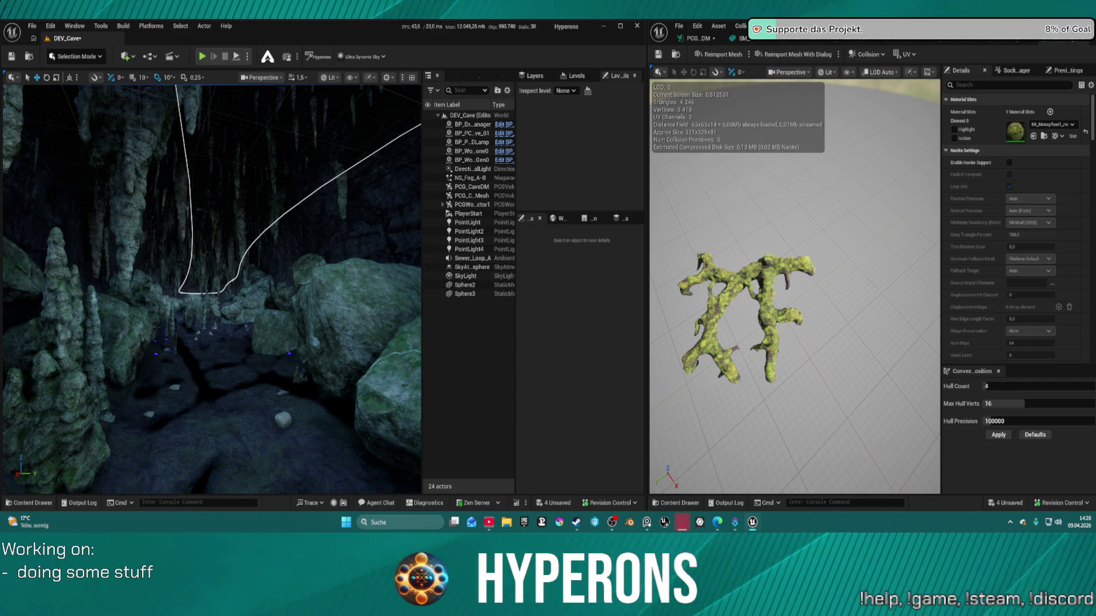
scroll(211, 289, up, 5)
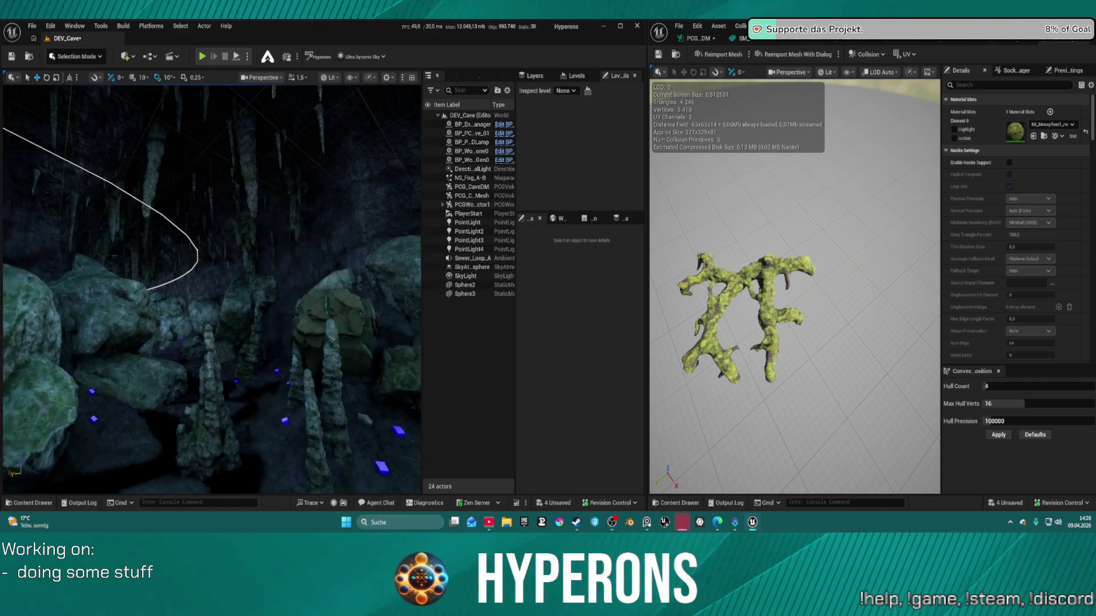
scroll(211, 288, up, 5)
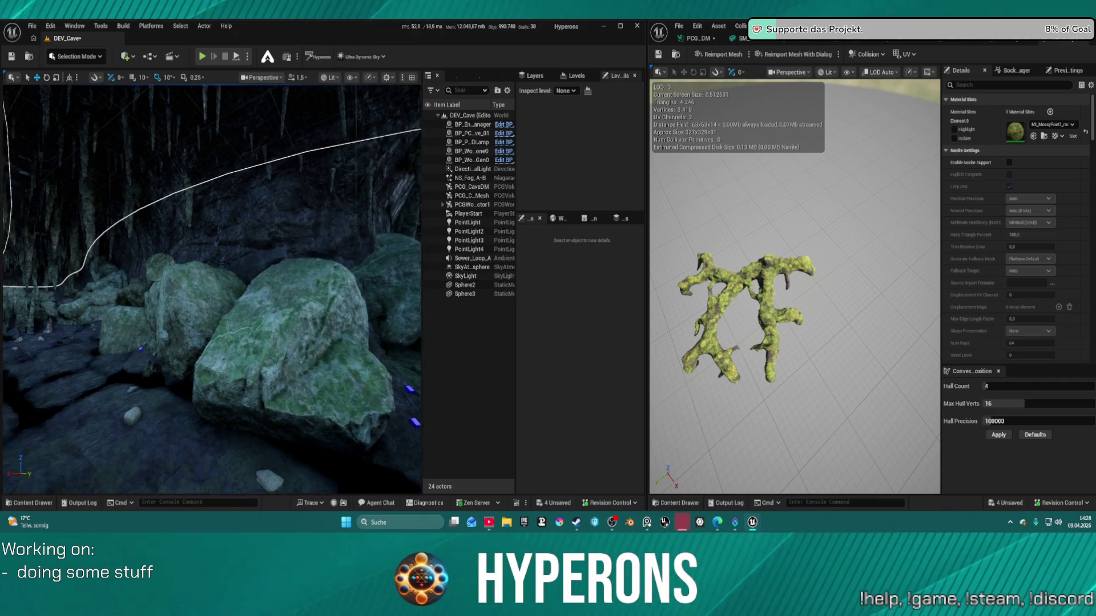
scroll(211, 289, up, 5)
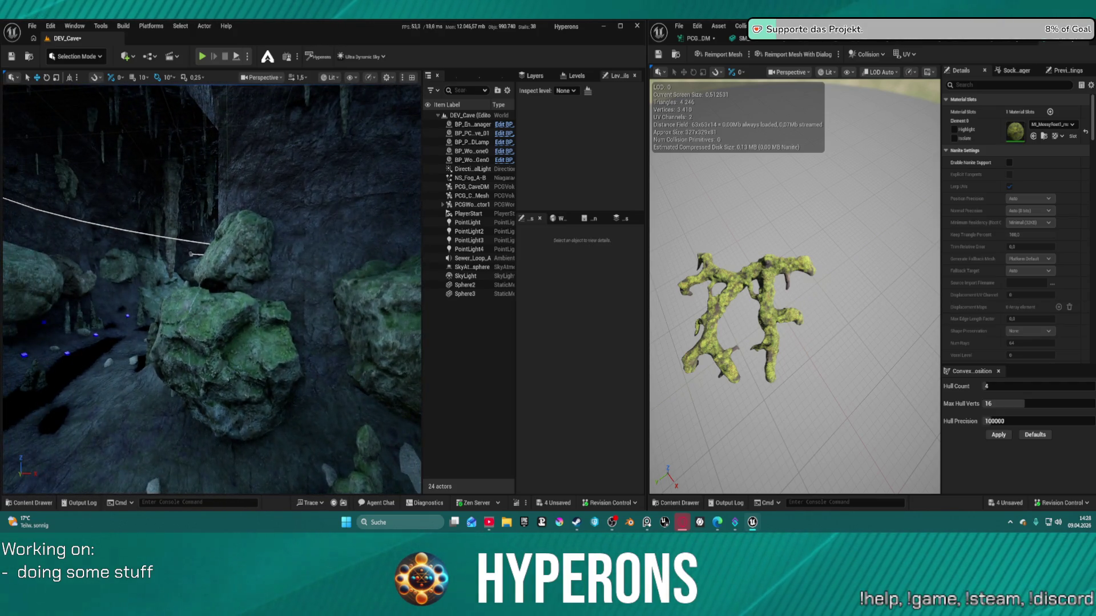
scroll(239, 227, up, 4)
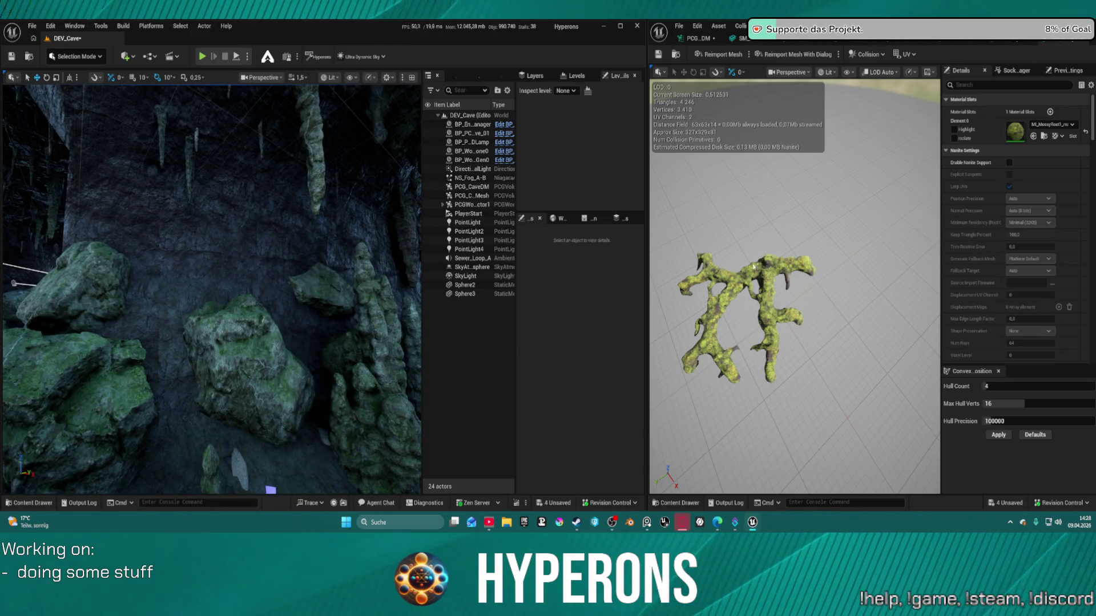
Step: Fly deeper into the cave, then orbit for a close top-down look at the mossy root
drag(240, 245, 256, 228)
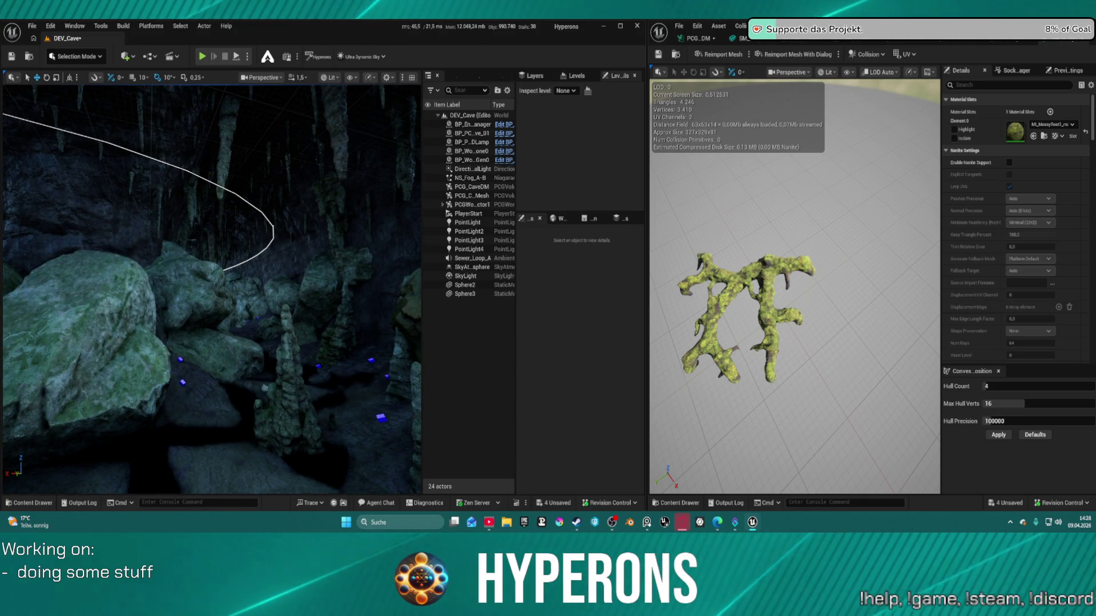
drag(74, 251, 74, 251)
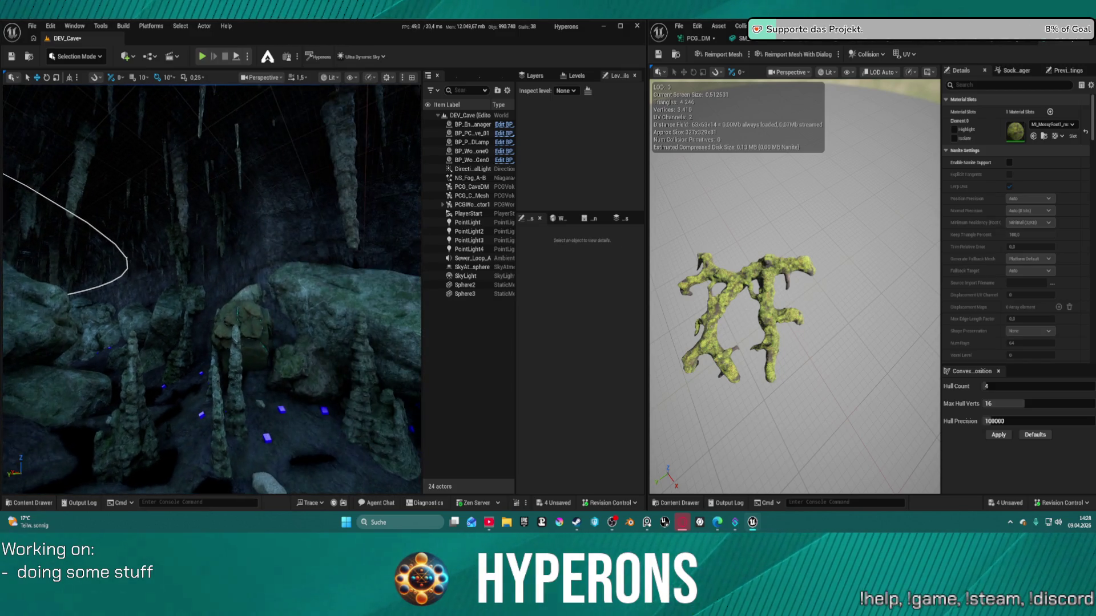
mouse_move(290, 238)
mouse_down()
mouse_move(282, 261)
mouse_move(340, 257)
mouse_up()
drag(138, 254, 154, 251)
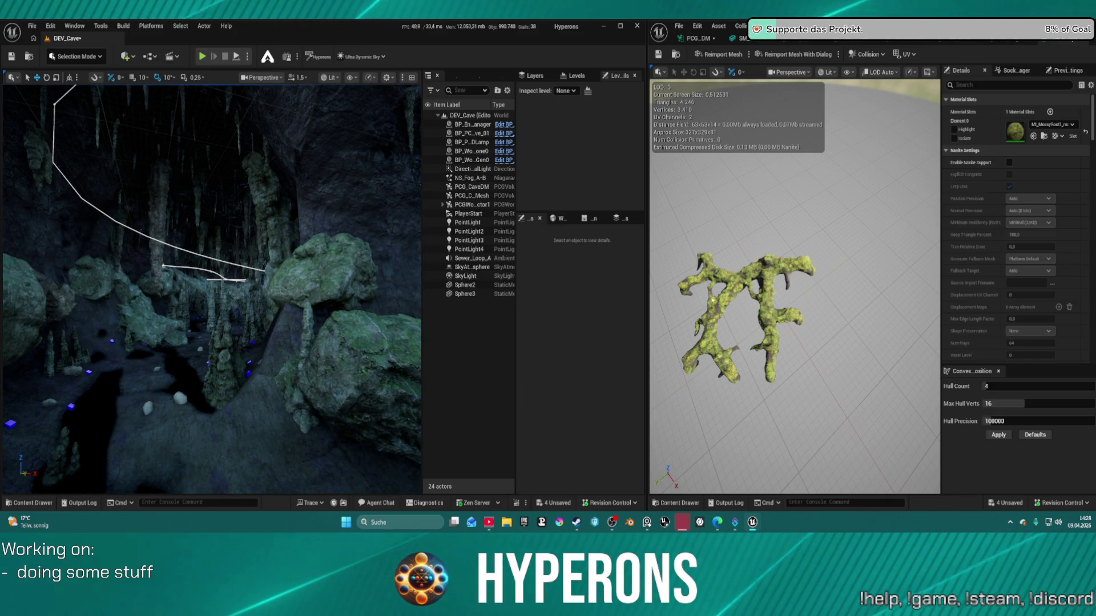
drag(912, 269, 912, 348)
mouse_move(720, 240)
mouse_down()
mouse_move(721, 286)
mouse_move(720, 240)
mouse_up()
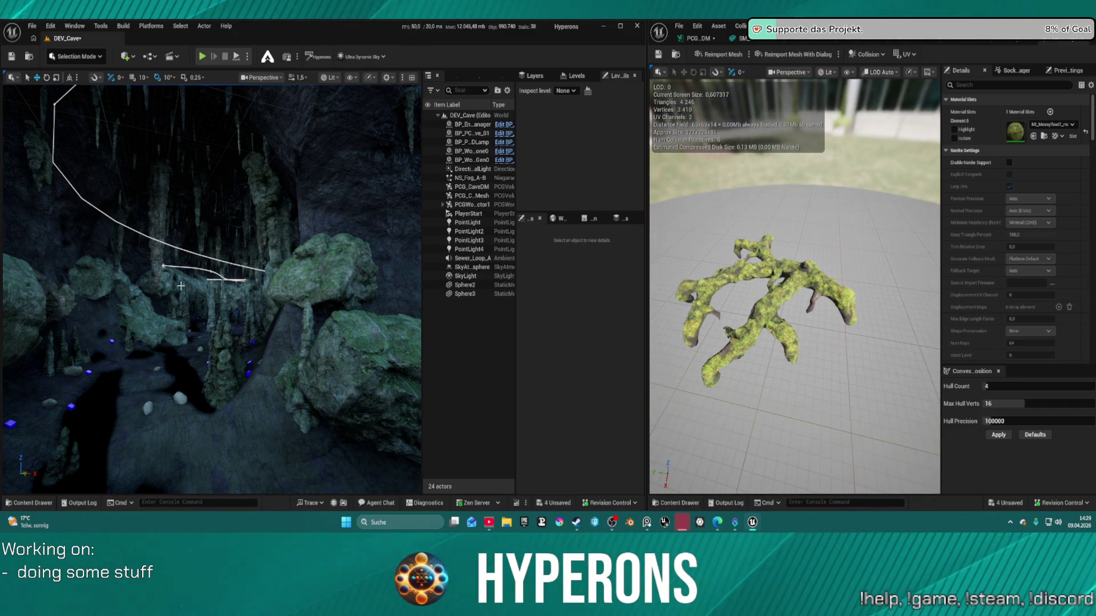
Step: Inspect the bush, branch and red branching meshes up close, then close their tabs to return to PCG_CaveDM
mouse_move(211, 285)
mouse_down()
mouse_move(212, 182)
mouse_move(234, 273)
mouse_up()
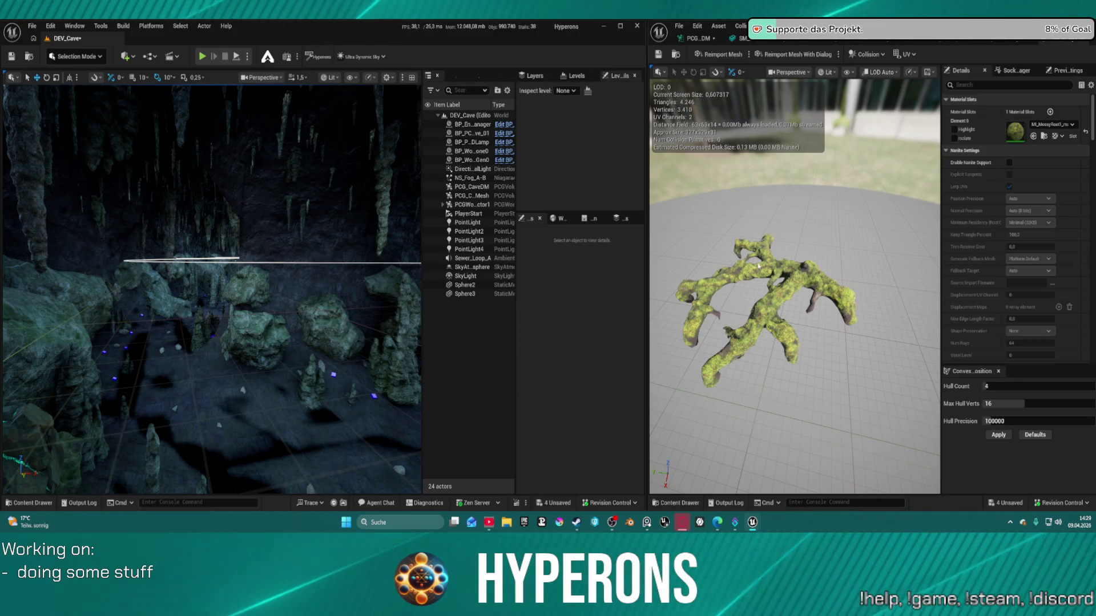
mouse_move(794, 285)
mouse_down()
mouse_move(810, 257)
mouse_move(790, 269)
mouse_up()
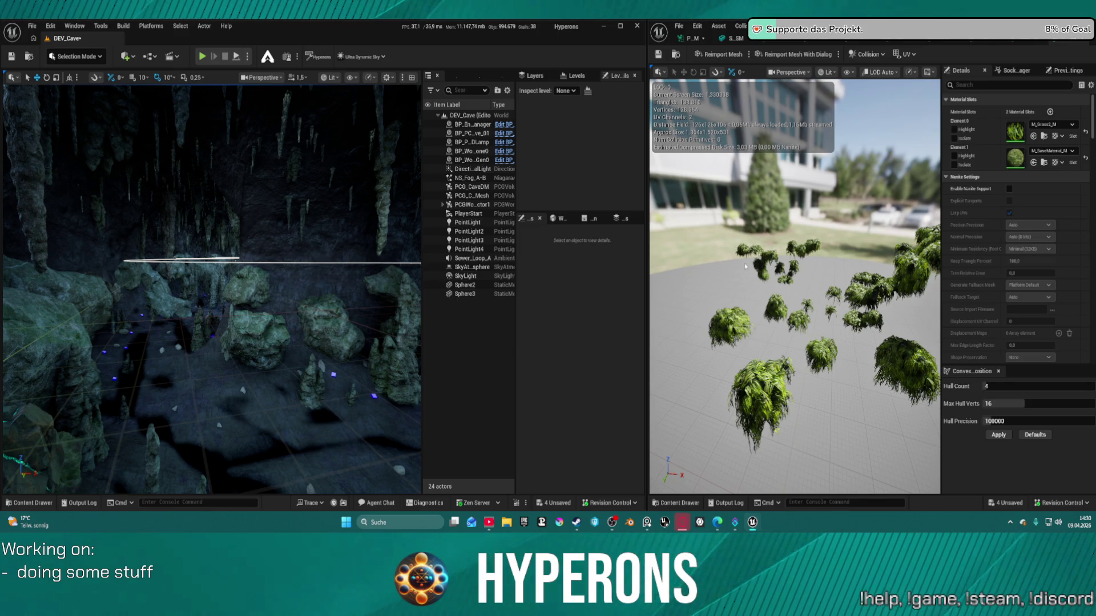
mouse_move(827, 267)
mouse_down()
mouse_move(788, 270)
mouse_move(822, 267)
mouse_move(799, 270)
mouse_up()
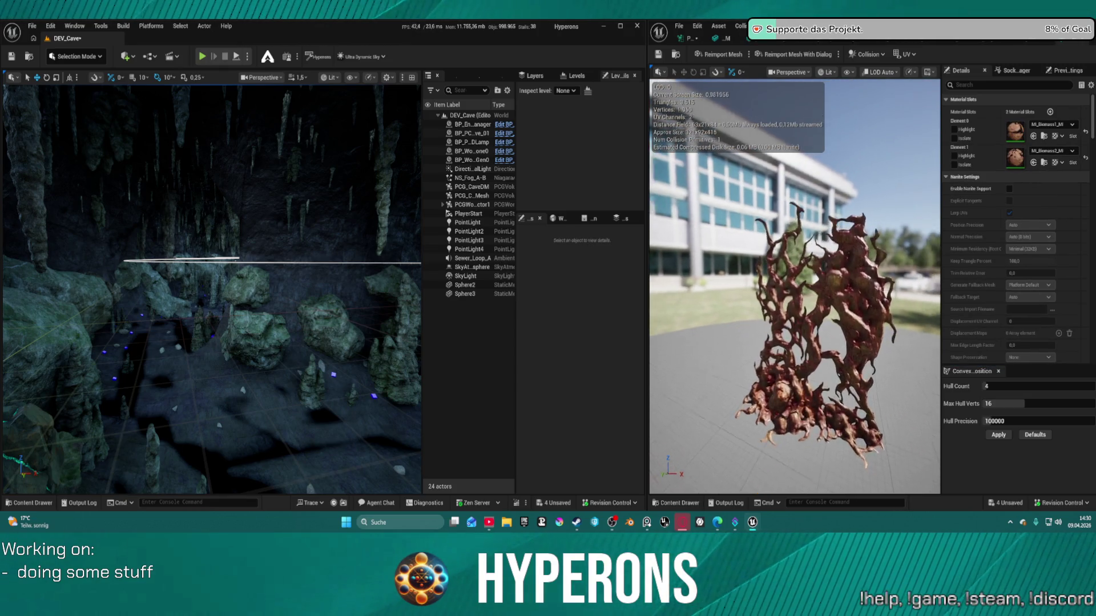
mouse_move(794, 285)
mouse_down()
mouse_move(771, 288)
mouse_move(784, 287)
mouse_up()
key(f)
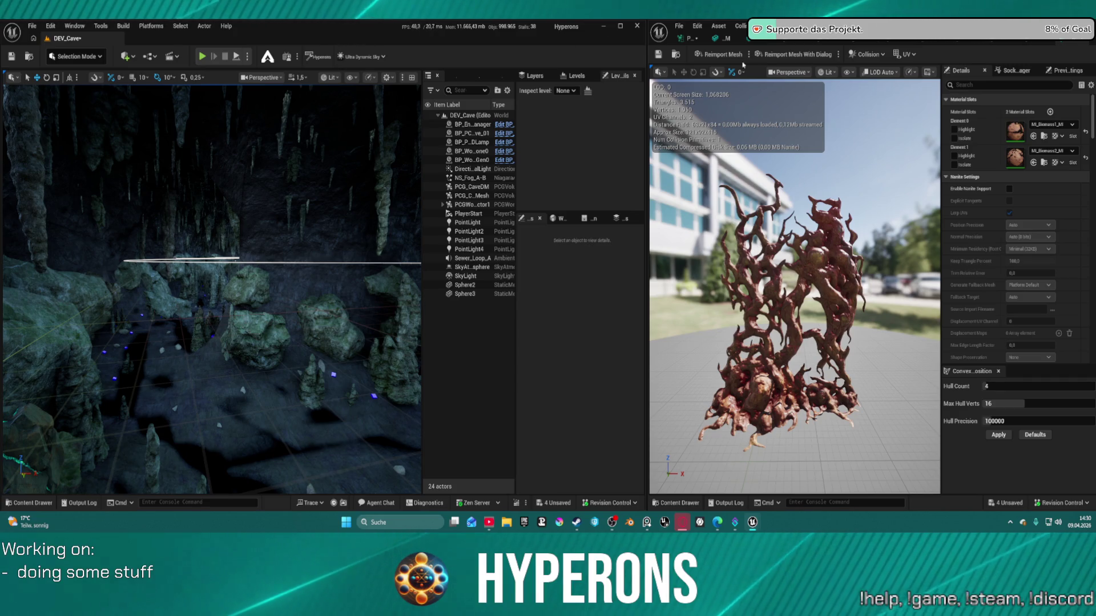
right_click(689, 38)
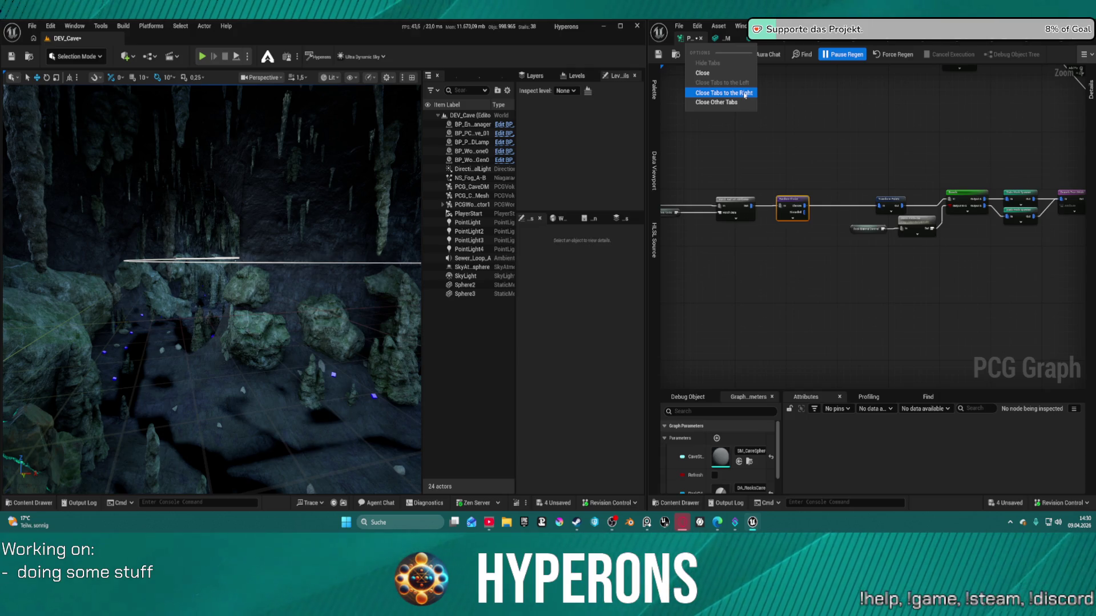
click(745, 93)
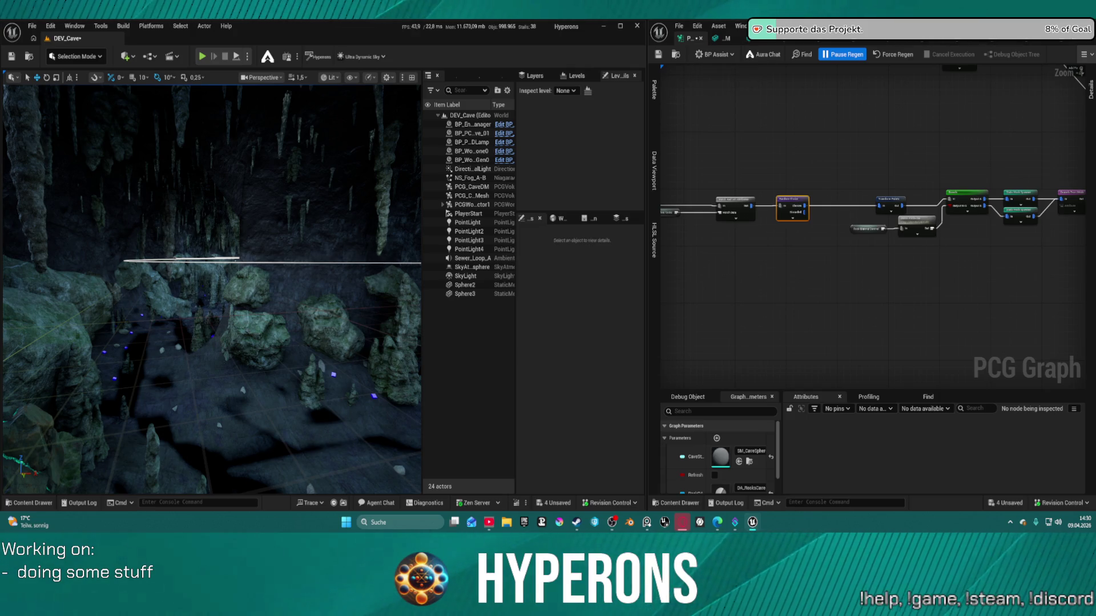
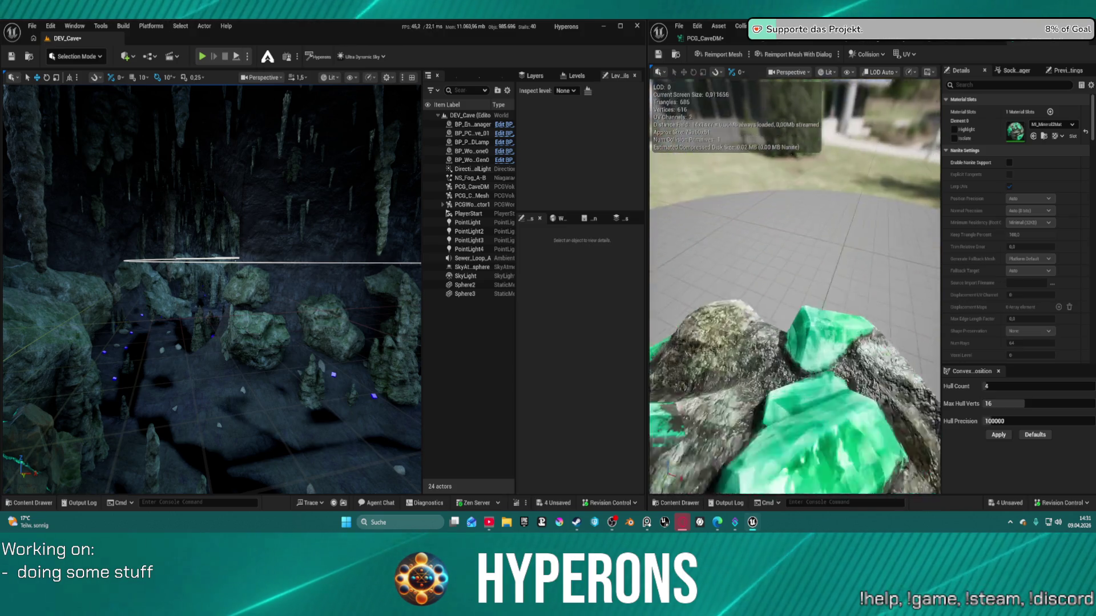
Step: Orbit and zoom around the green crystal rock mesh to inspect it closely
scroll(793, 286, down, 3)
drag(793, 297, 874, 309)
scroll(794, 286, up, 3)
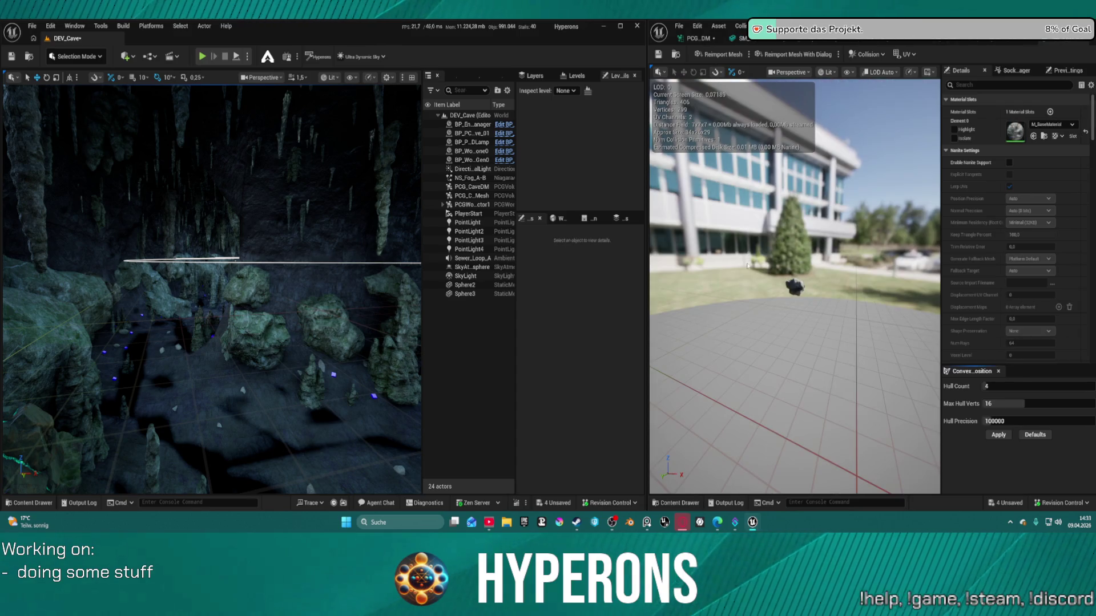
Step: Look down on the small dark rock mesh and close in until it fills the view
mouse_move(791, 309)
mouse_down()
mouse_move(765, 328)
mouse_move(753, 360)
mouse_move(759, 379)
mouse_move(793, 393)
mouse_move(804, 385)
mouse_move(806, 341)
mouse_move(782, 379)
mouse_up()
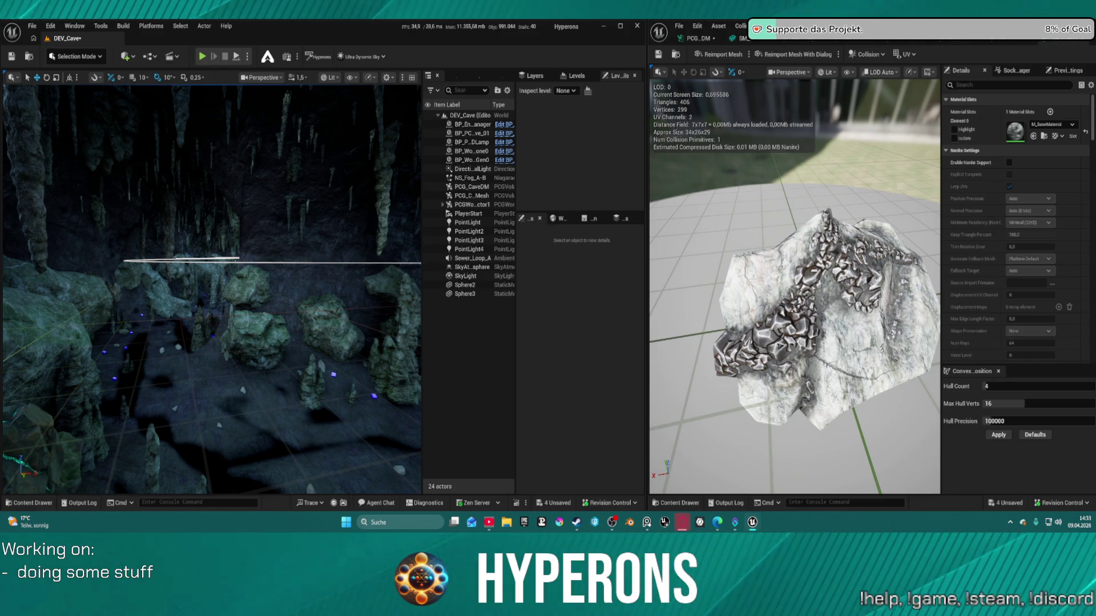
mouse_move(783, 275)
mouse_down()
mouse_move(778, 211)
mouse_move(778, 239)
mouse_up()
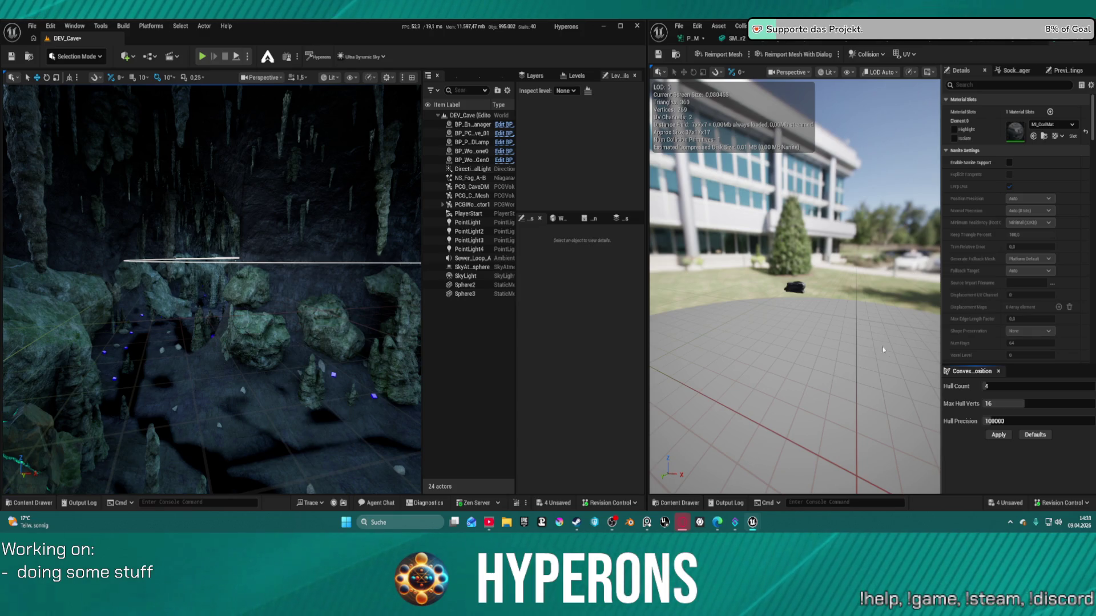
mouse_move(795, 288)
mouse_down()
mouse_move(795, 259)
mouse_move(890, 268)
mouse_move(919, 291)
mouse_move(930, 274)
mouse_move(913, 262)
mouse_move(794, 289)
mouse_up()
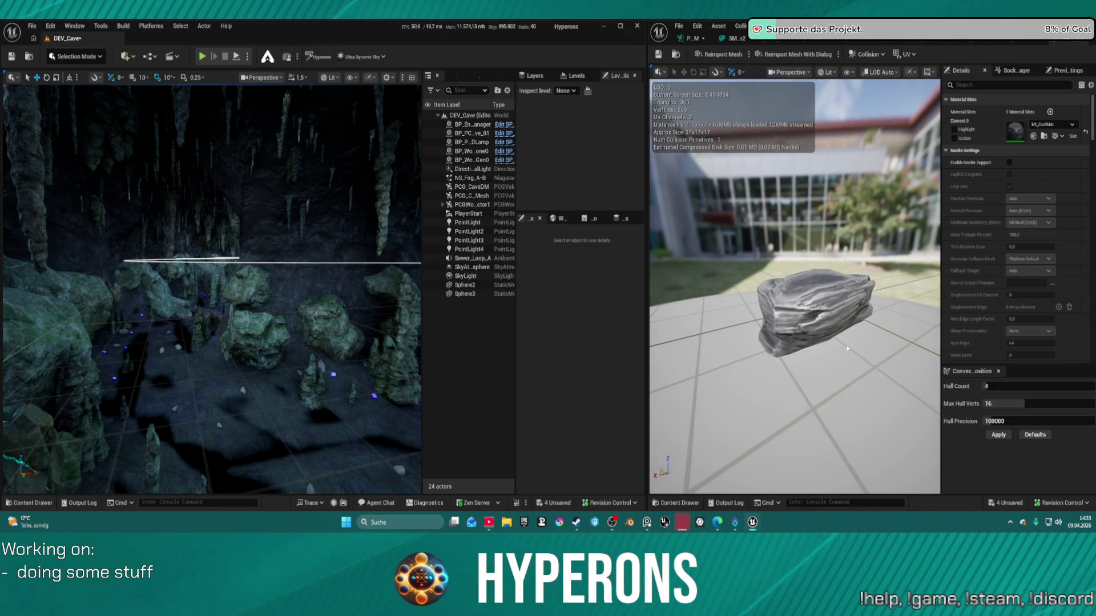
scroll(1016, 113, down, 1)
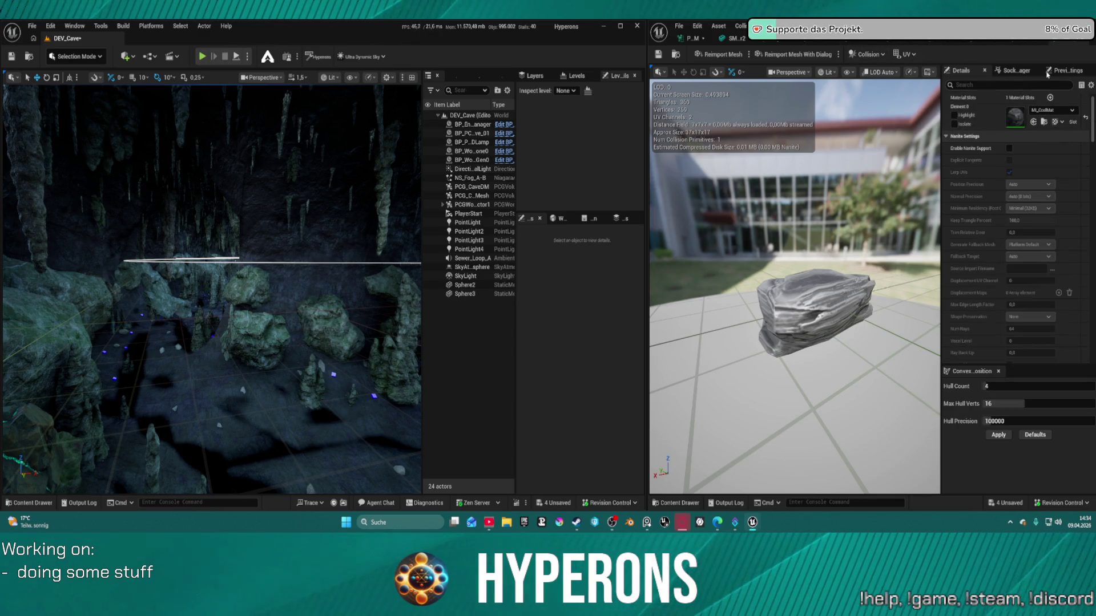
Step: Review the other open rock meshes and their material list, ending on the PCG_CaveDM graph
click(1023, 41)
click(1069, 43)
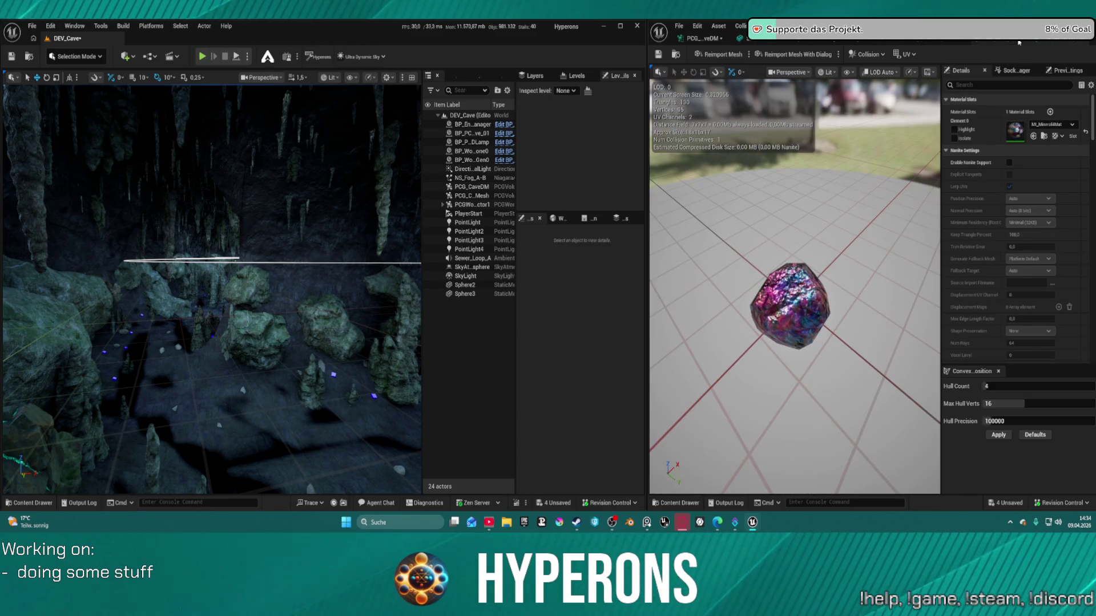
click(1069, 43)
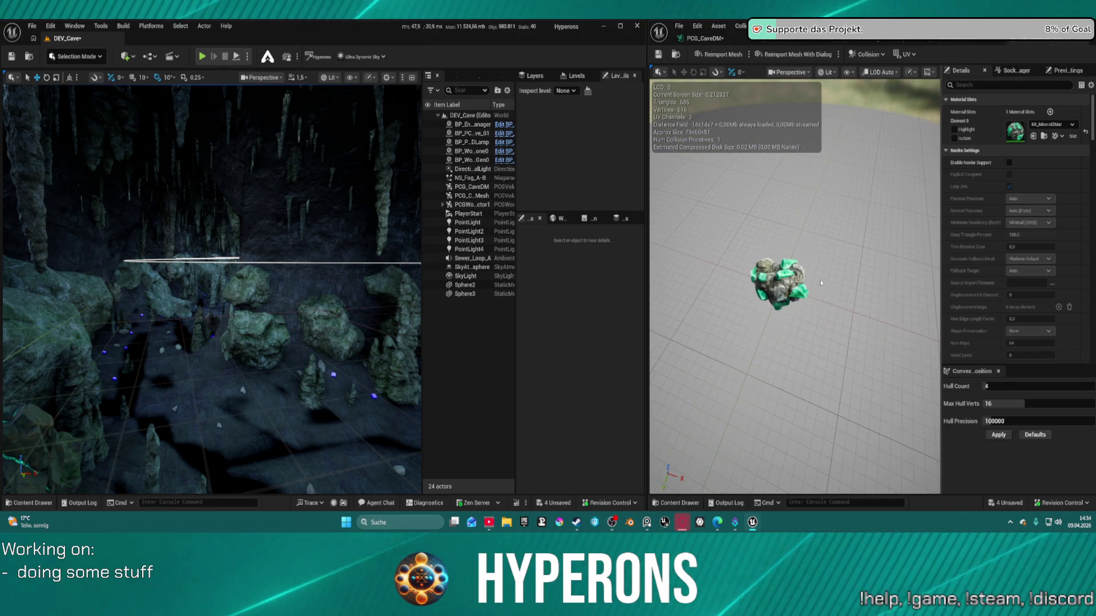
click(1023, 44)
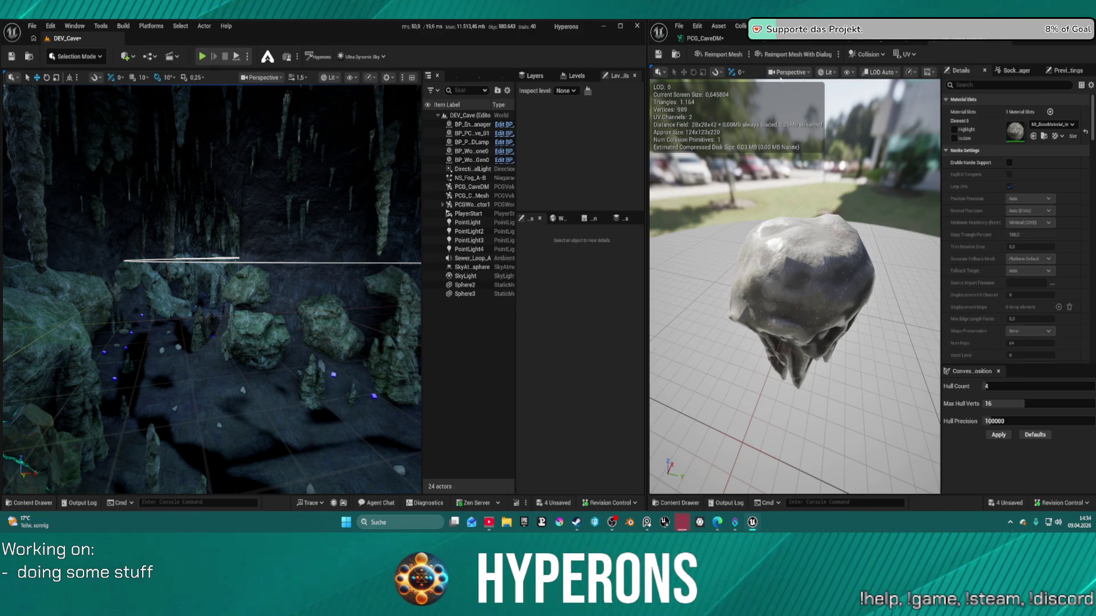
click(1056, 127)
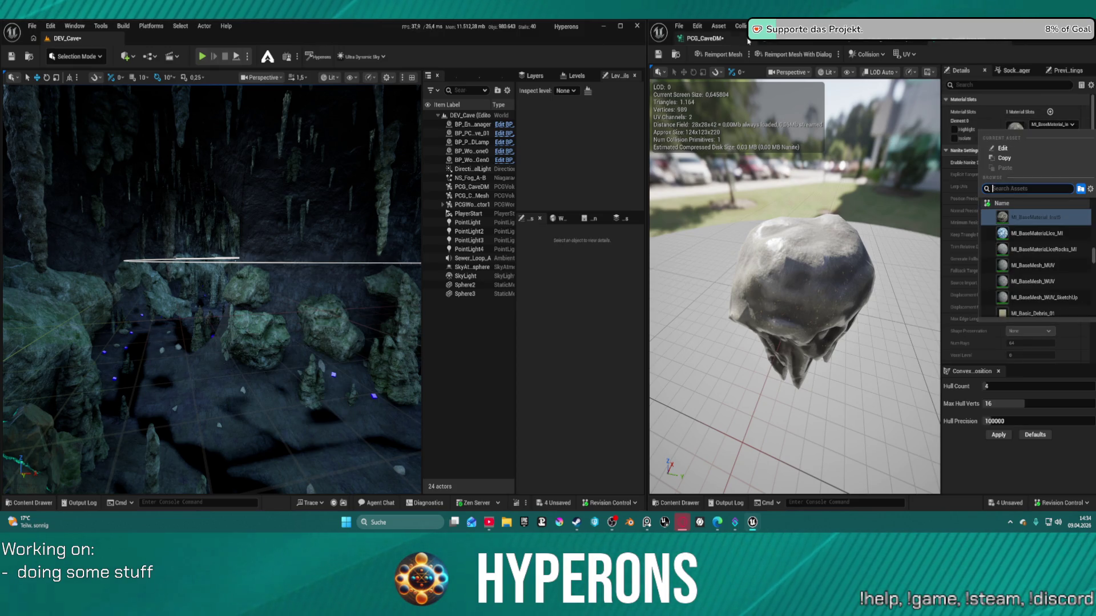
click(702, 38)
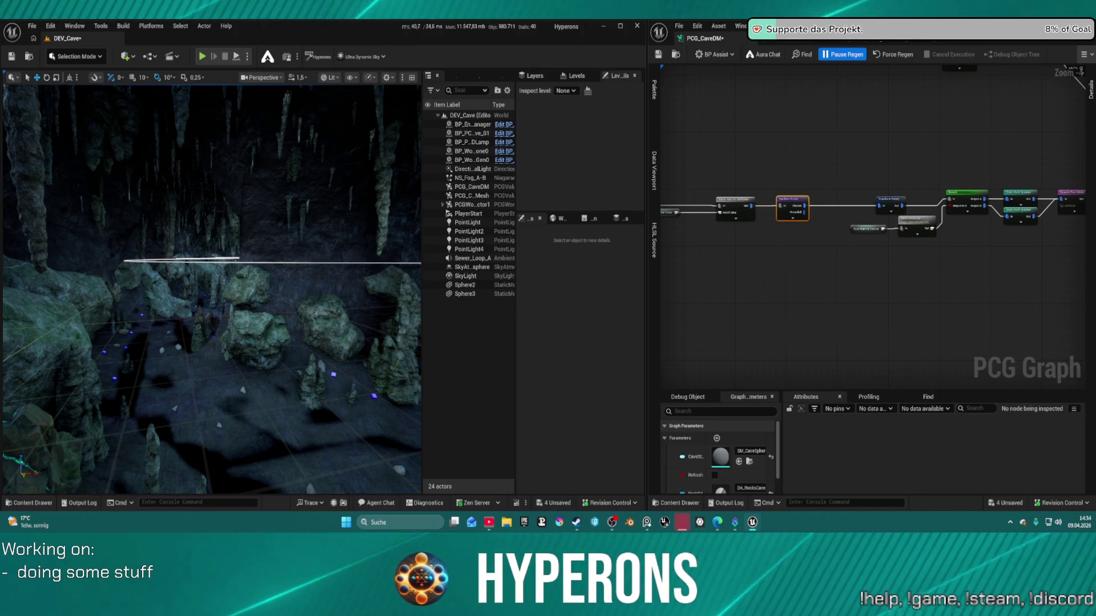
Step: Pan and zoom out across the PCG_CaveDM graph, then select the BP_PCG_Cave_01 actor
drag(769, 186, 1081, 274)
scroll(995, 213, down, 1)
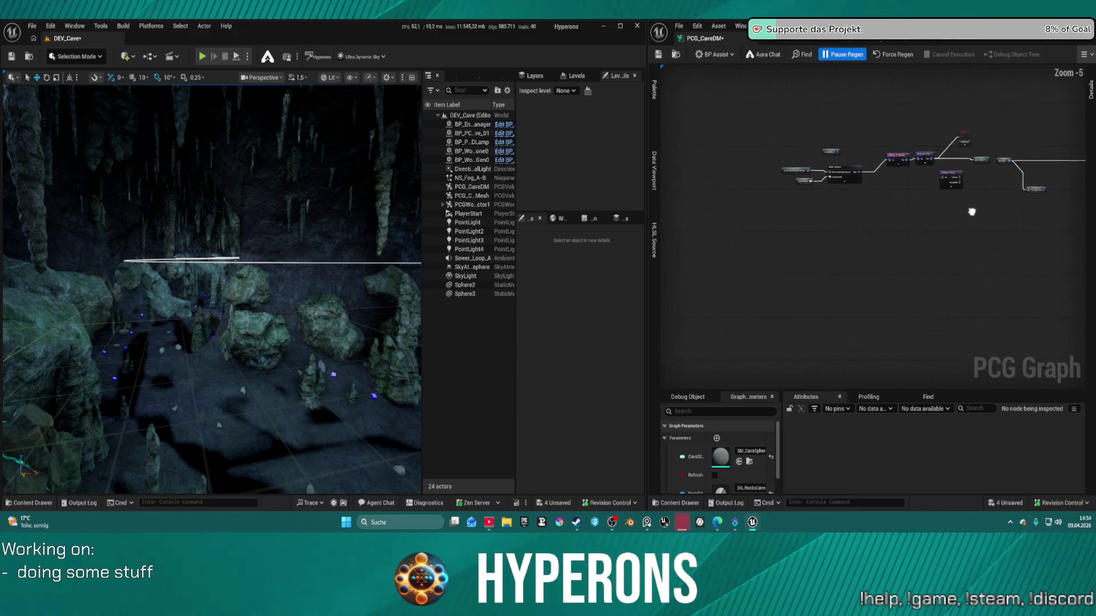
drag(995, 213, 942, 189)
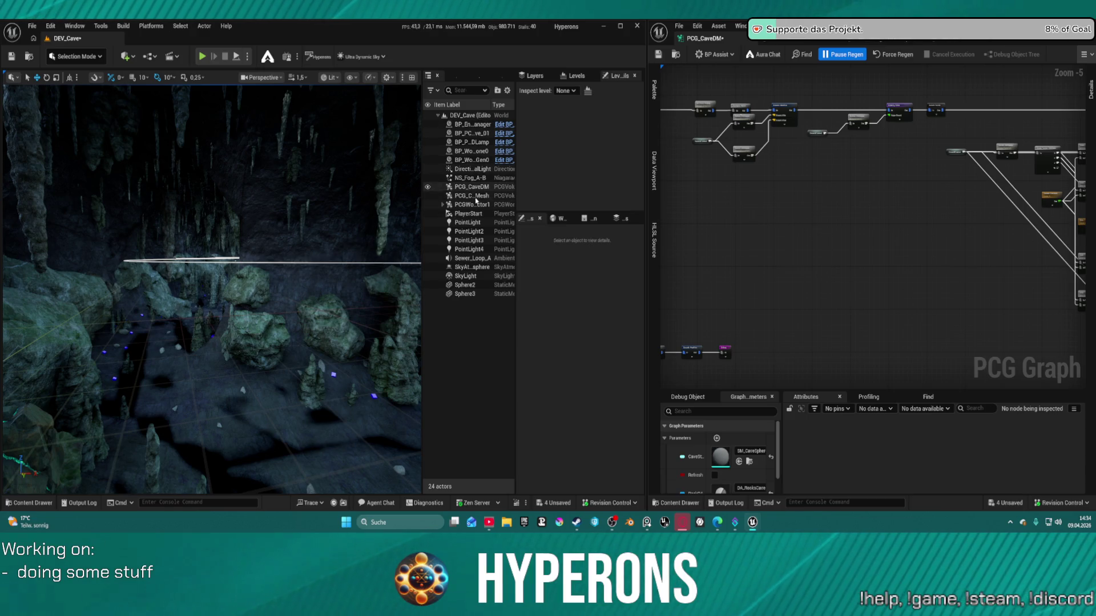
click(463, 134)
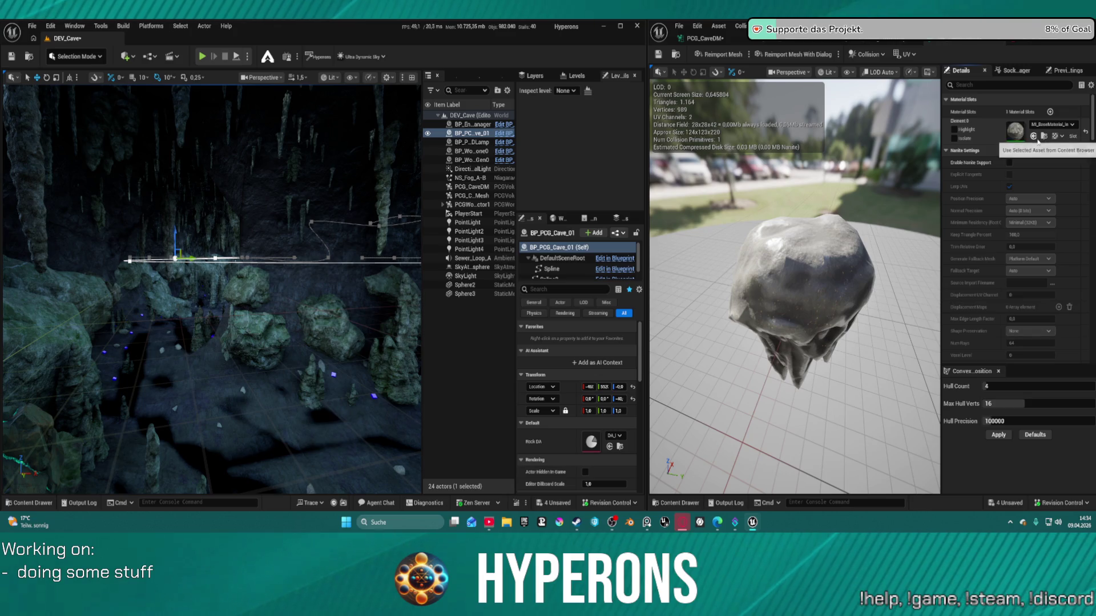
Step: Check the PCG_CaveDM rock material settings, orbit the rock mesh preview, and select PCG_CaveDM
key(ctrl+space)
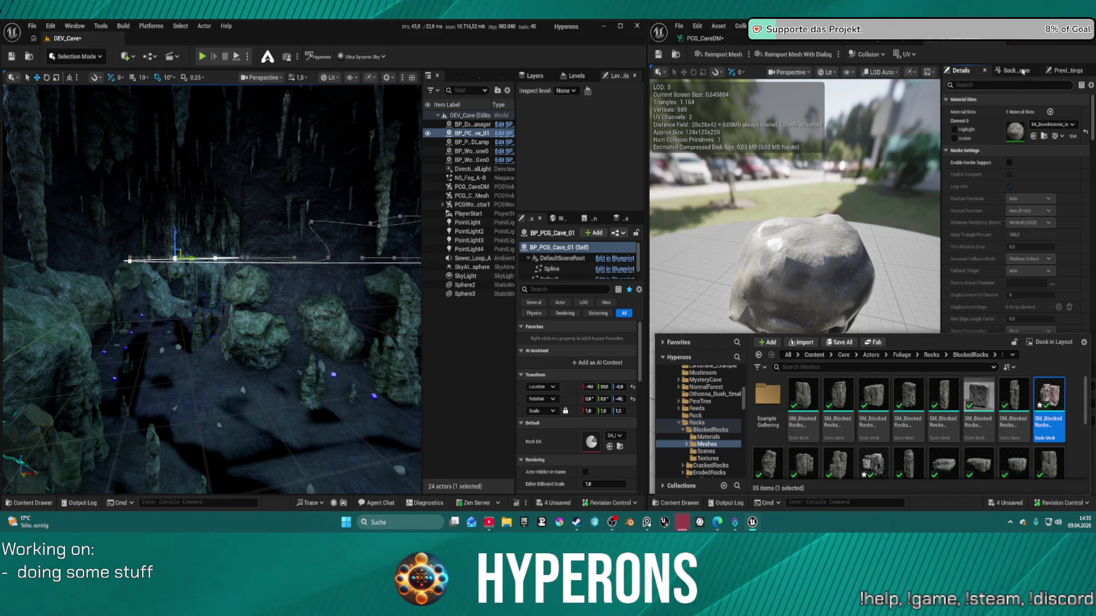
click(703, 38)
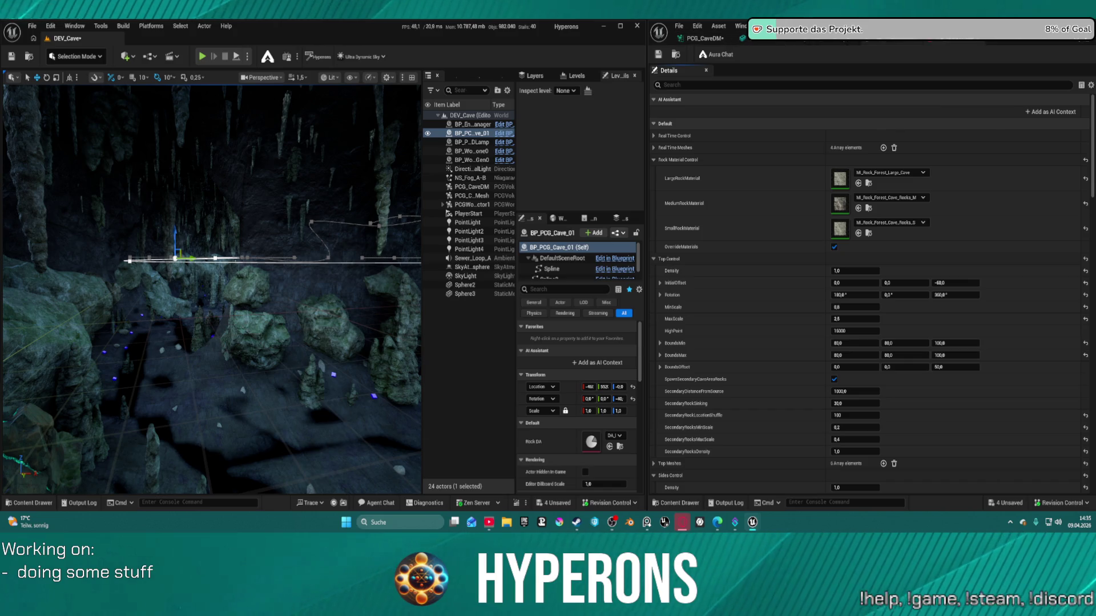
click(768, 38)
drag(854, 176, 854, 211)
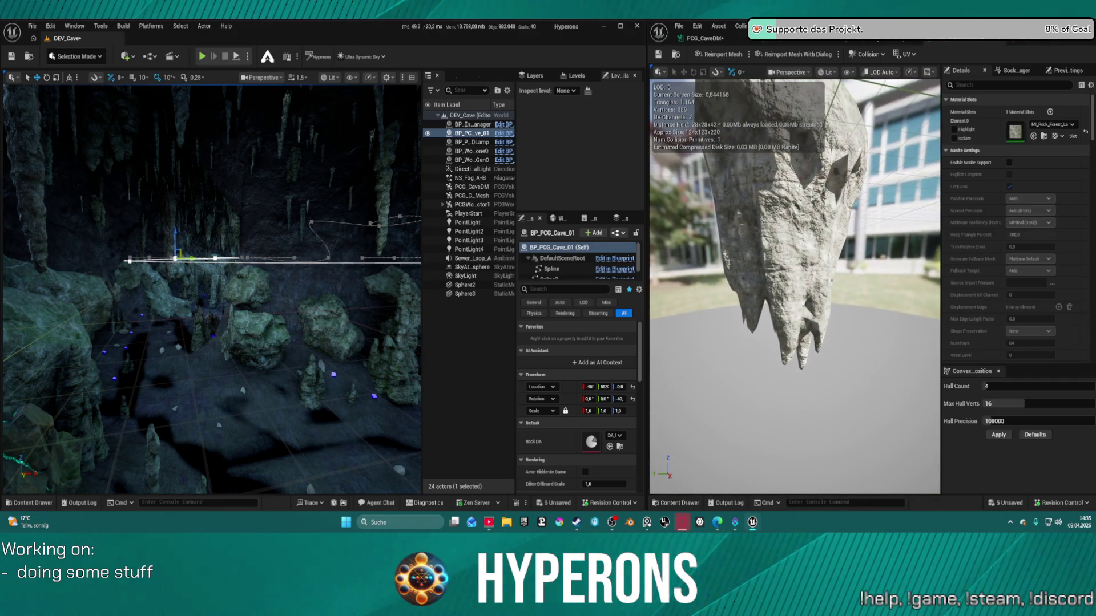
click(327, 314)
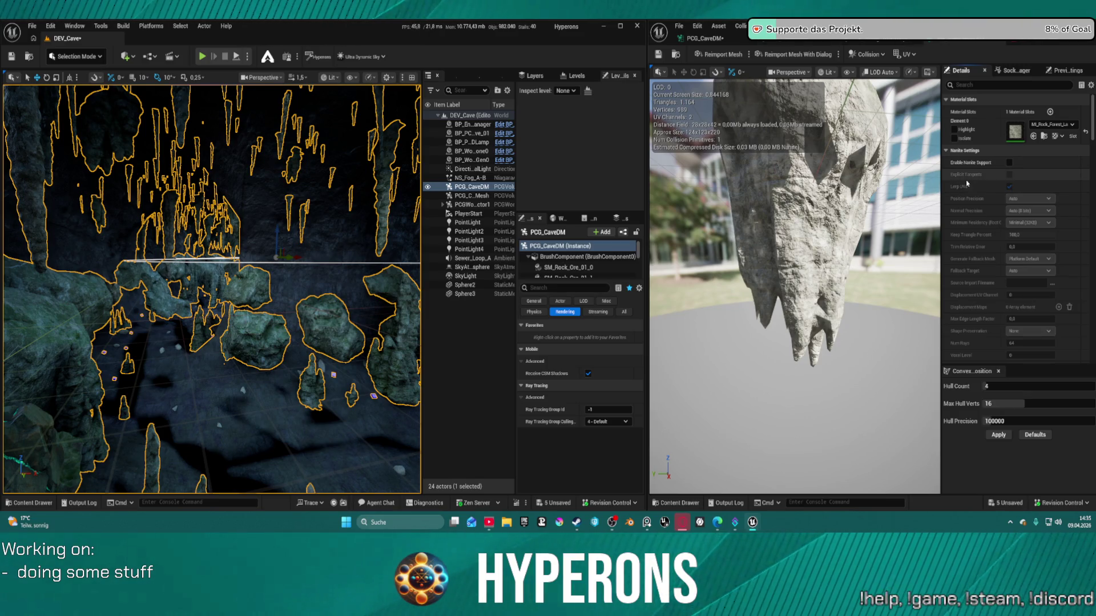
Step: Assign MI_Rock_Large_Cave_Body01 to the rock mesh's Element 0 material slot
click(1033, 137)
mouse_move(793, 286)
mouse_down()
mouse_move(845, 268)
mouse_move(867, 279)
mouse_move(844, 297)
mouse_up()
key(f)
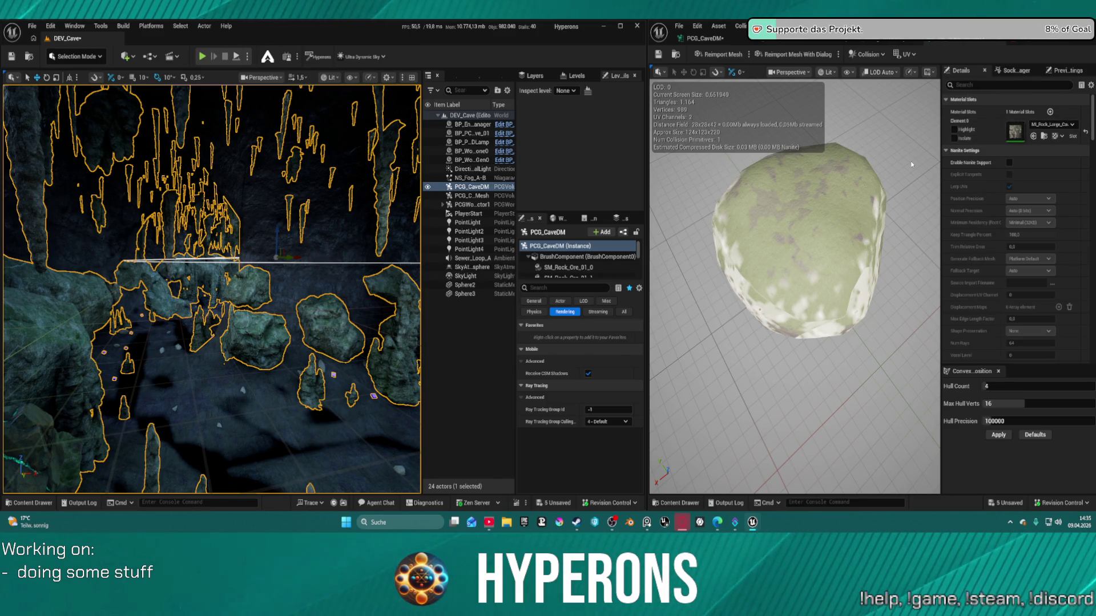
click(1046, 124)
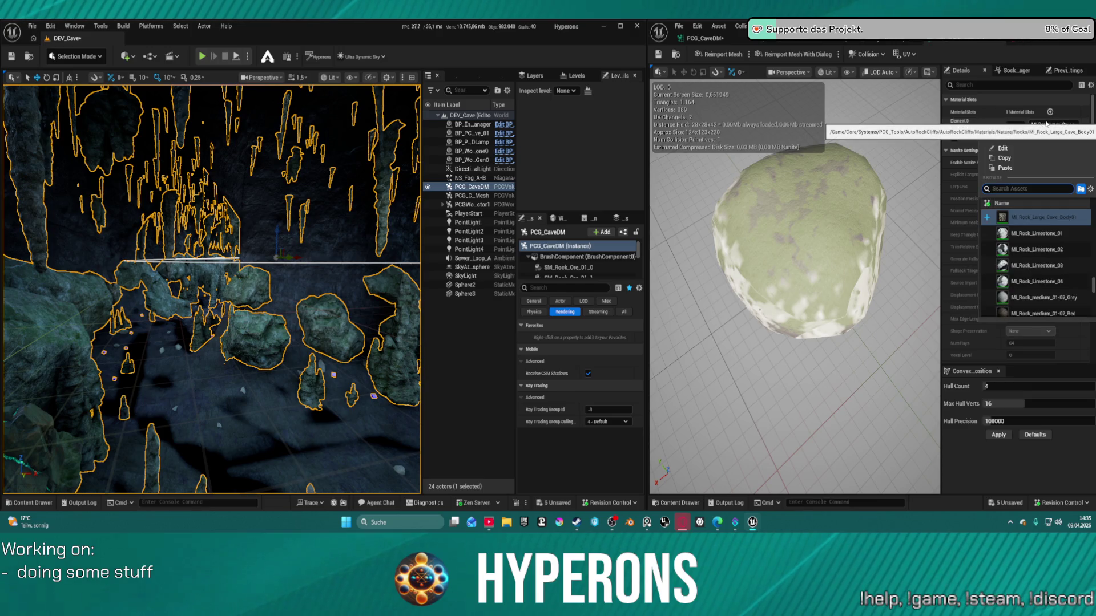
key(Escape)
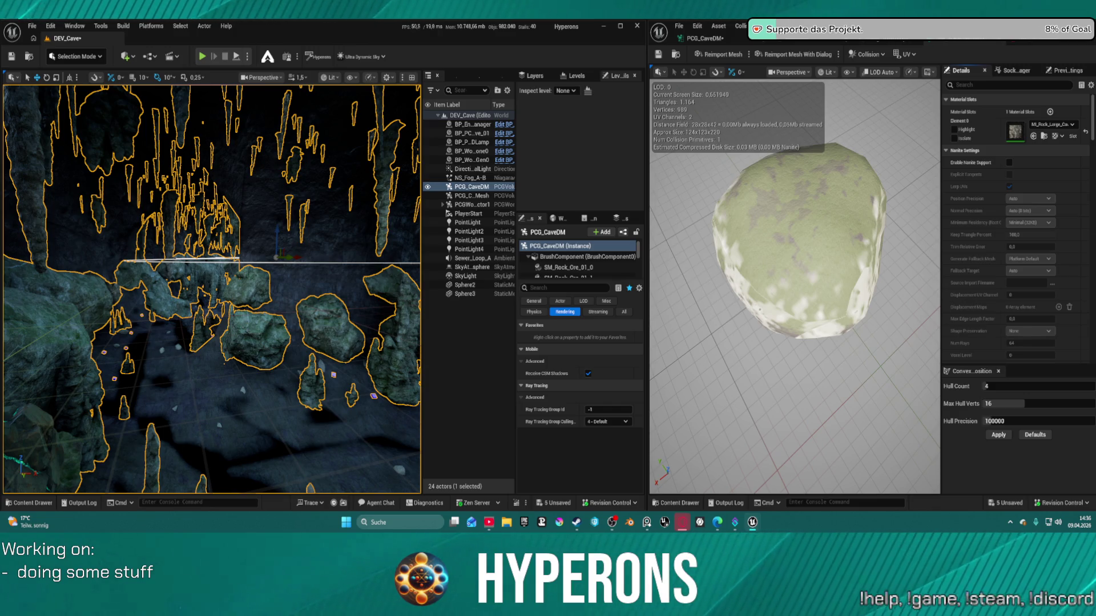
Step: Inspect the retextured rock from above, then show the PCG_CaveDM rock material settings
mouse_move(893, 157)
mouse_down()
mouse_move(893, 300)
mouse_move(905, 160)
mouse_up()
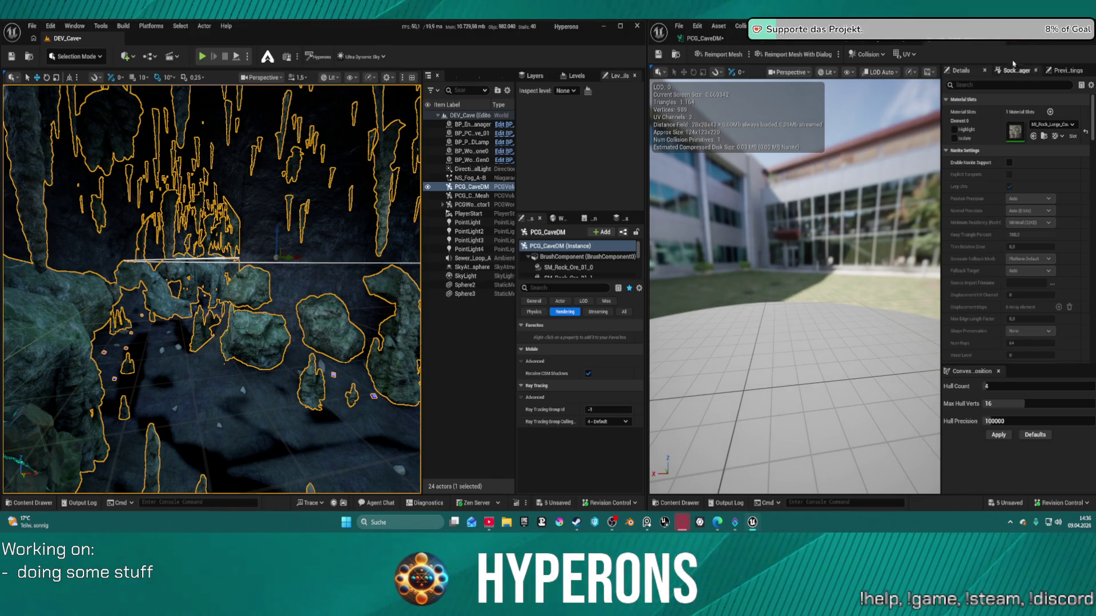
mouse_move(885, 184)
mouse_down()
mouse_move(886, 217)
mouse_move(883, 165)
mouse_move(865, 157)
mouse_up()
key(f)
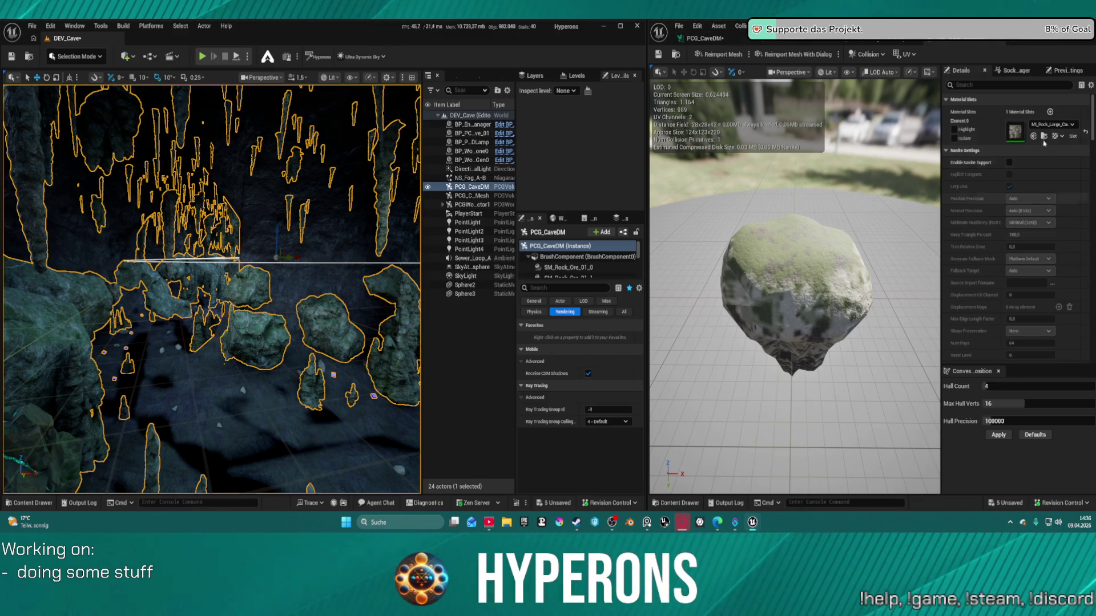
drag(882, 234, 882, 234)
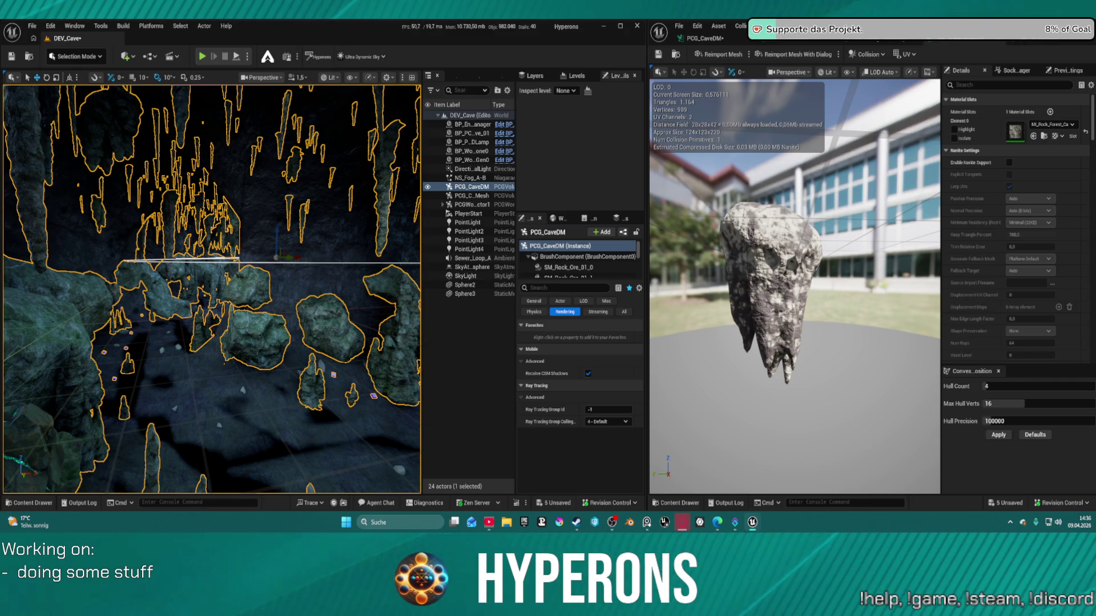
click(1036, 50)
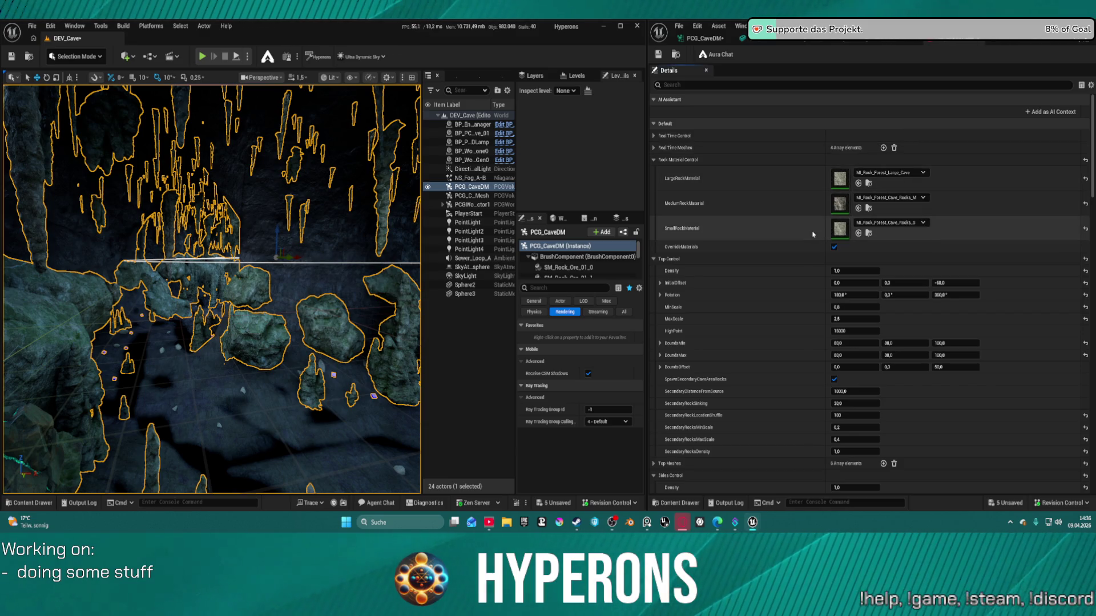
Step: Open the small-rock asset, then test-place an SM_WallColumn mesh in the cave and delete it
click(869, 233)
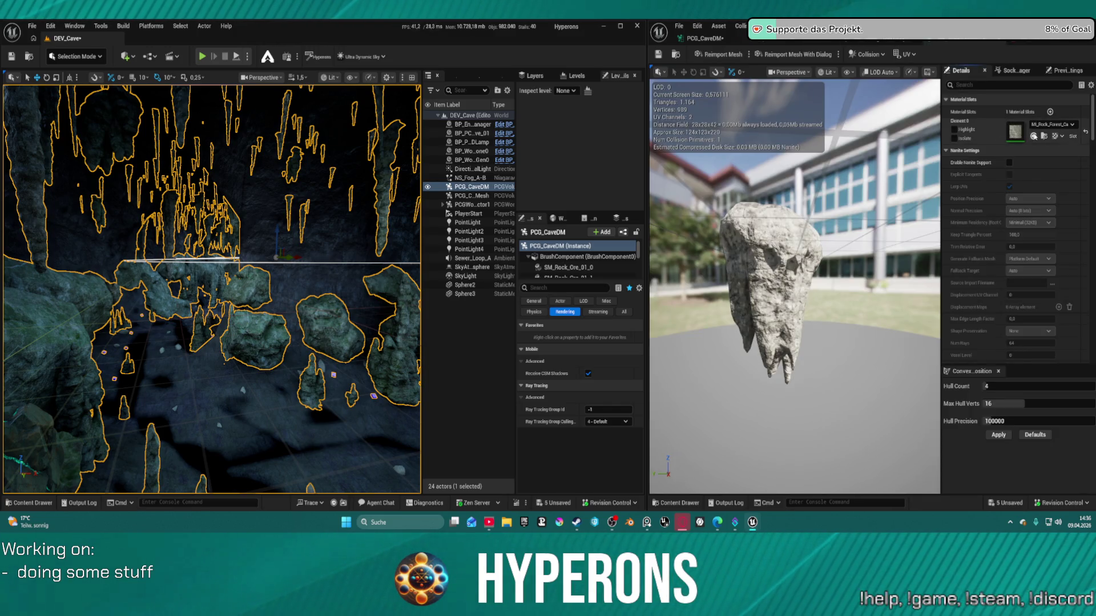
mouse_move(799, 285)
mouse_down()
mouse_move(725, 294)
mouse_move(725, 365)
mouse_up()
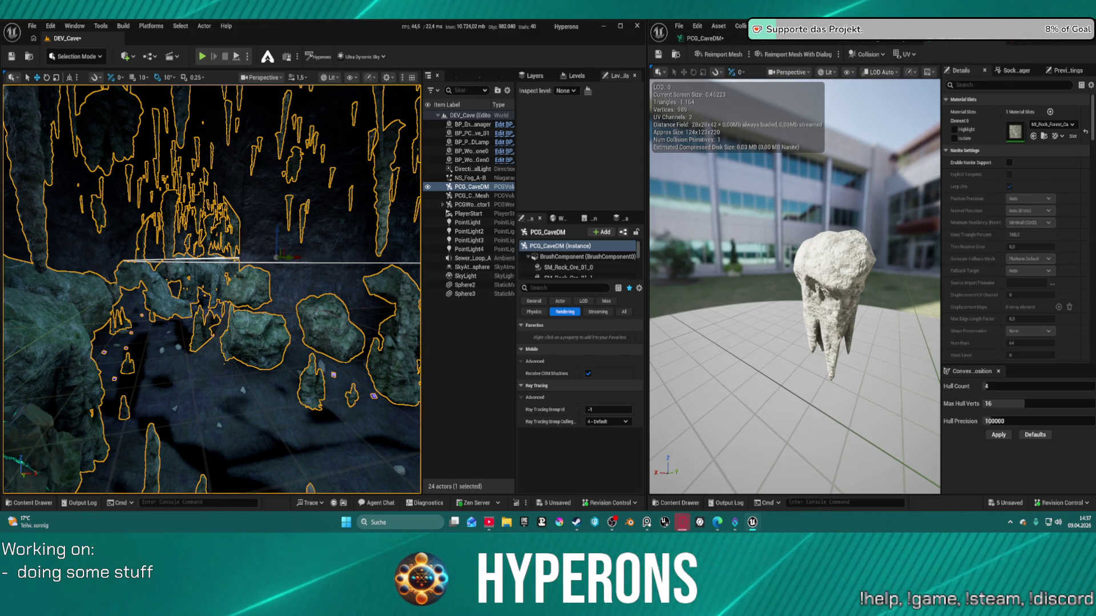
mouse_move(605, 217)
mouse_down()
mouse_move(318, 348)
mouse_move(268, 400)
mouse_move(278, 421)
mouse_move(254, 376)
mouse_move(262, 434)
mouse_move(275, 388)
mouse_up()
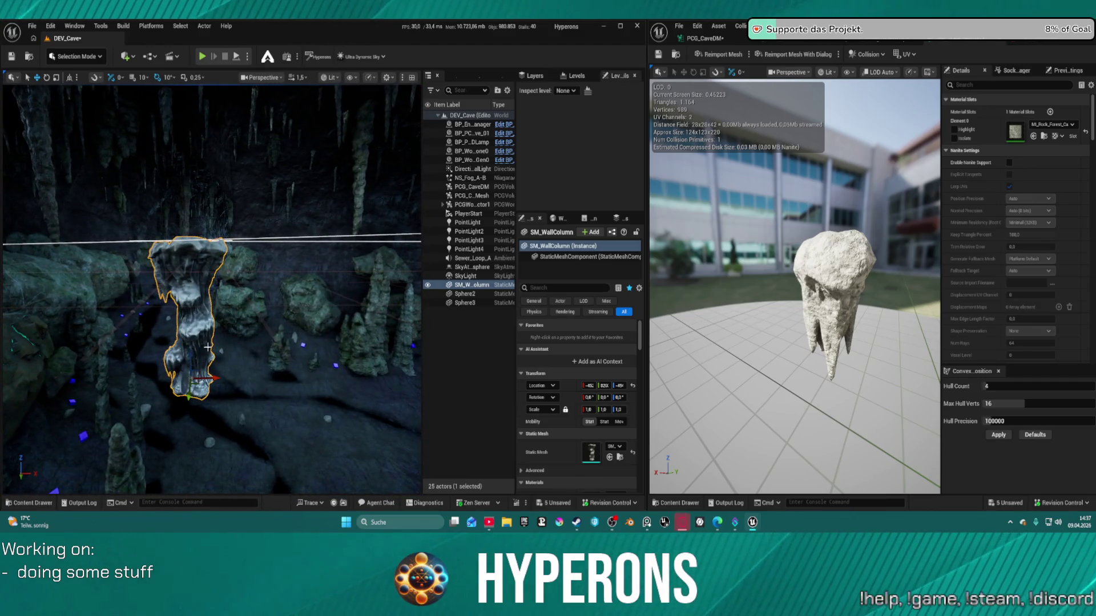
key(Delete)
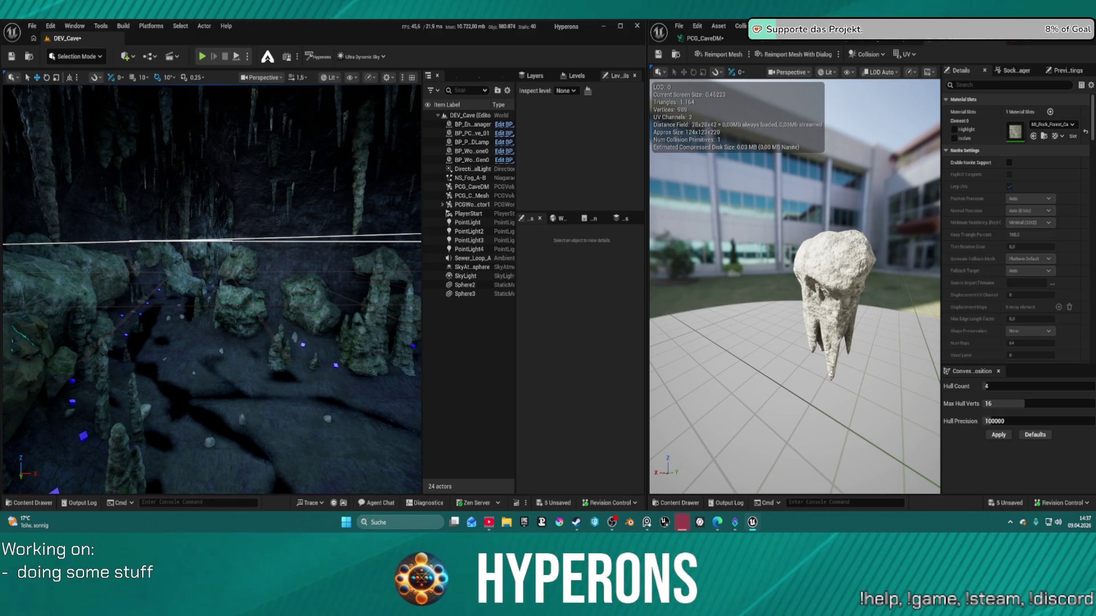
Step: Test-place SM_WallBottom and SM_WallBottom2 rocks in the cave, deleting each
mouse_move(417, 286)
mouse_down()
mouse_move(337, 337)
mouse_move(299, 431)
mouse_move(274, 437)
mouse_up()
drag(203, 380, 203, 380)
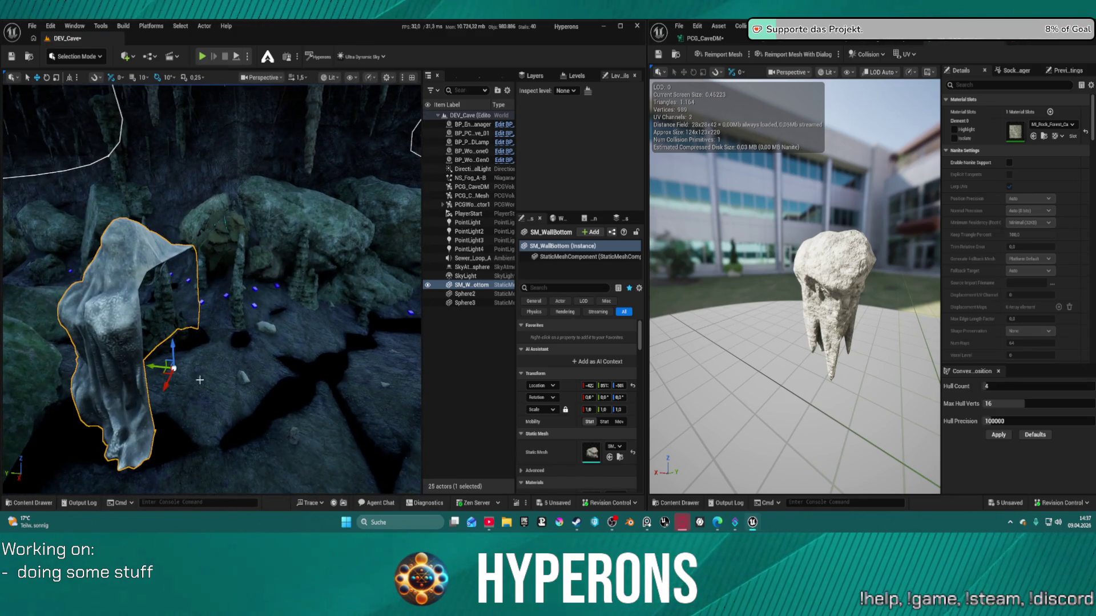
key(Delete)
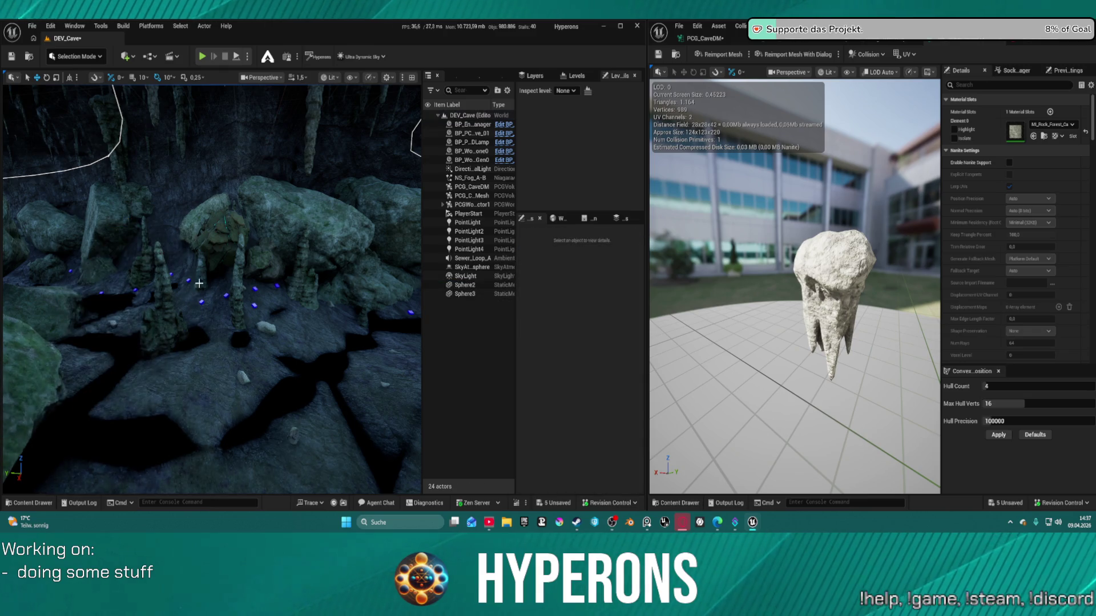
drag(417, 285, 222, 388)
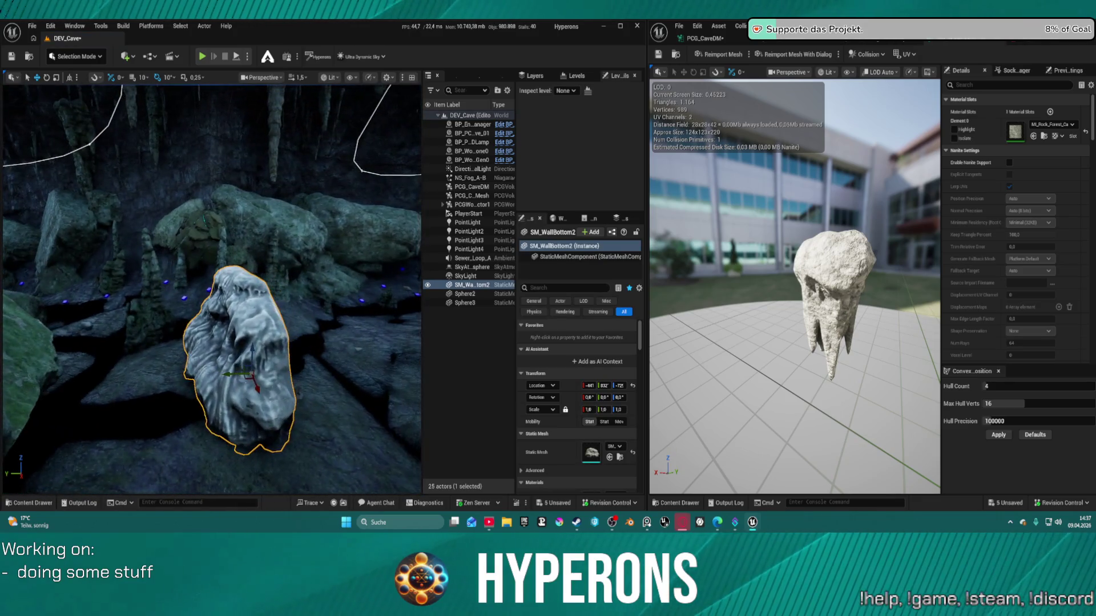
key(Delete)
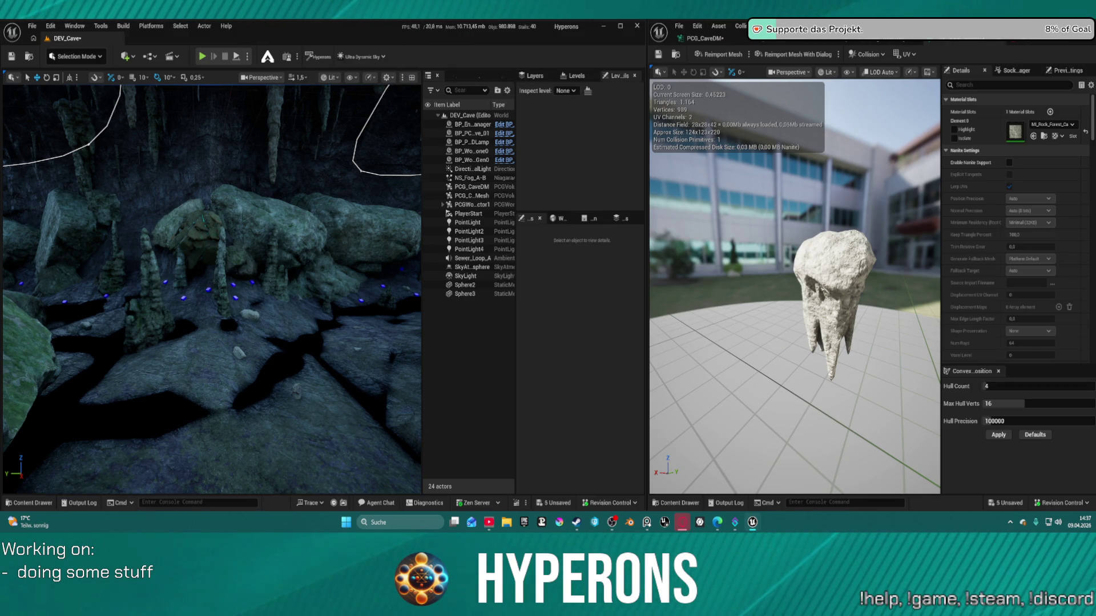
Step: Fly inside a test SM_CaveTube mesh, delete it, and place SM_CaveCeiling1 instead
drag(279, 224, 322, 306)
key(w)
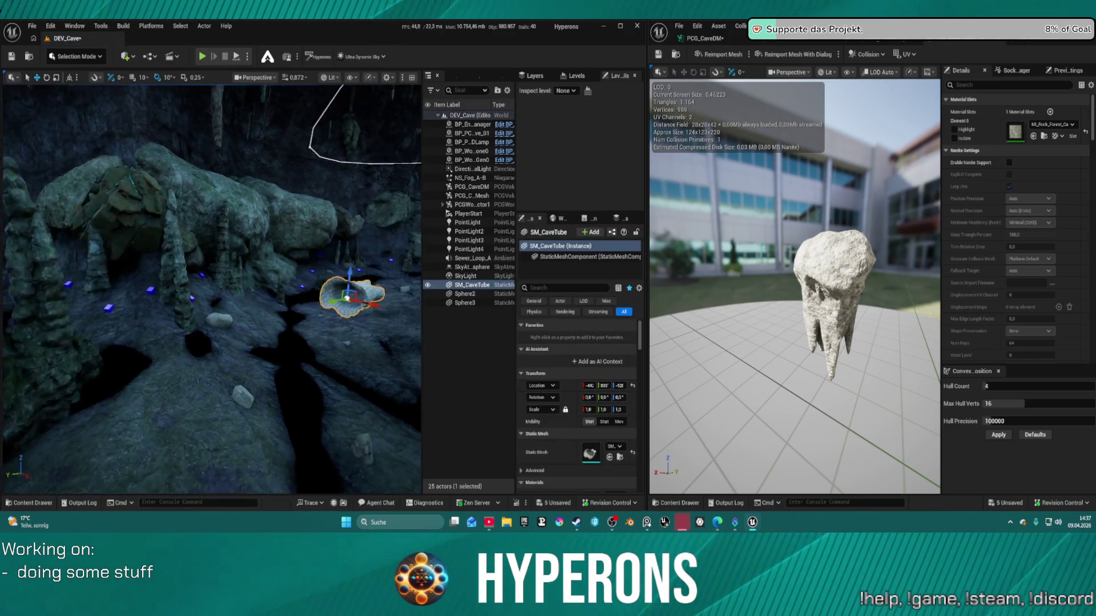
key(w)
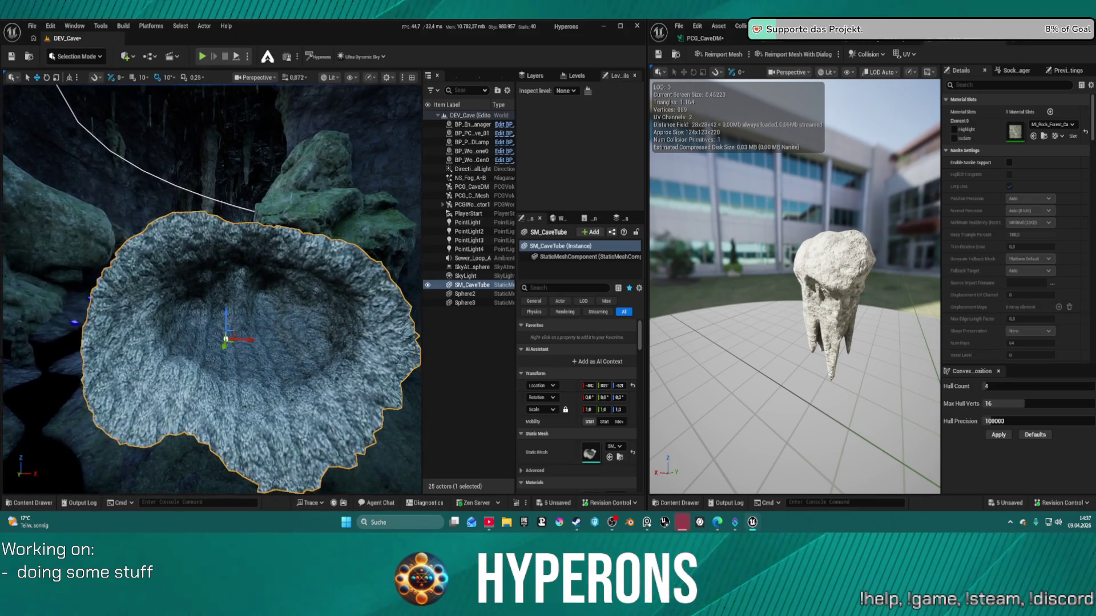
scroll(211, 289, down, 2)
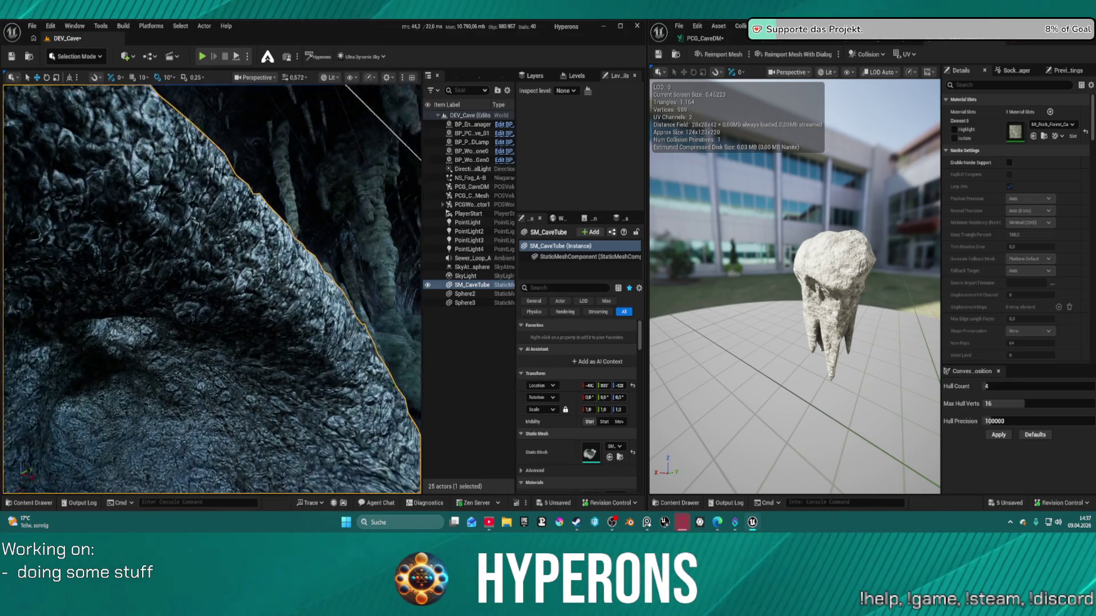
key(f)
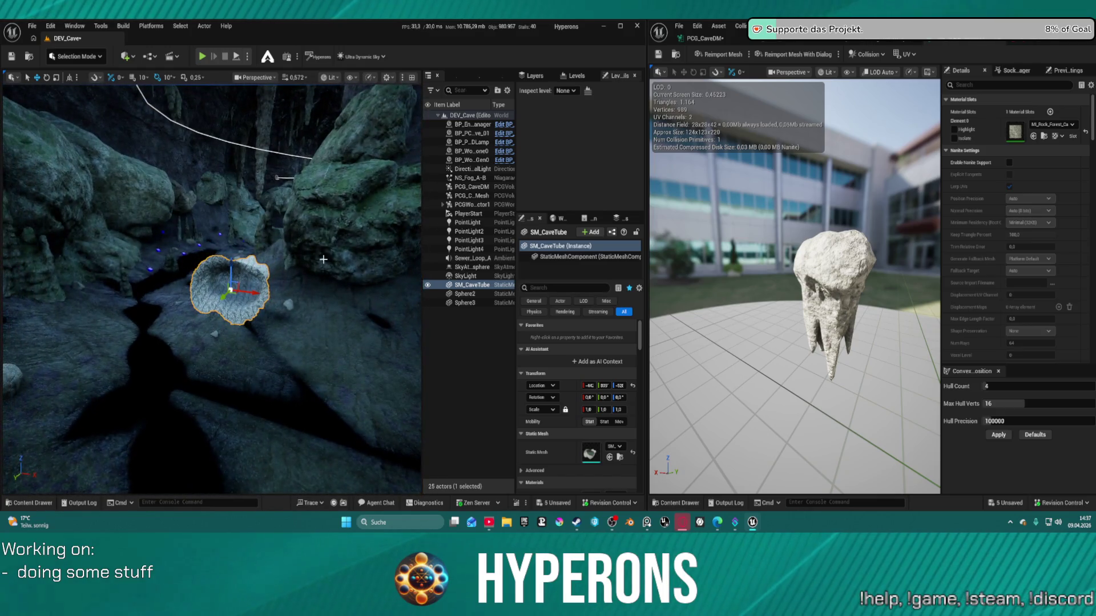
key(Delete)
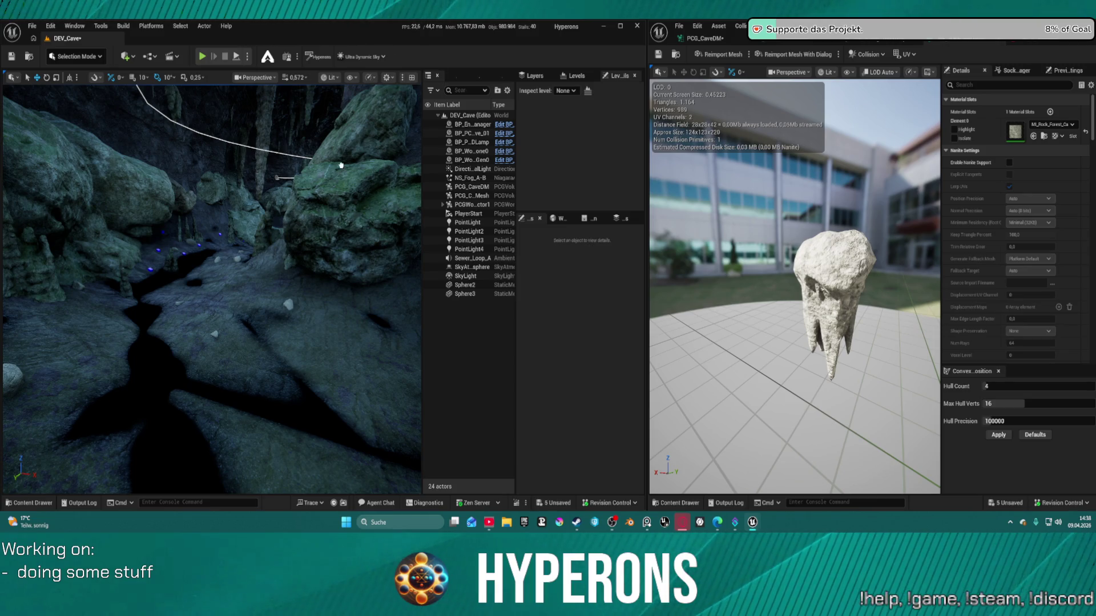
mouse_move(340, 166)
mouse_down()
mouse_move(251, 122)
mouse_move(268, 100)
mouse_up()
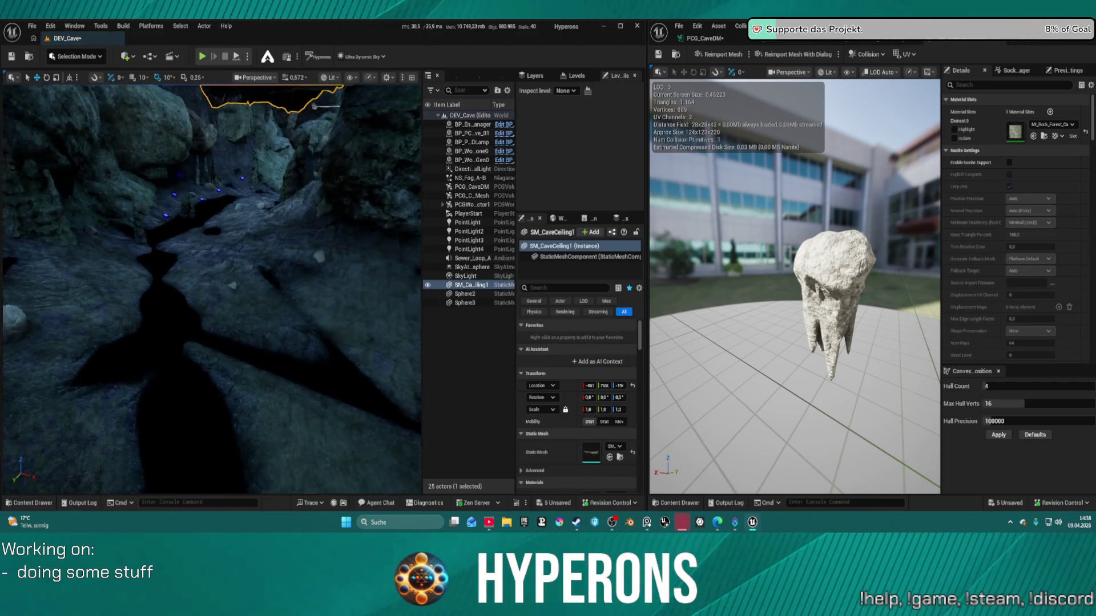
Step: Inspect the SM_CaveCeiling1 mesh up close, delete it, and place an SM_CaveFloor1 rock
key(f)
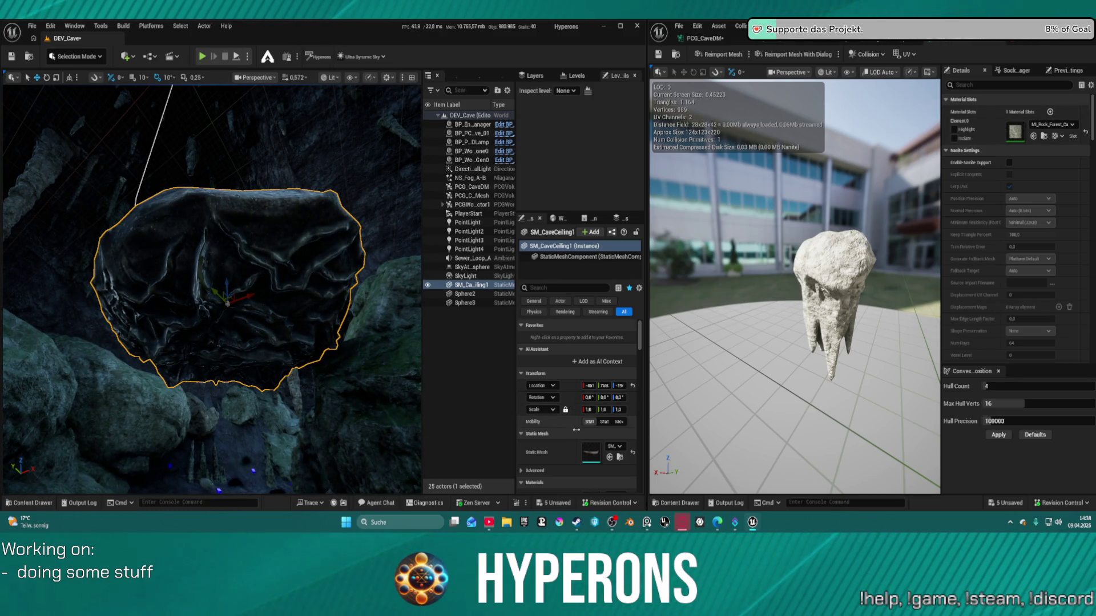
scroll(573, 463, down, 3)
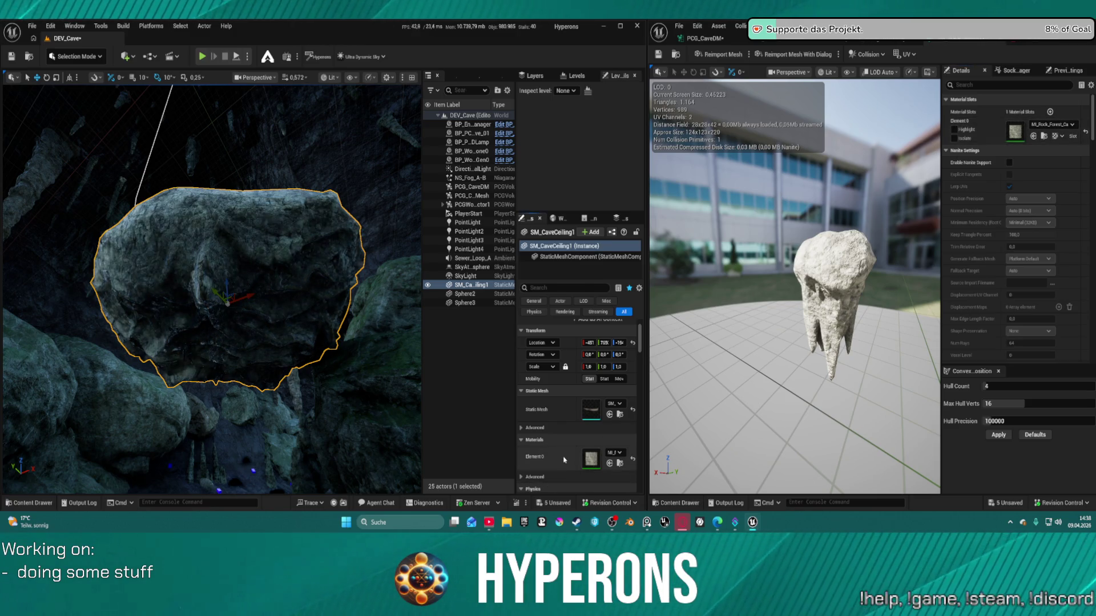
scroll(211, 286, up, 2)
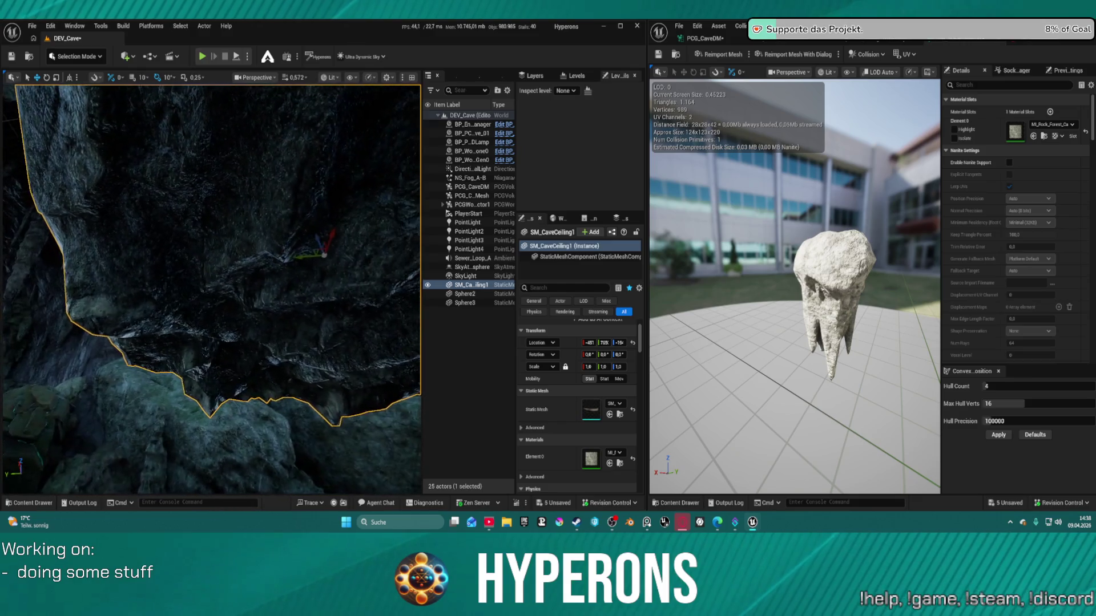
scroll(212, 288, down, 5)
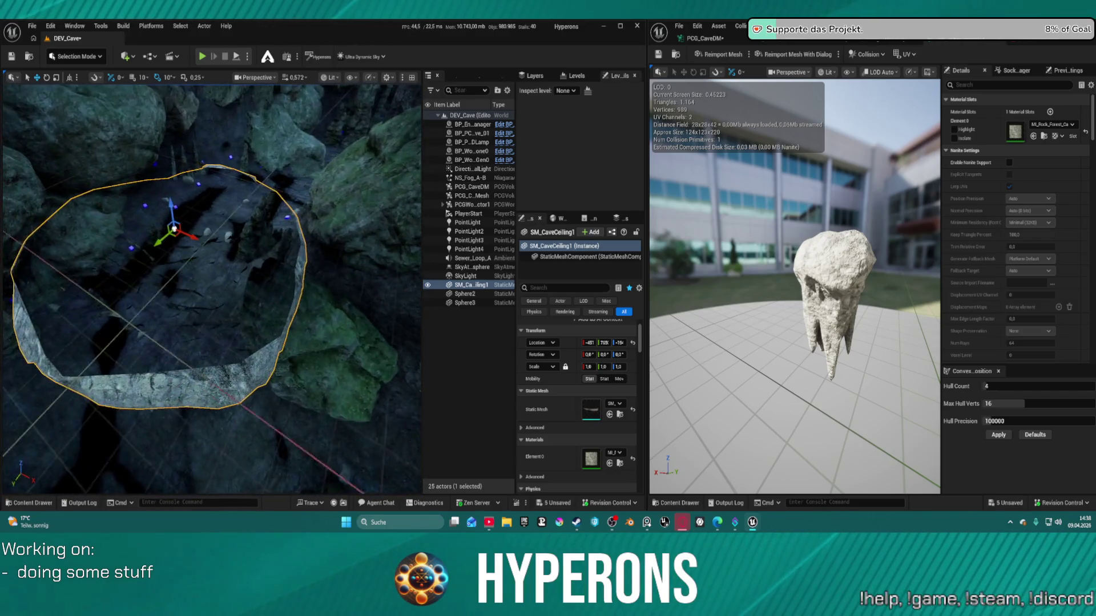
drag(211, 285, 211, 240)
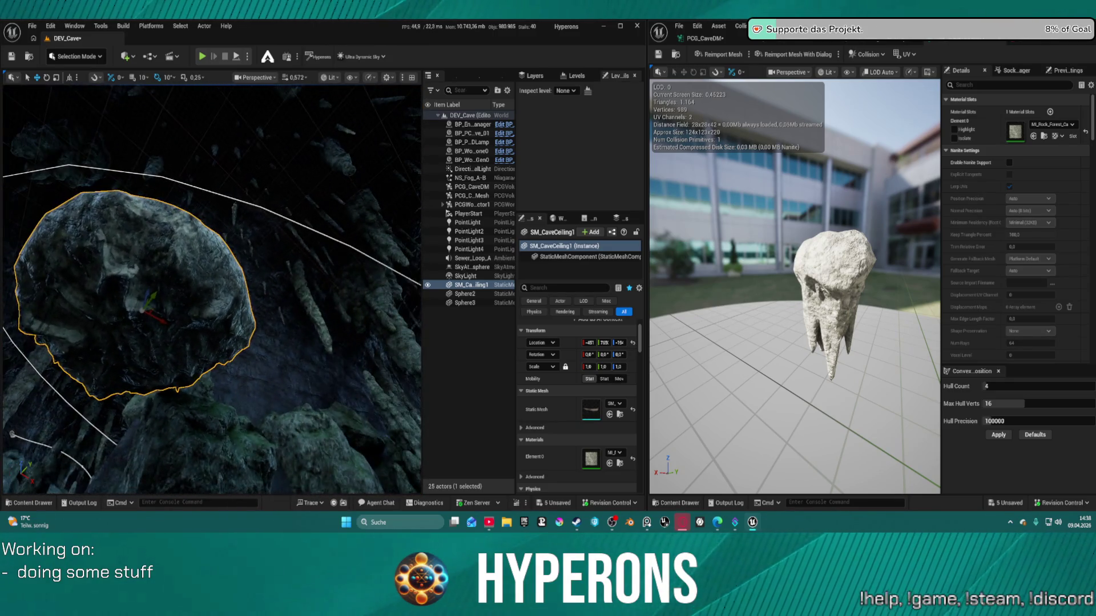
mouse_move(211, 285)
mouse_down()
mouse_move(211, 228)
mouse_move(246, 194)
mouse_up()
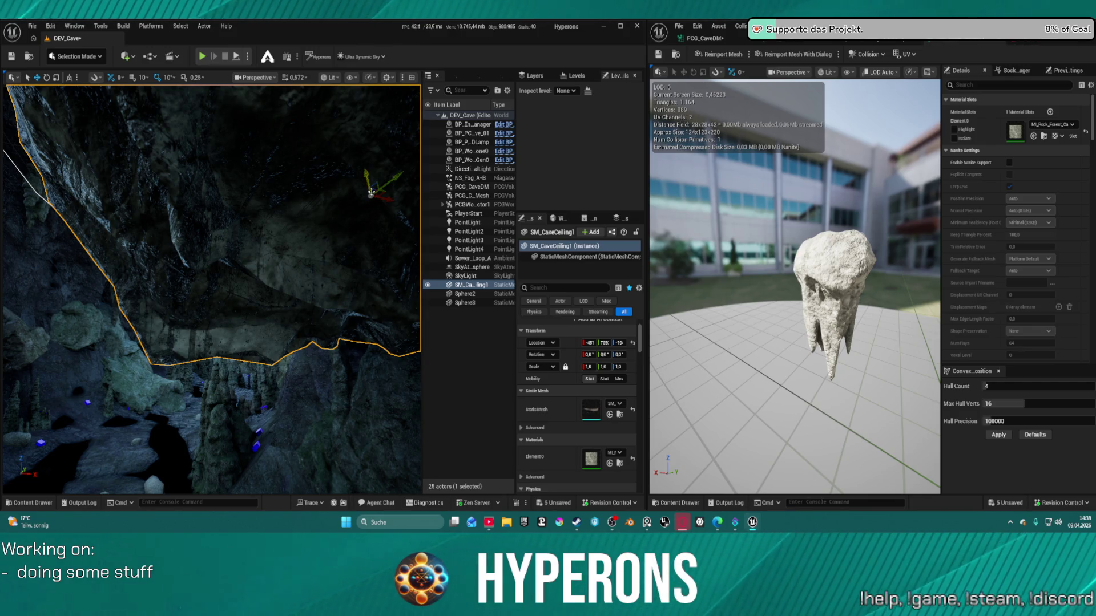
key(Delete)
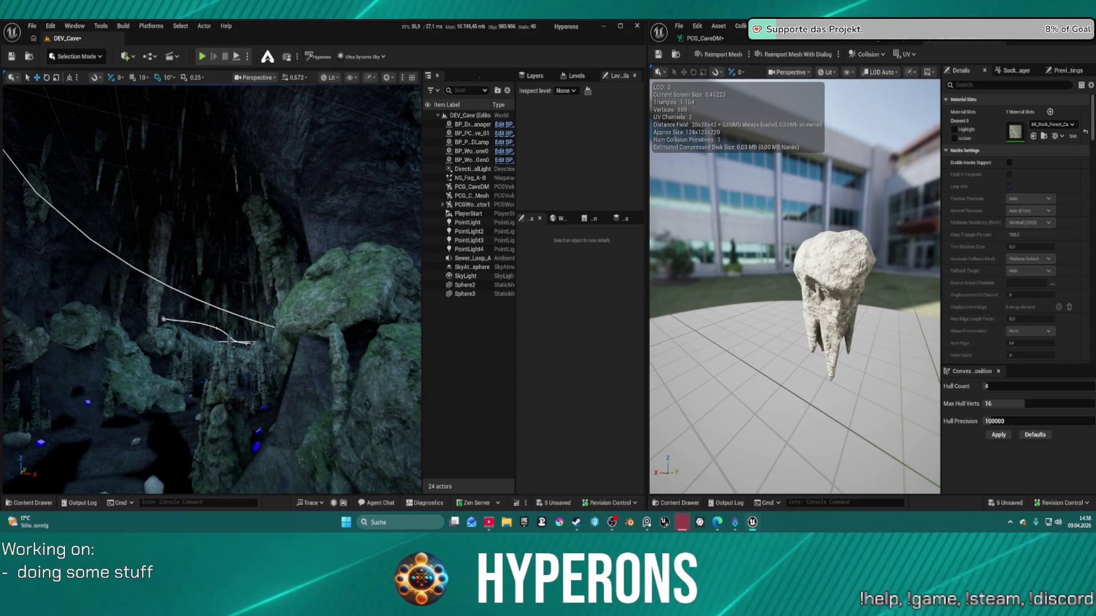
click(143, 323)
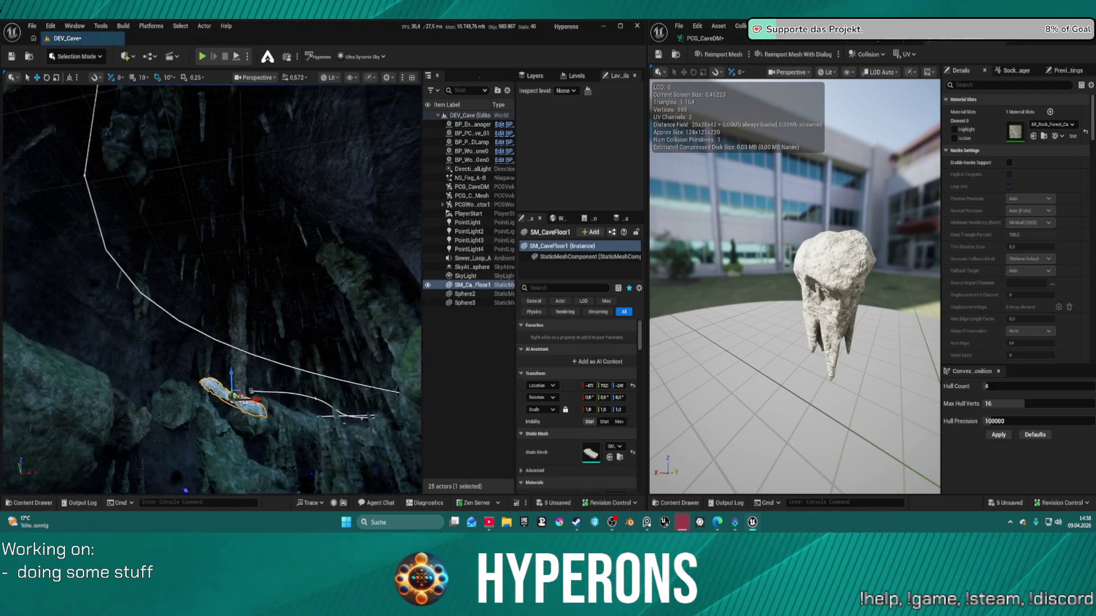
Step: Replace SM_CaveFloor1 with an SM_CaveFloor2 rock and lower it partly into the ground
key(f)
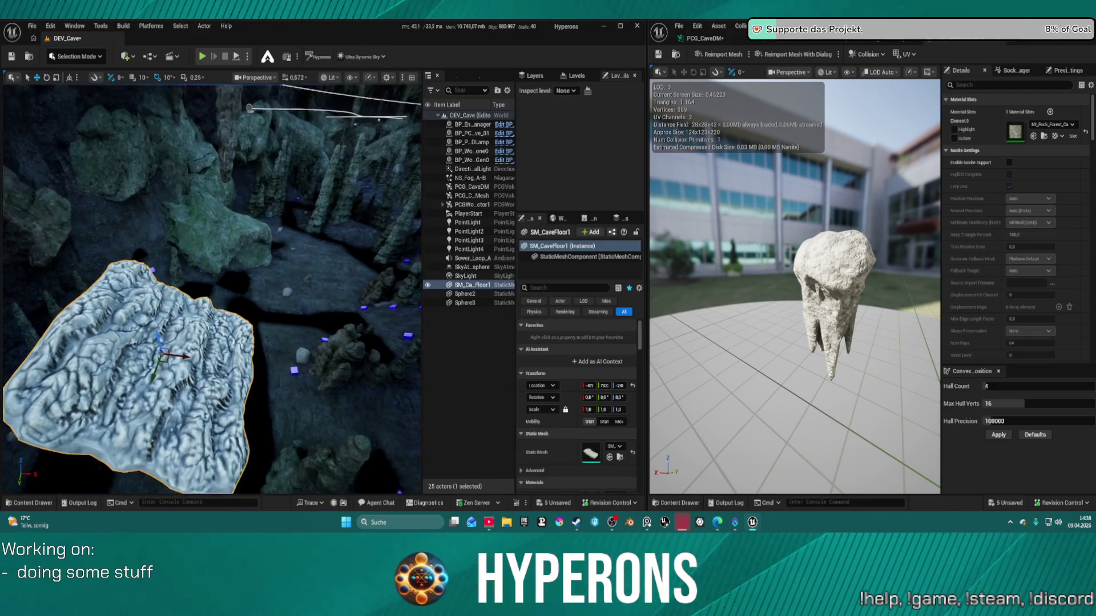
key(Delete)
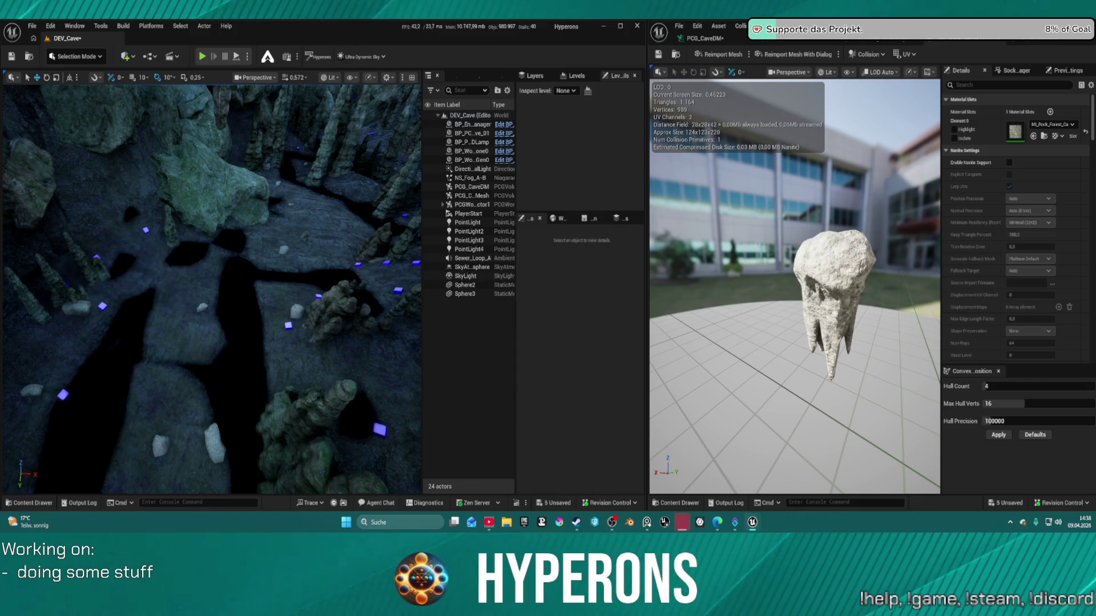
key(ctrl+v)
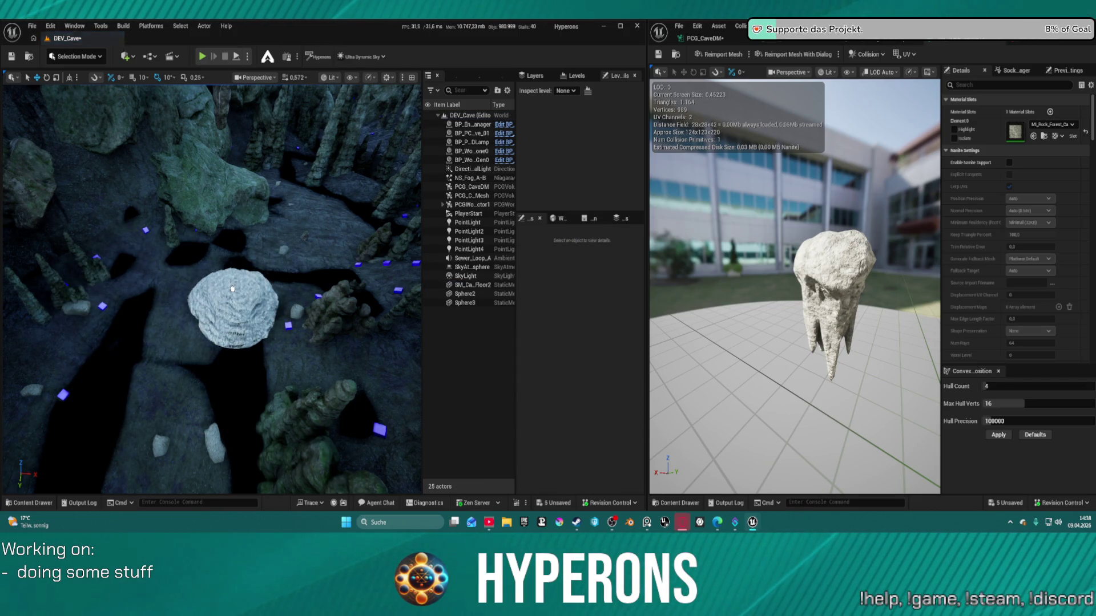
key(f)
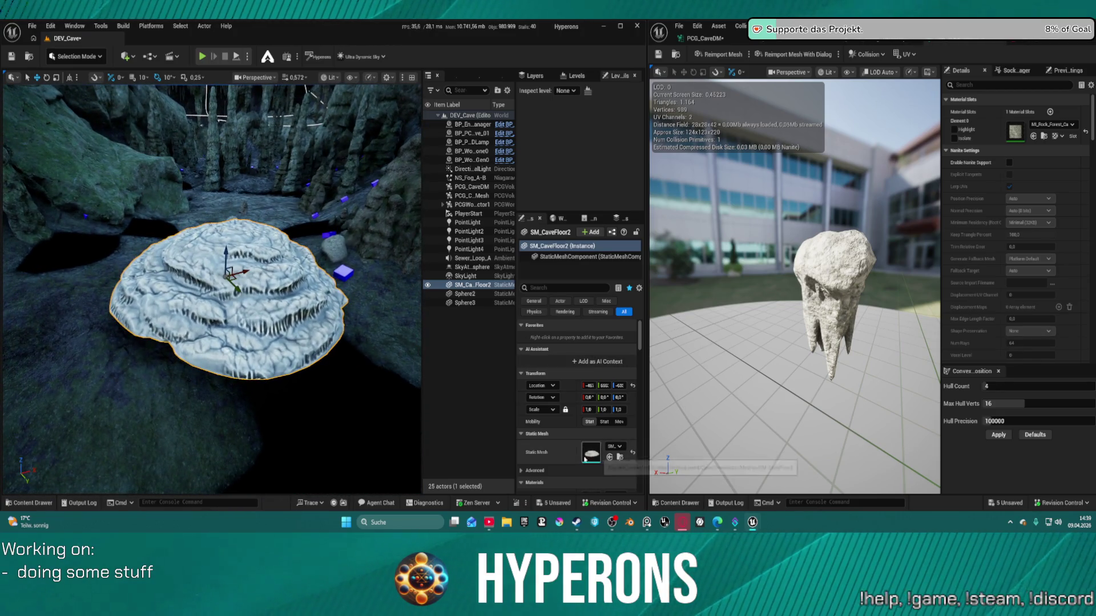
scroll(576, 411, down, 2)
mouse_move(240, 354)
mouse_down()
mouse_move(209, 288)
mouse_move(211, 320)
mouse_up()
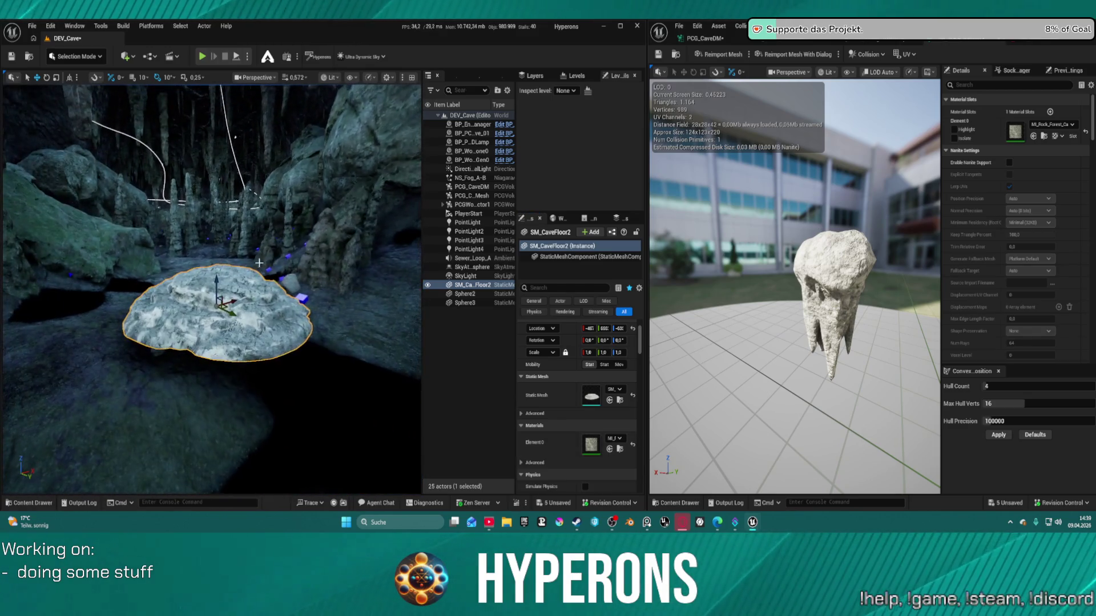
mouse_move(214, 280)
mouse_down()
mouse_move(211, 348)
mouse_move(215, 320)
mouse_move(296, 296)
mouse_move(242, 264)
mouse_move(247, 272)
mouse_up()
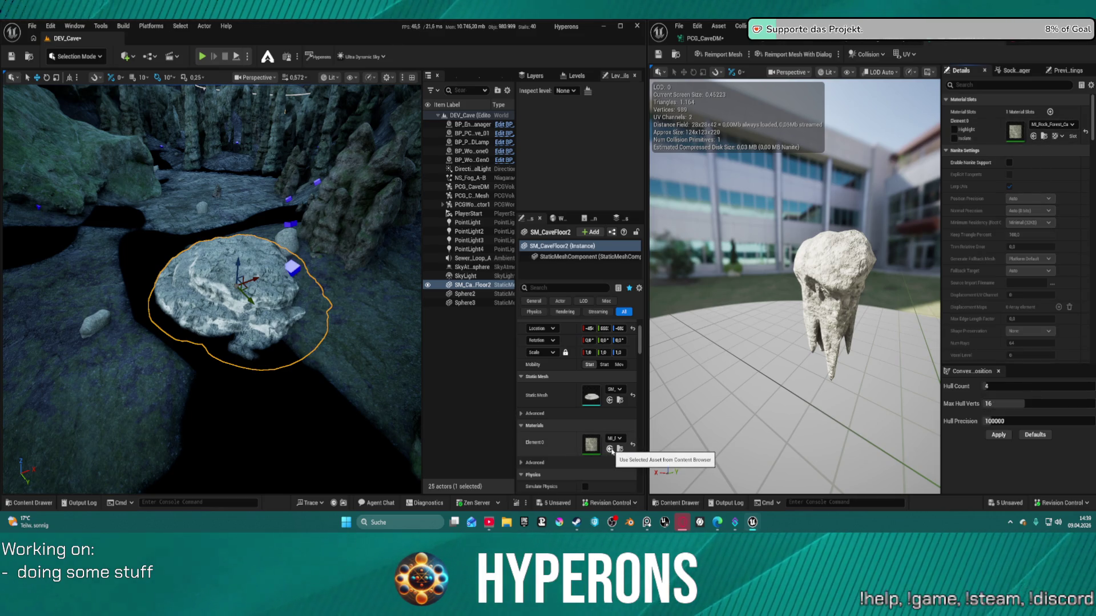
Step: Apply the selected mottled green-and-white material to the floor rock's element slot
click(610, 450)
scroll(240, 285, up, 5)
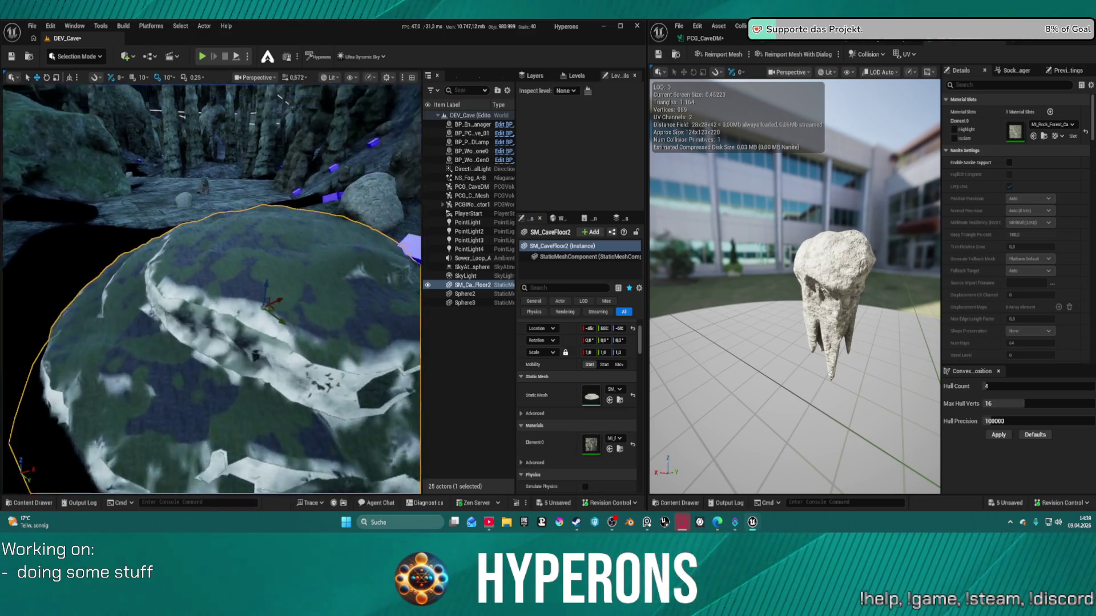
scroll(225, 157, up, 10)
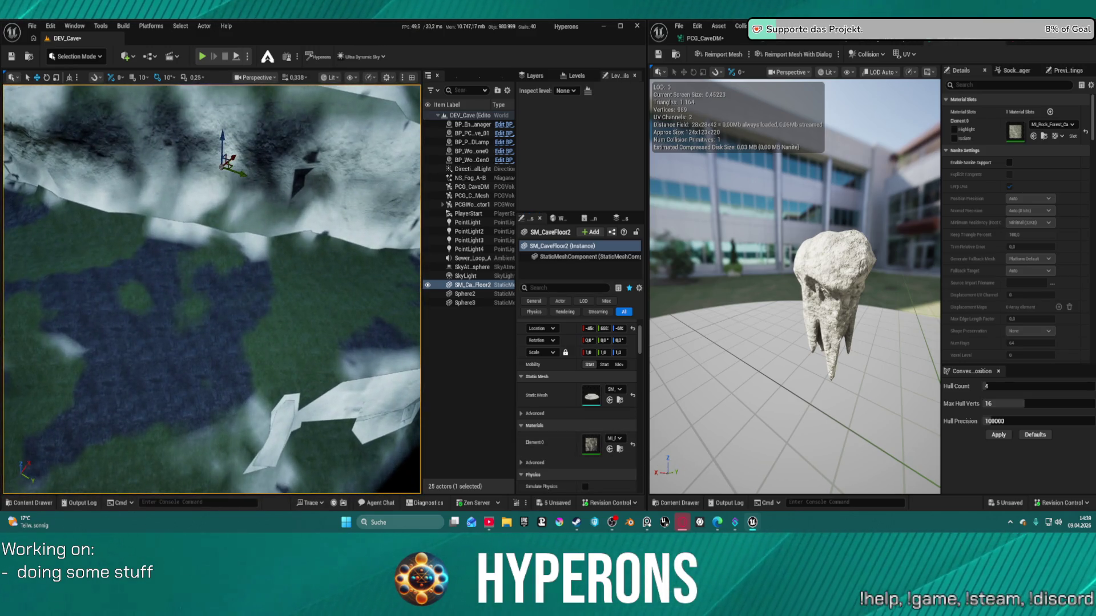
key(f)
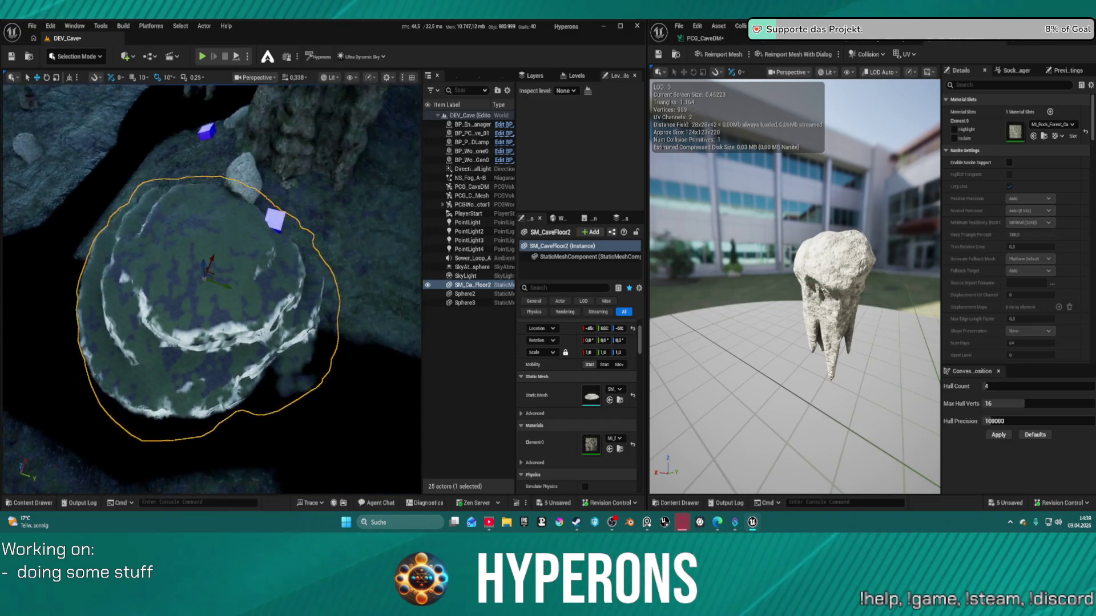
scroll(231, 351, down, 5)
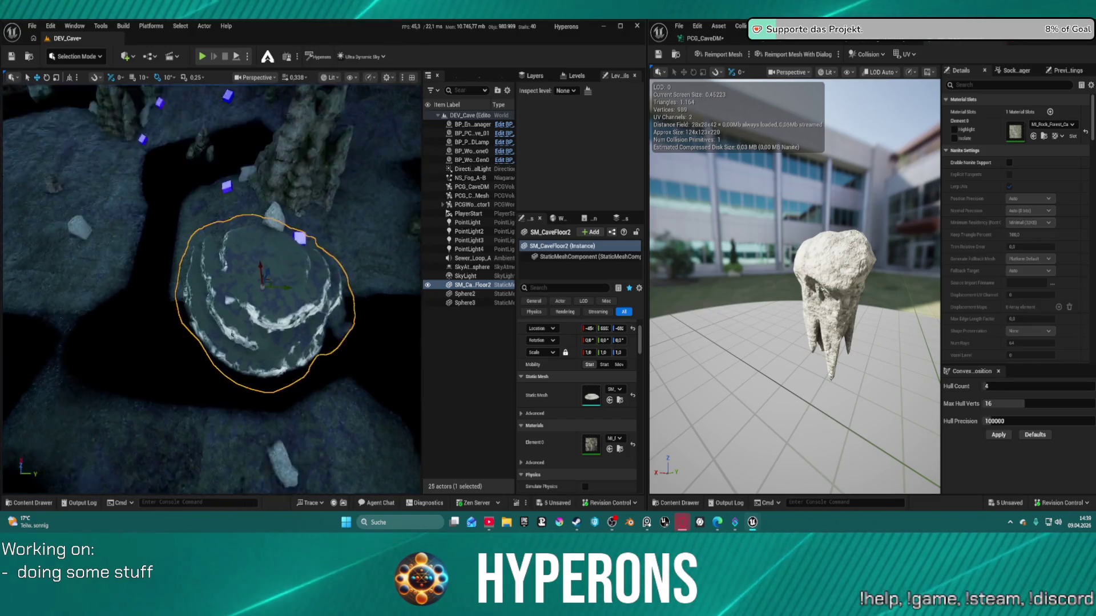